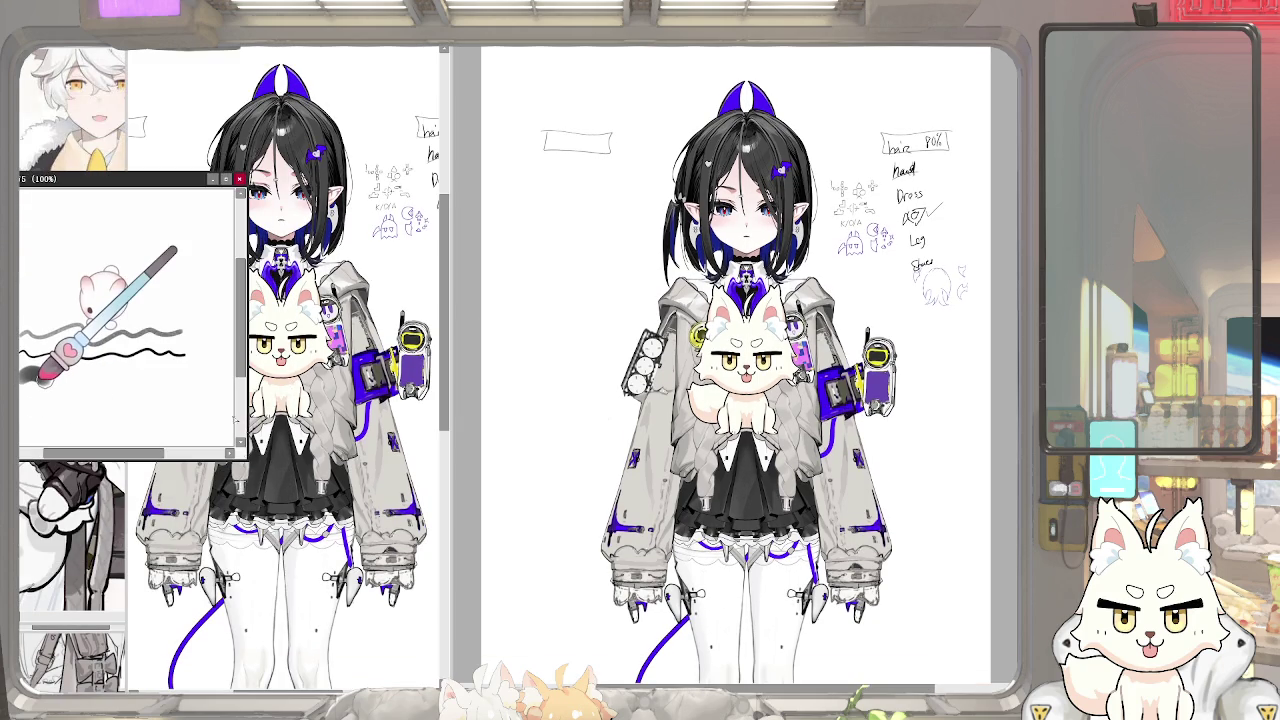
Shrink the reference view, zoom in on the chest and draw a tall pointed arch over the cat
{"action": "scroll", "coordinate": [210, 426], "scroll_direction": "down", "scroll_amount": 1}
{"action": "mouse_move", "coordinate": [245, 456]}
{"action": "left_mouse_down"}
{"action": "mouse_move", "coordinate": [157, 401]}
{"action": "mouse_move", "coordinate": [181, 447]}
{"action": "left_mouse_up"}
{"action": "scroll", "coordinate": [85, 300], "scroll_direction": "up", "scroll_amount": 2}
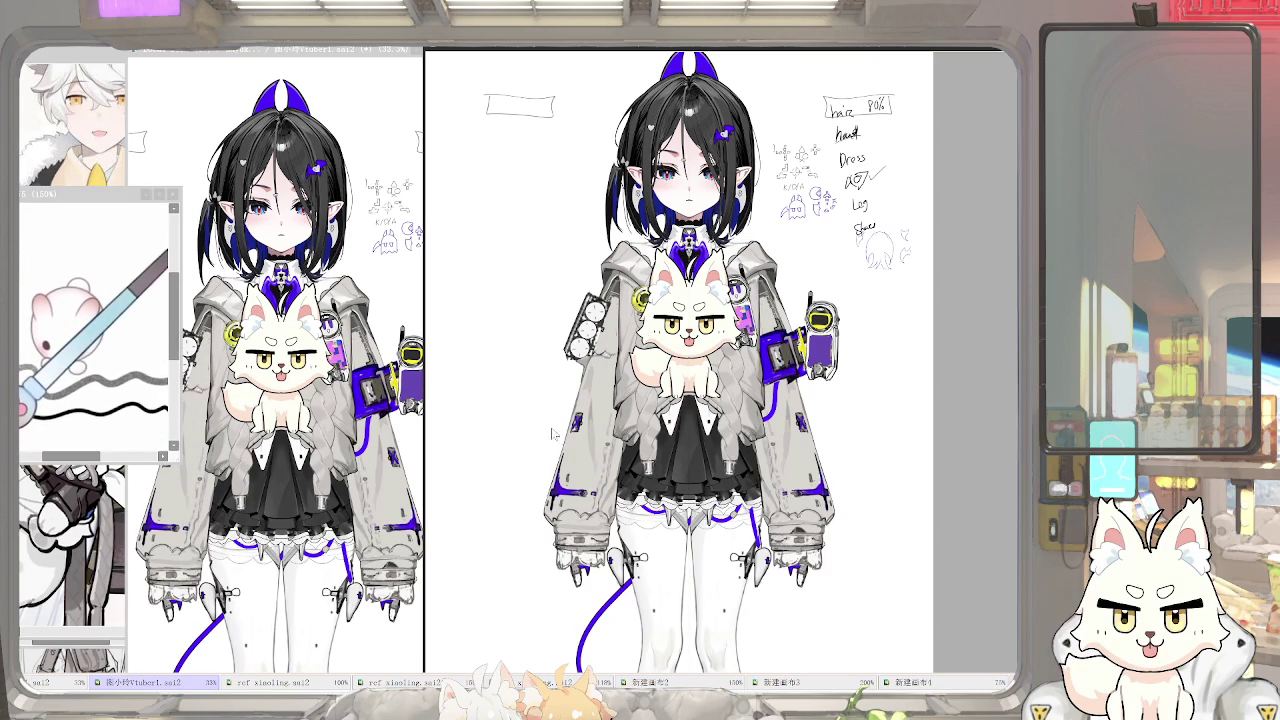
{"action": "scroll", "coordinate": [694, 344], "scroll_direction": "up", "scroll_amount": 2}
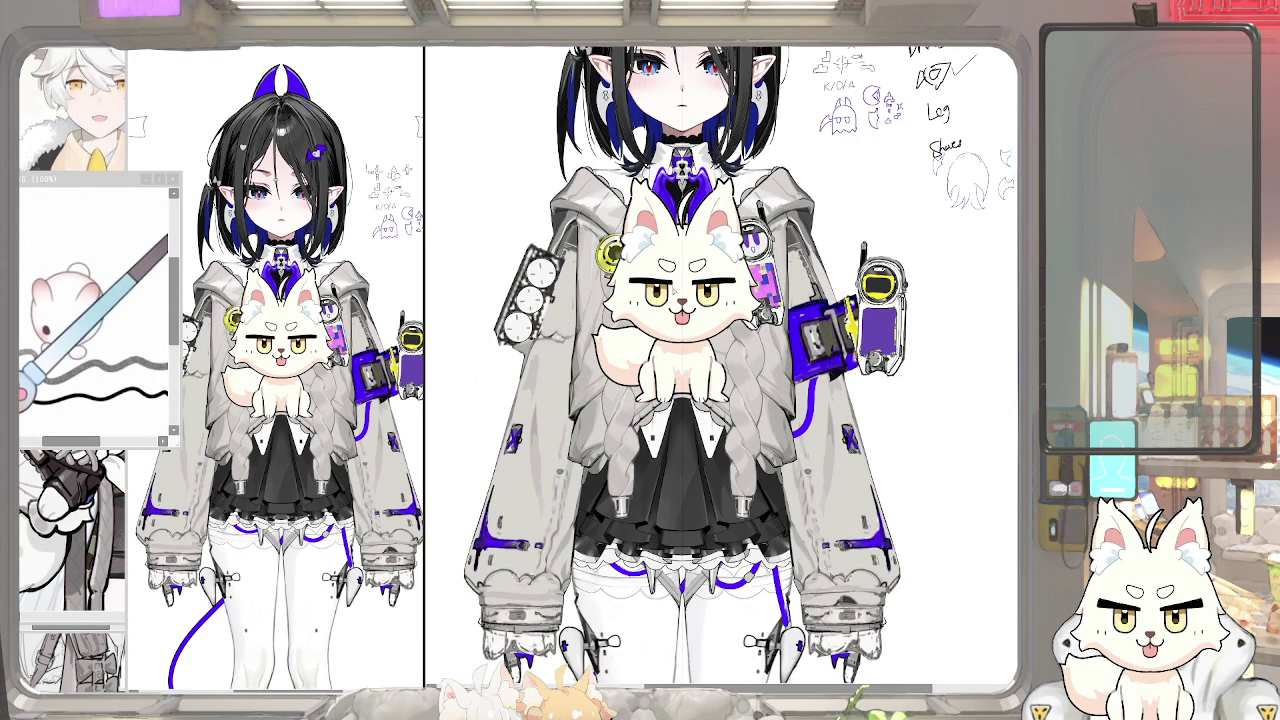
{"action": "left_click_drag", "start_coordinate": [646, 400], "coordinate": [682, 234]}
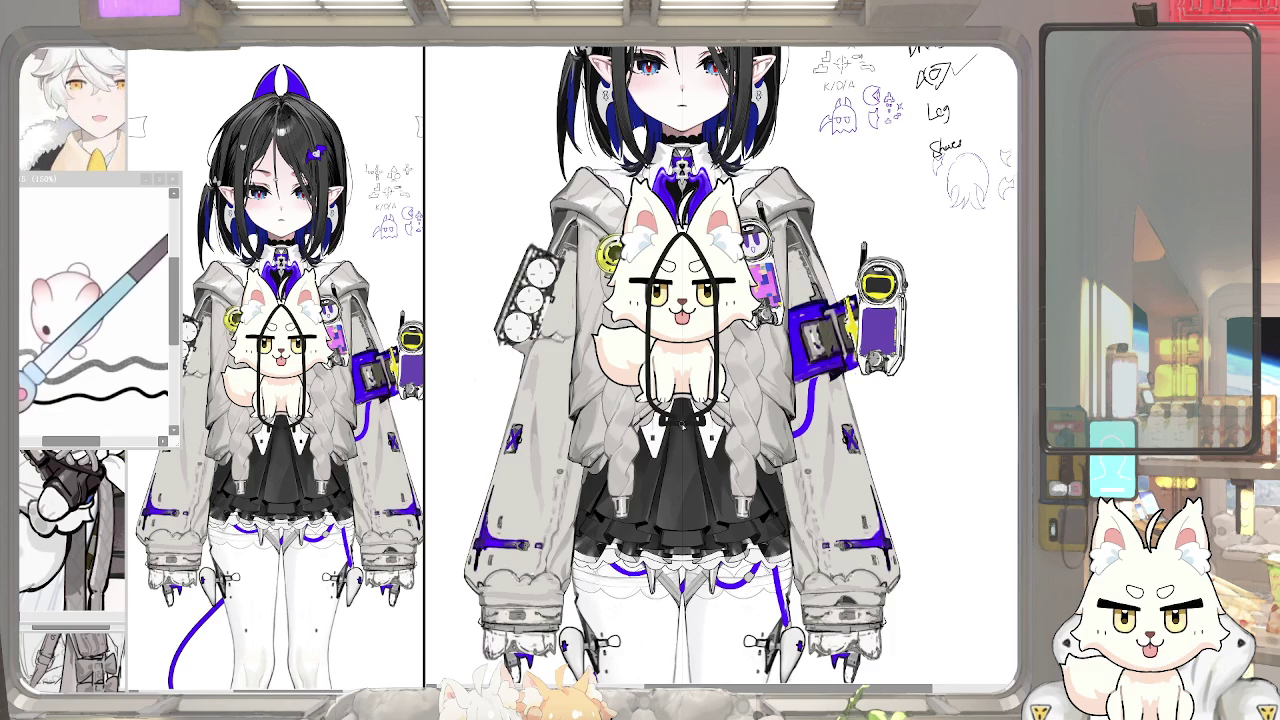
{"action": "scroll", "coordinate": [680, 427], "scroll_direction": "up", "scroll_amount": 1}
Fill the arch solid white, keeping the white shape layered over the cat
{"action": "left_click", "coordinate": [680, 360]}
{"action": "left_click", "coordinate": [680, 360]}
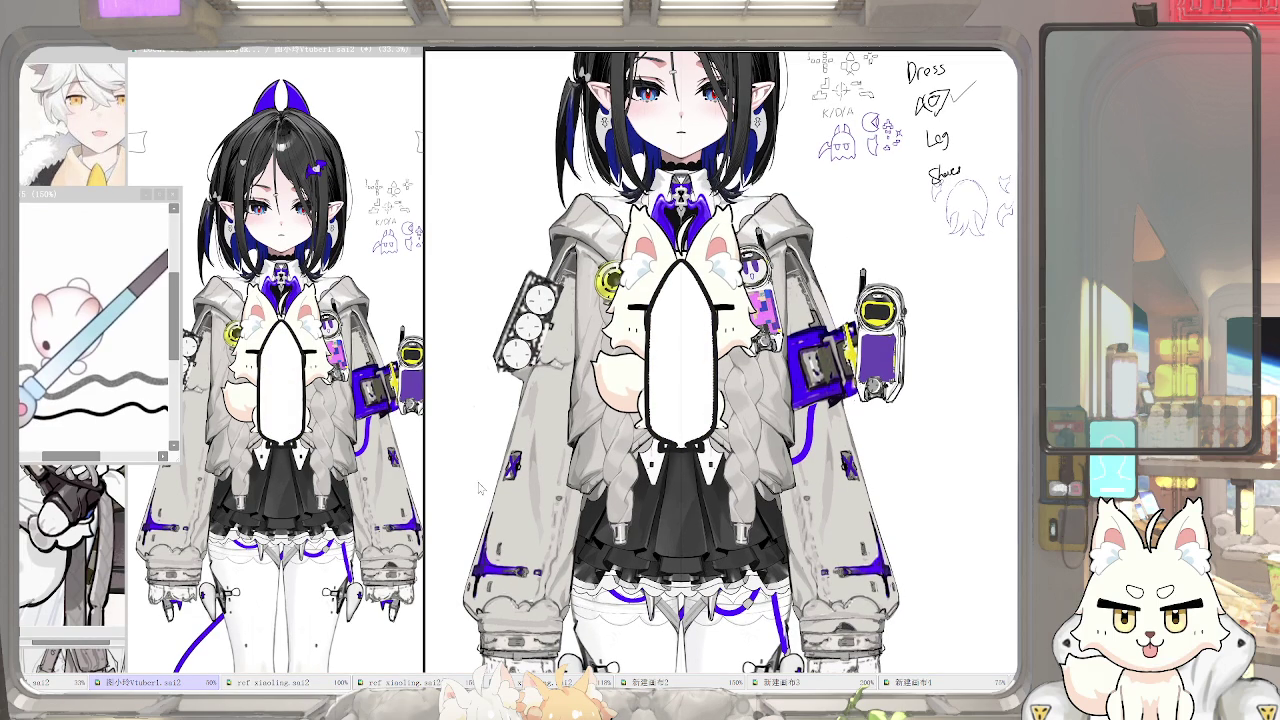
{"action": "key", "text": "ctrl+z"}
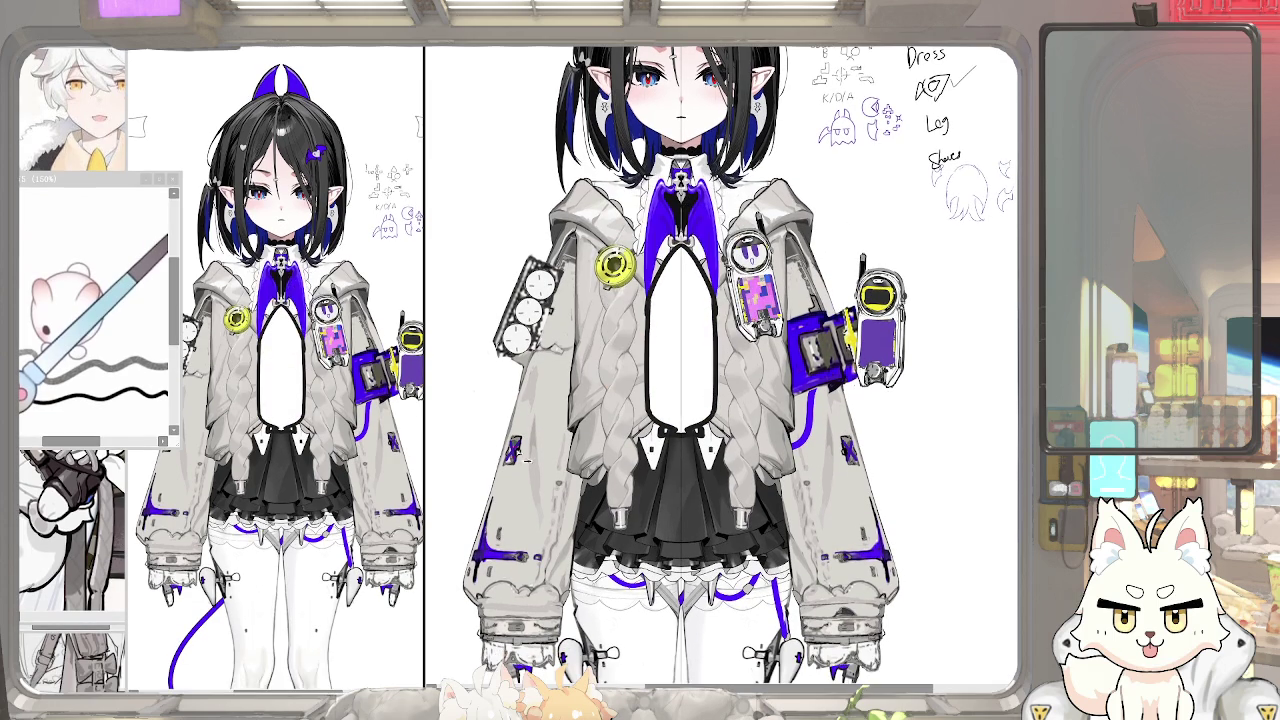
{"action": "key", "text": "ctrl+z"}
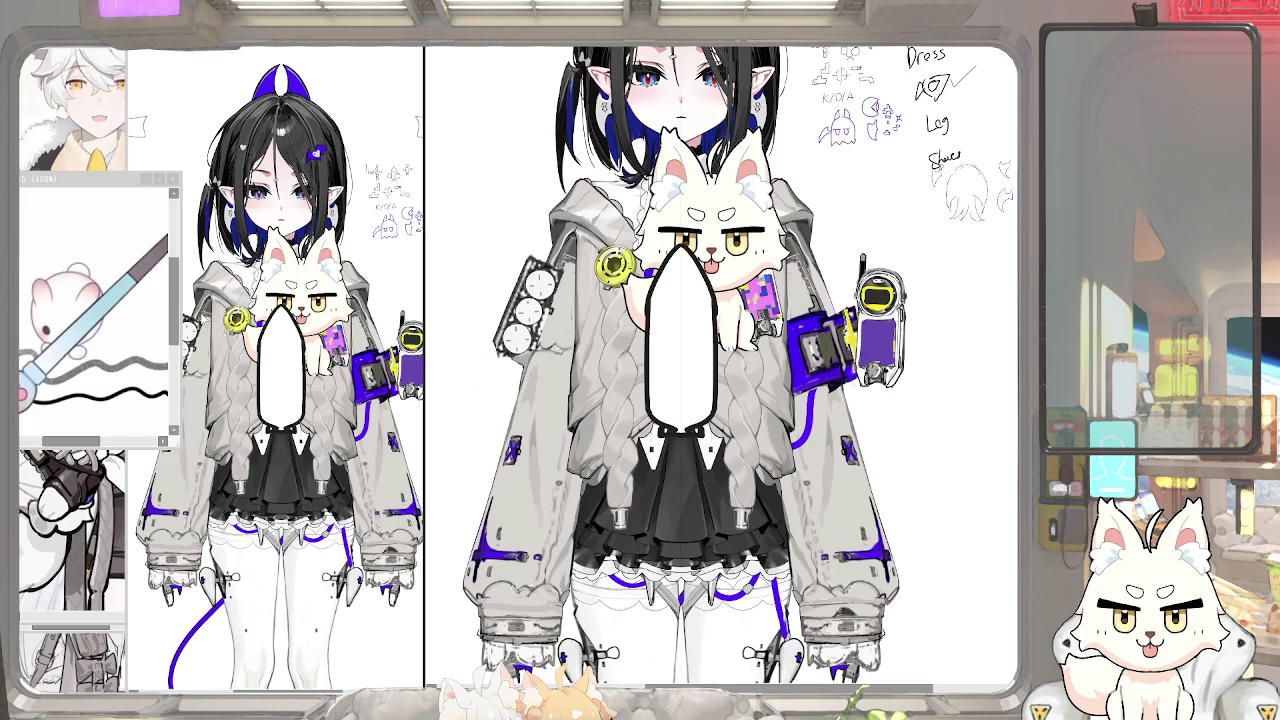
Make the reference window narrower, taller and higher, close the fox reference, and zoom in on the face
{"action": "left_click_drag", "start_coordinate": [173, 366], "coordinate": [174, 320]}
{"action": "left_click_drag", "start_coordinate": [179, 447], "coordinate": [155, 519]}
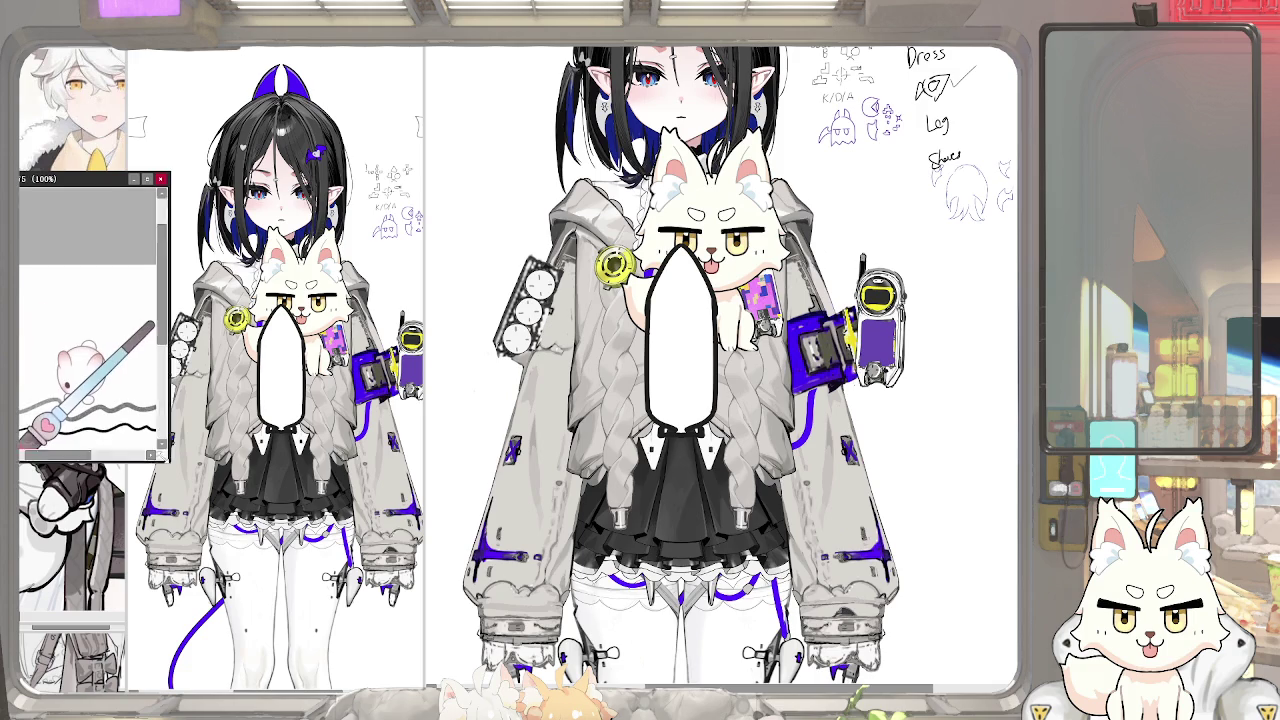
{"action": "left_click_drag", "start_coordinate": [103, 175], "coordinate": [103, 72]}
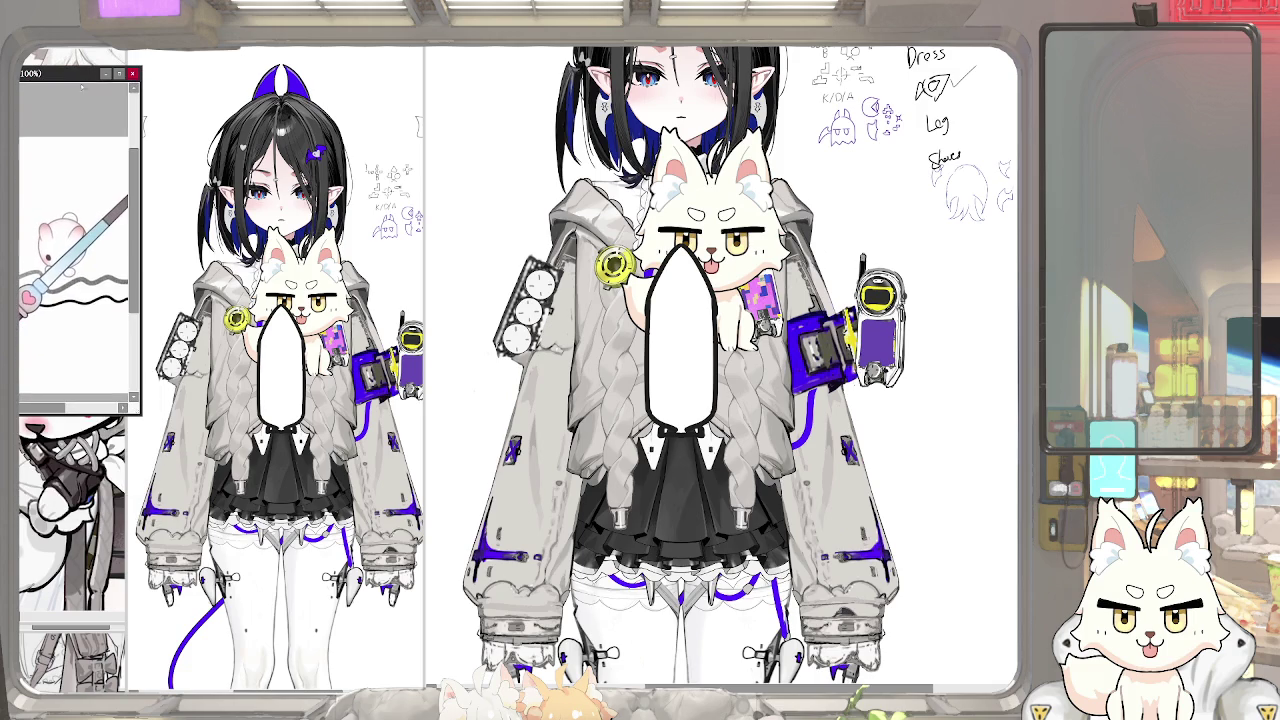
{"action": "left_click", "coordinate": [66, 612]}
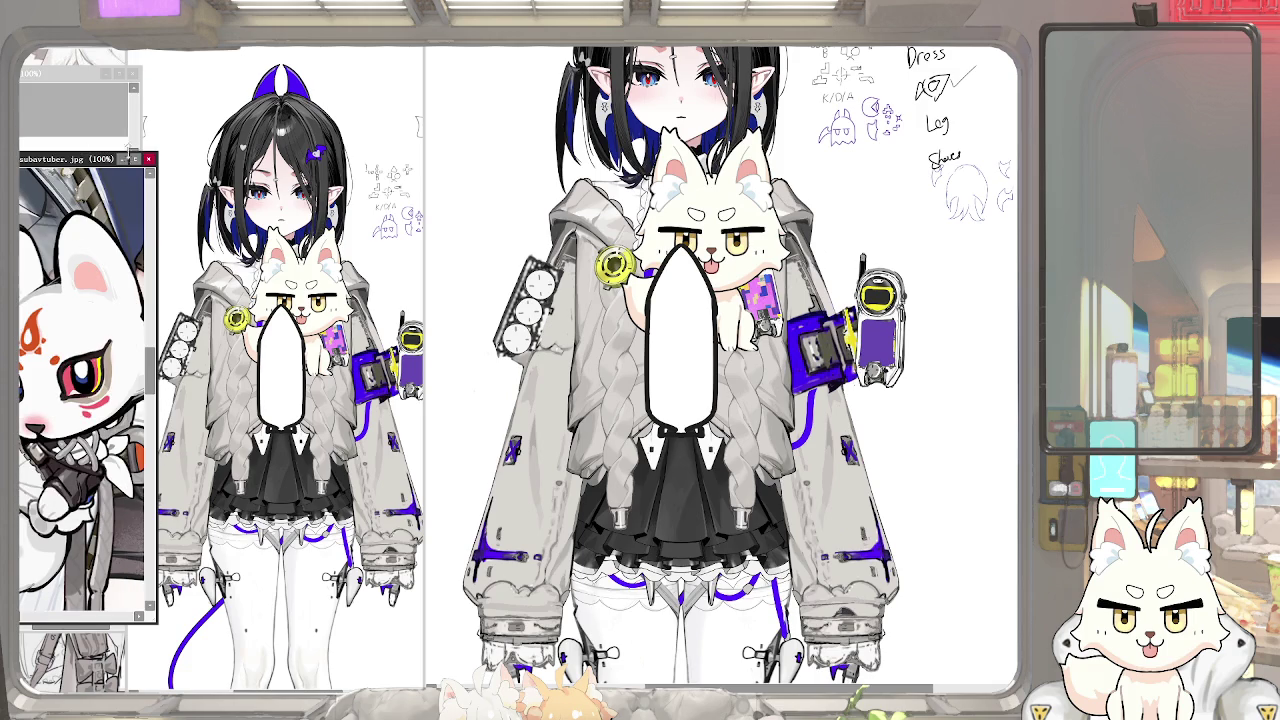
{"action": "left_click", "coordinate": [148, 158]}
{"action": "left_click_drag", "start_coordinate": [87, 345], "coordinate": [87, 380]}
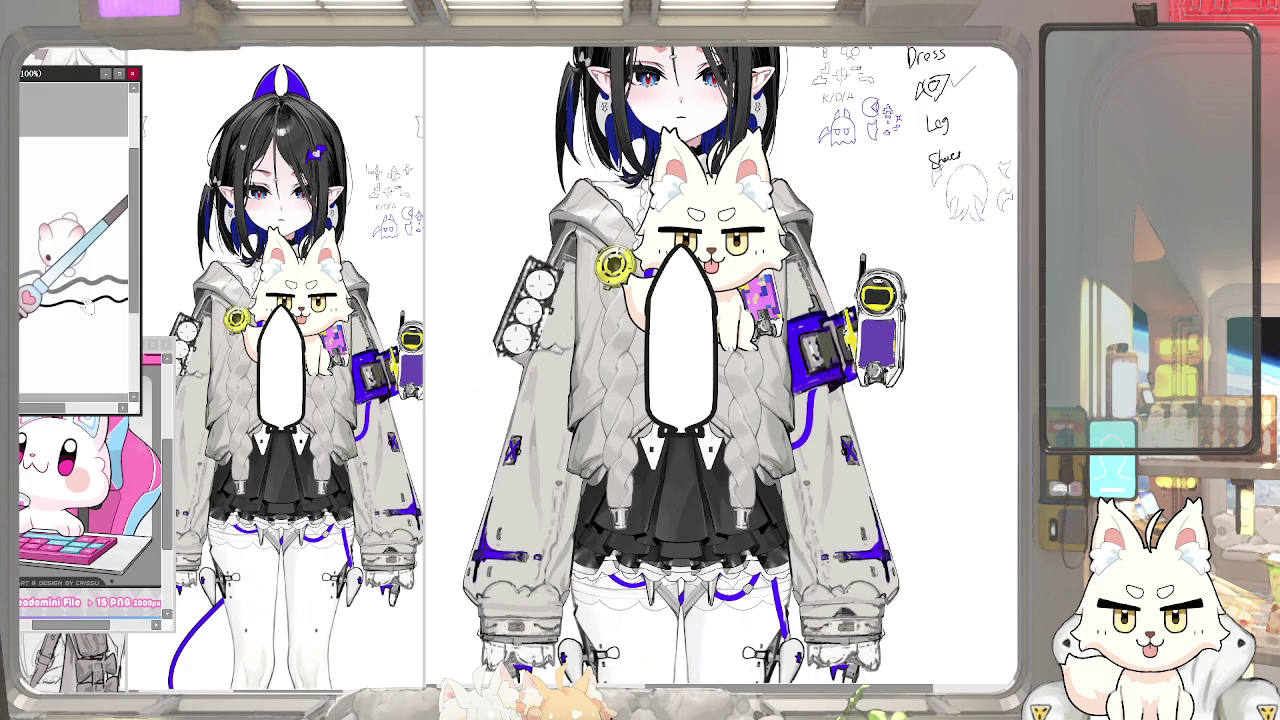
{"action": "scroll", "coordinate": [742, 372], "scroll_direction": "up", "scroll_amount": 1}
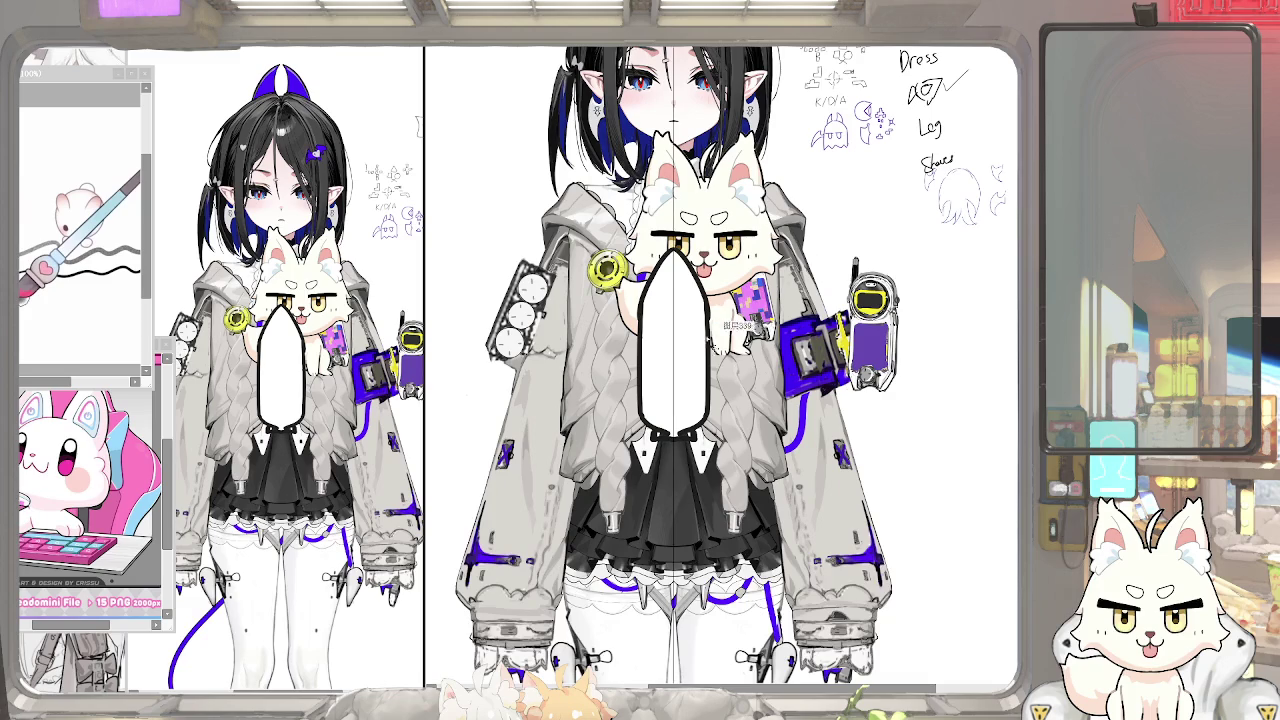
{"action": "scroll", "coordinate": [780, 340], "scroll_direction": "up", "scroll_amount": 1}
{"action": "scroll", "coordinate": [807, 313], "scroll_direction": "up", "scroll_amount": 1}
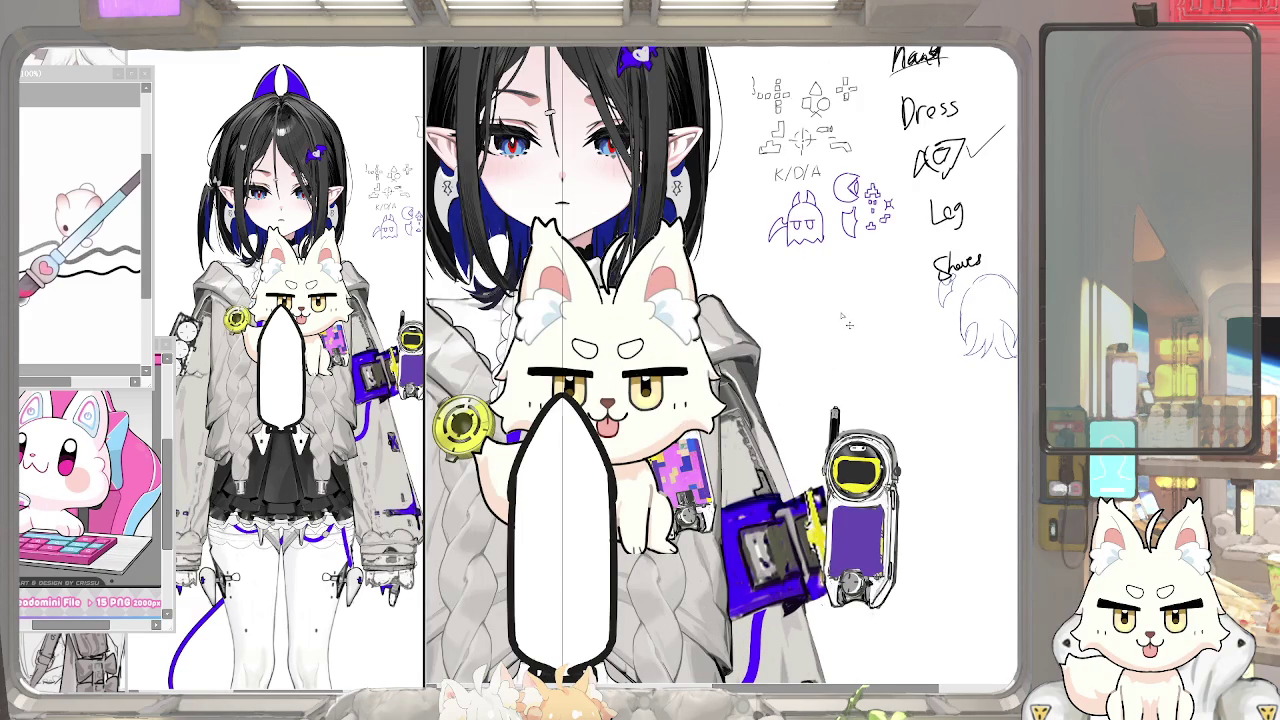
{"action": "key", "text": "Tab"}
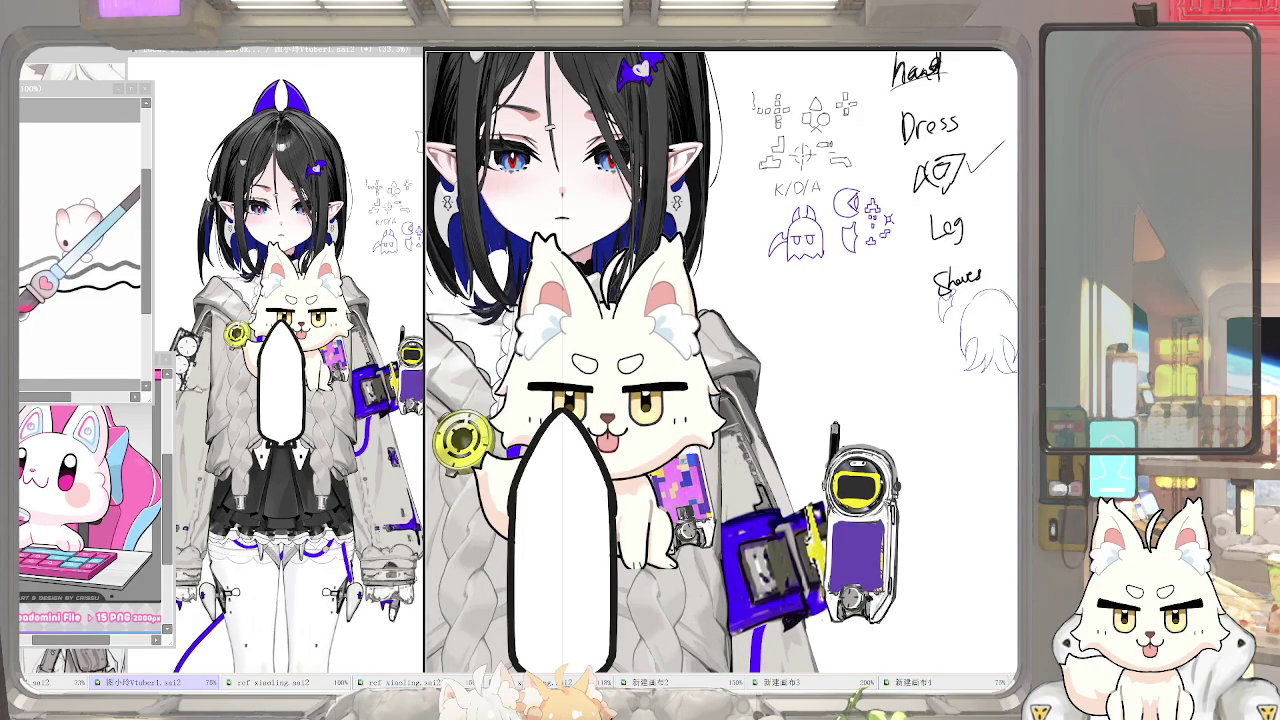
Sketch a bullet-shaped rocket outline beside the notes with a round cat head
{"action": "key", "text": "Tab"}
{"action": "left_click_drag", "start_coordinate": [849, 266], "coordinate": [840, 334]}
{"action": "key", "text": "ctrl+z"}
{"action": "mouse_move", "coordinate": [847, 266]}
{"action": "left_mouse_down"}
{"action": "mouse_move", "coordinate": [842, 362]}
{"action": "mouse_move", "coordinate": [867, 371]}
{"action": "mouse_move", "coordinate": [877, 307]}
{"action": "mouse_move", "coordinate": [874, 366]}
{"action": "left_mouse_up"}
{"action": "key", "text": "ctrl+z"}
{"action": "left_click_drag", "start_coordinate": [876, 300], "coordinate": [874, 370]}
{"action": "key", "text": "ctrl+z"}
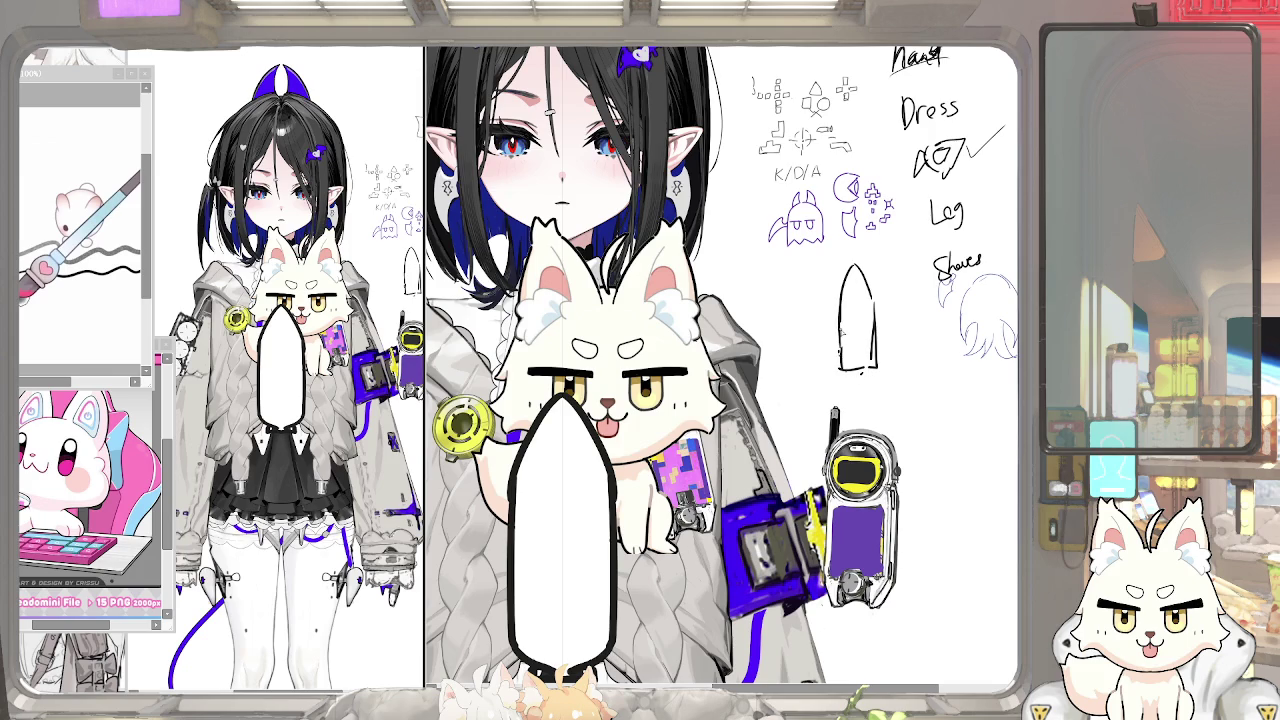
{"action": "mouse_move", "coordinate": [848, 296]}
{"action": "left_mouse_down"}
{"action": "mouse_move", "coordinate": [844, 320]}
{"action": "mouse_move", "coordinate": [878, 340]}
{"action": "mouse_move", "coordinate": [872, 286]}
{"action": "mouse_move", "coordinate": [886, 242]}
{"action": "mouse_move", "coordinate": [924, 262]}
{"action": "mouse_move", "coordinate": [880, 292]}
{"action": "left_mouse_up"}
{"action": "key", "text": "ctrl+z"}
{"action": "key", "text": "ctrl+z"}
{"action": "key", "text": "ctrl+z"}
{"action": "left_click_drag", "start_coordinate": [700, 450], "coordinate": [712, 446]}
Scale the head-and-rocket sketch down with Ctrl+T and add neck and arm lines
{"action": "key", "text": "ctrl+z"}
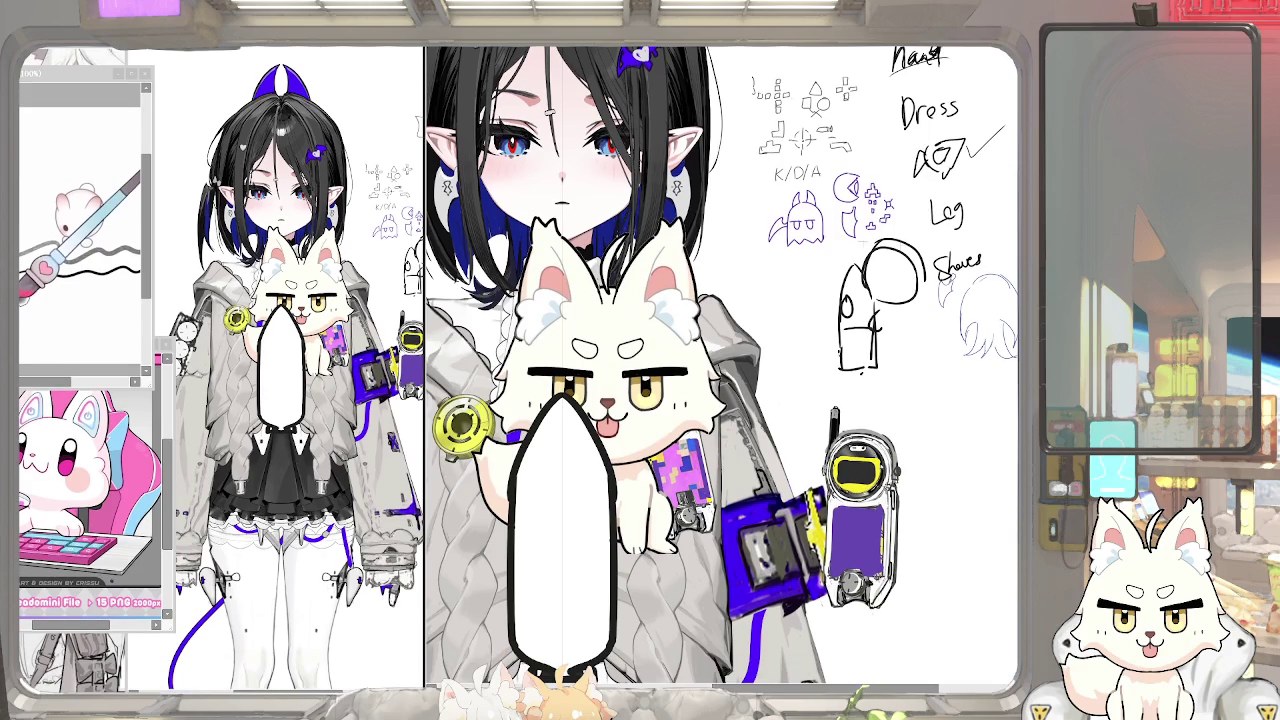
{"action": "mouse_move", "coordinate": [814, 244]}
{"action": "left_mouse_down"}
{"action": "mouse_move", "coordinate": [958, 404]}
{"action": "mouse_move", "coordinate": [900, 360]}
{"action": "left_mouse_up"}
{"action": "key", "text": "ctrl+t"}
{"action": "key", "text": "Return"}
{"action": "scroll", "coordinate": [815, 322], "scroll_direction": "up", "scroll_amount": 3}
{"action": "mouse_move", "coordinate": [858, 306]}
{"action": "left_mouse_down"}
{"action": "mouse_move", "coordinate": [866, 348]}
{"action": "mouse_move", "coordinate": [896, 358]}
{"action": "left_mouse_up"}
{"action": "key", "text": "ctrl+z"}
Add pointed ears and a face, then legs and a thin vertical line below the figure
{"action": "scroll", "coordinate": [880, 350], "scroll_direction": "up", "scroll_amount": 1}
{"action": "mouse_move", "coordinate": [848, 270]}
{"action": "left_mouse_down"}
{"action": "mouse_move", "coordinate": [862, 248]}
{"action": "mouse_move", "coordinate": [878, 312]}
{"action": "mouse_move", "coordinate": [894, 290]}
{"action": "left_mouse_up"}
{"action": "scroll", "coordinate": [850, 405], "scroll_direction": "down", "scroll_amount": 4}
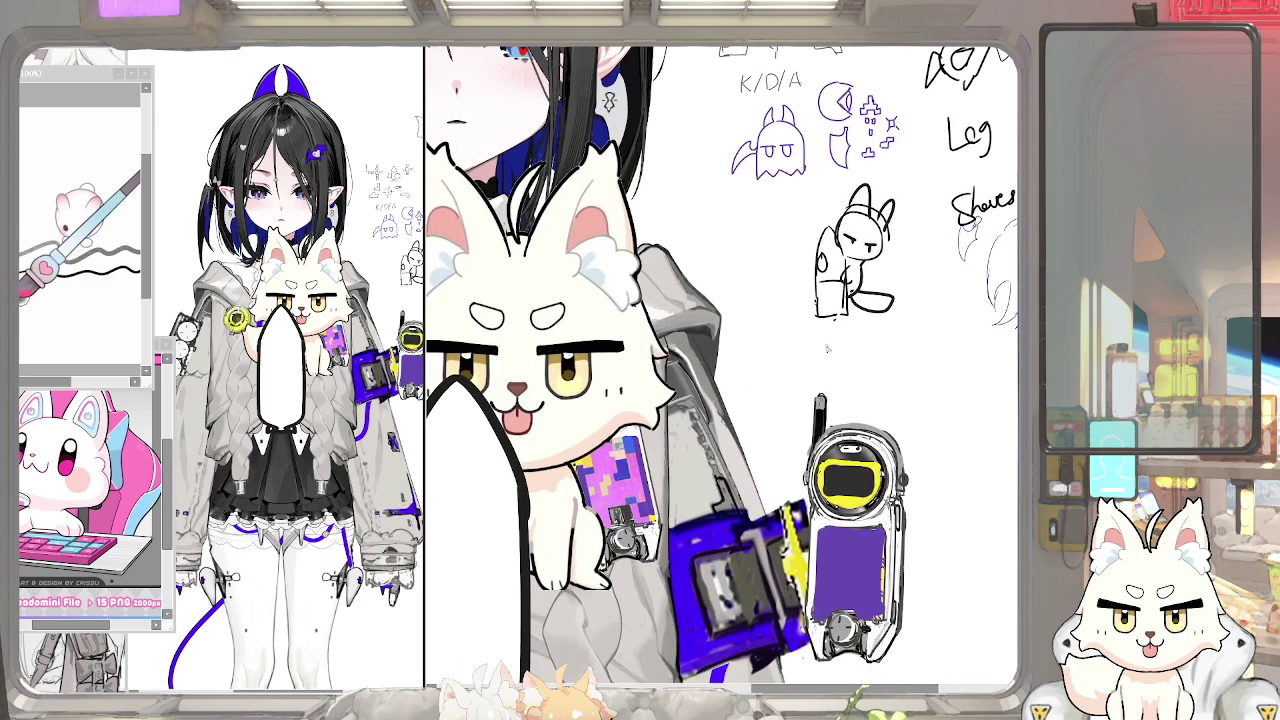
{"action": "mouse_move", "coordinate": [824, 318]}
{"action": "left_mouse_down"}
{"action": "mouse_move", "coordinate": [824, 332]}
{"action": "mouse_move", "coordinate": [854, 330]}
{"action": "mouse_move", "coordinate": [831, 335]}
{"action": "left_mouse_up"}
{"action": "key", "text": "ctrl+z"}
{"action": "left_click_drag", "start_coordinate": [834, 336], "coordinate": [835, 410]}
Try moving the white rocket shape onto the shoulder, then revert it
{"action": "scroll", "coordinate": [790, 358], "scroll_direction": "down", "scroll_amount": 5}
{"action": "mouse_move", "coordinate": [708, 380]}
{"action": "left_mouse_down"}
{"action": "mouse_move", "coordinate": [777, 310]}
{"action": "mouse_move", "coordinate": [828, 285]}
{"action": "mouse_move", "coordinate": [590, 270]}
{"action": "mouse_move", "coordinate": [570, 330]}
{"action": "mouse_move", "coordinate": [637, 352]}
{"action": "mouse_move", "coordinate": [810, 280]}
{"action": "mouse_move", "coordinate": [585, 270]}
{"action": "mouse_move", "coordinate": [577, 233]}
{"action": "left_mouse_up"}
{"action": "key", "text": "ctrl+z"}
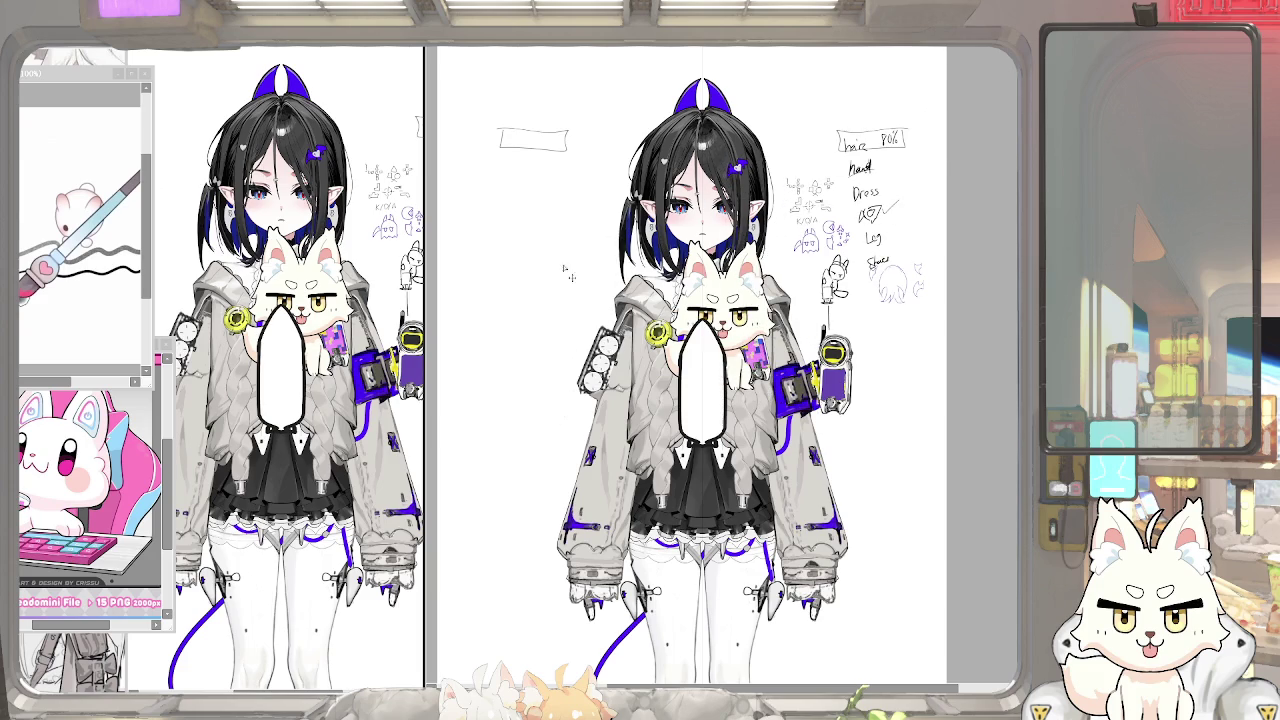
Hide the white chest shape so the rocket shows only as an outline at the left
{"action": "key", "text": "Tab"}
{"action": "key", "text": "Tab"}
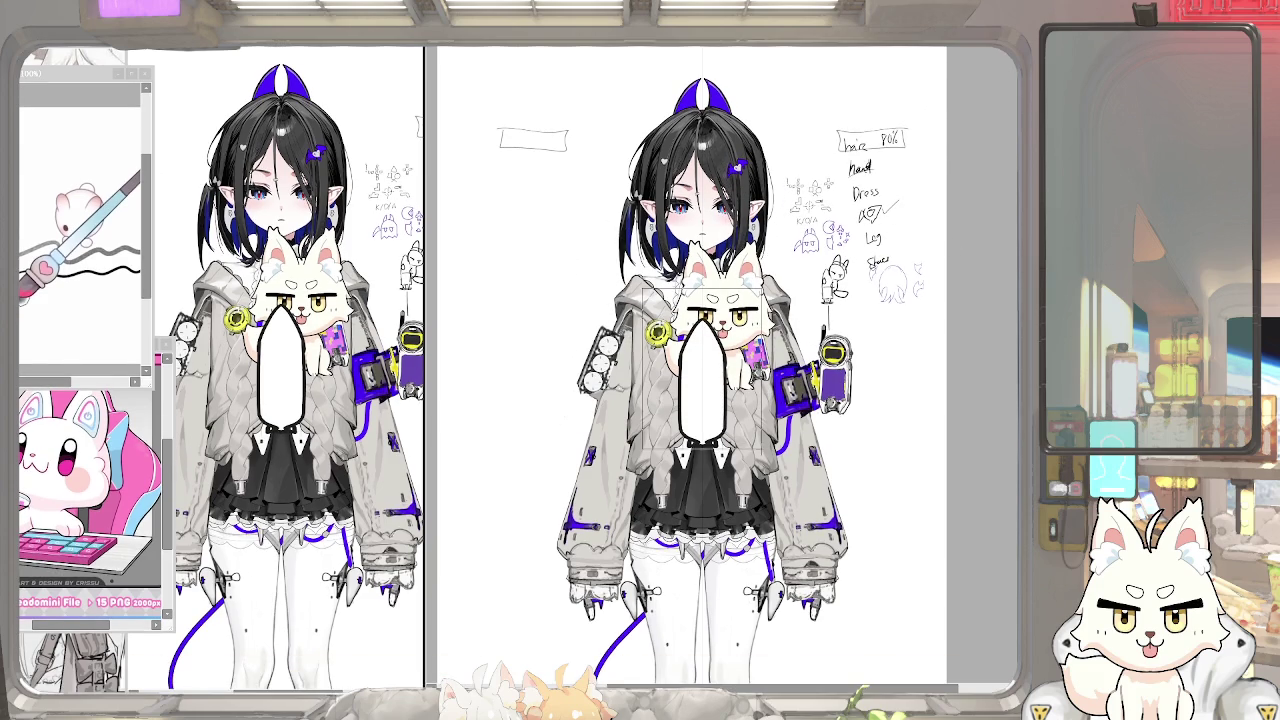
{"action": "key", "text": "ctrl+z"}
{"action": "key", "text": "ctrl+y"}
{"action": "key", "text": "ctrl+y"}
{"action": "key", "text": "Tab"}
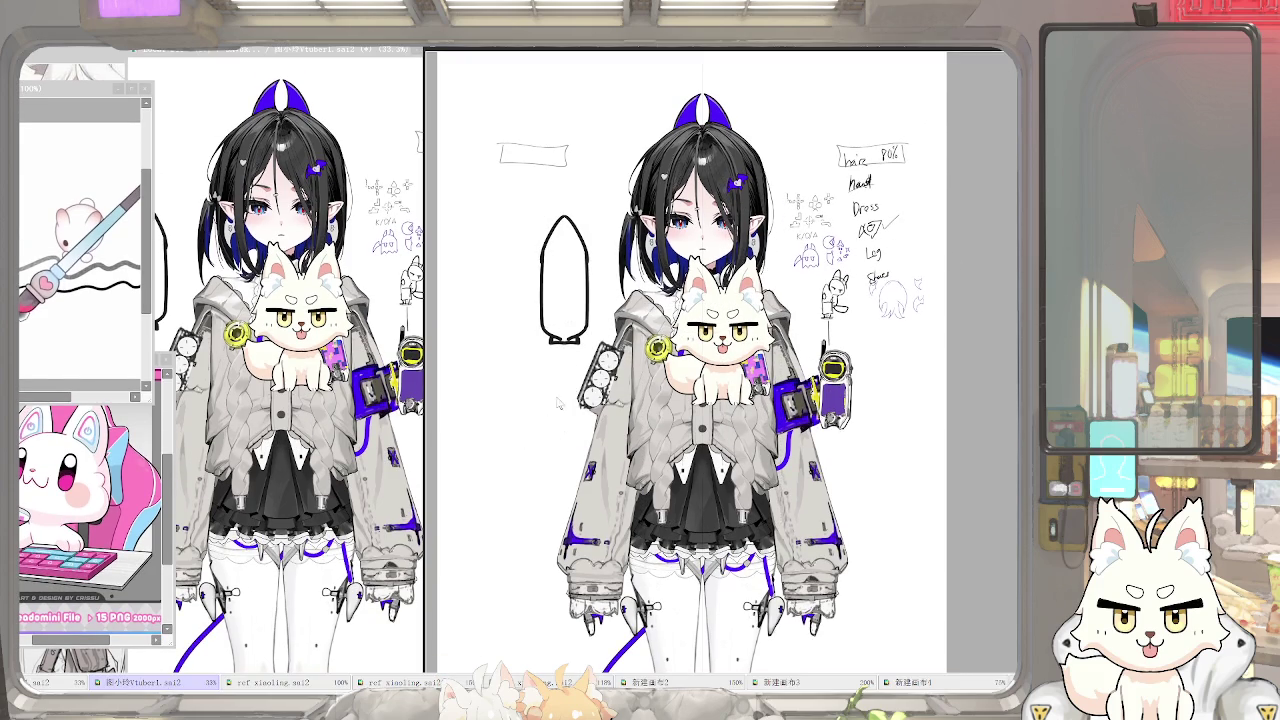
{"action": "key", "text": "Tab"}
{"action": "scroll", "coordinate": [592, 342], "scroll_direction": "up", "scroll_amount": 2}
Draw a thin stem under the rocket outline and keep the rocket on the left side
{"action": "left_click_drag", "start_coordinate": [540, 320], "coordinate": [540, 420]}
{"action": "key", "text": "ctrl+z"}
{"action": "left_click_drag", "start_coordinate": [548, 318], "coordinate": [556, 443]}
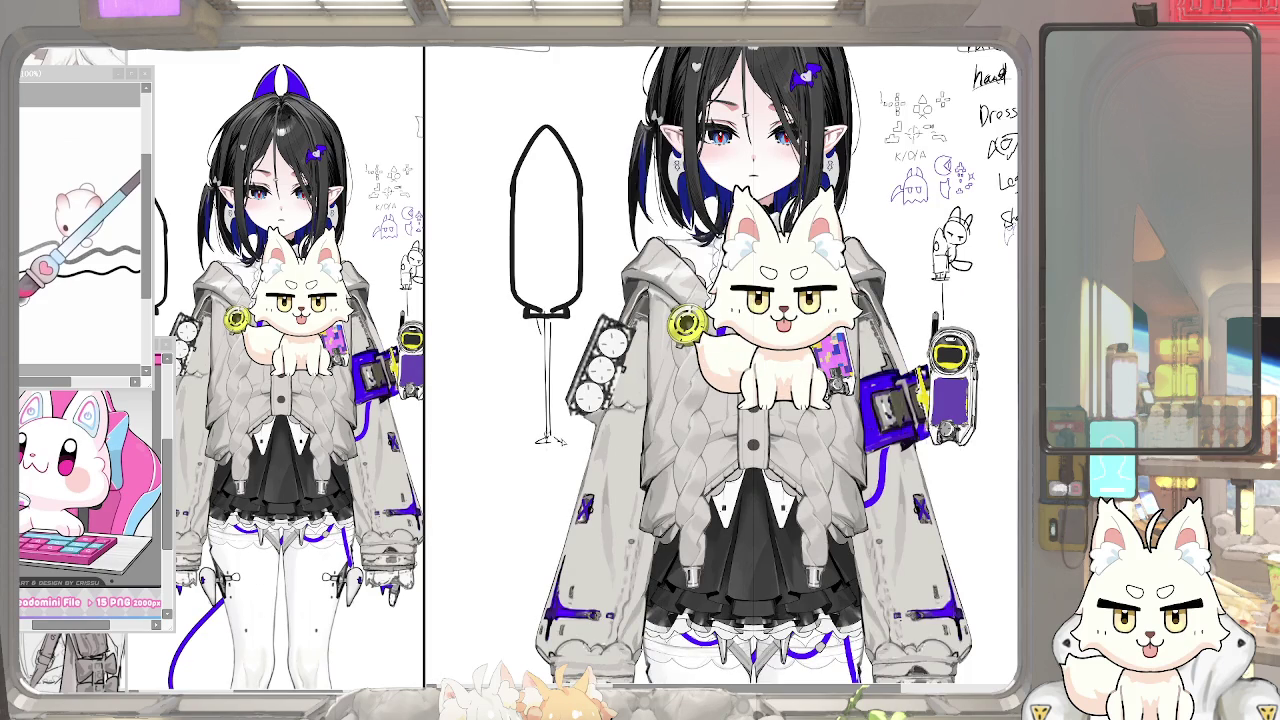
{"action": "key", "text": "ctrl+minus"}
{"action": "key", "text": "ctrl+t"}
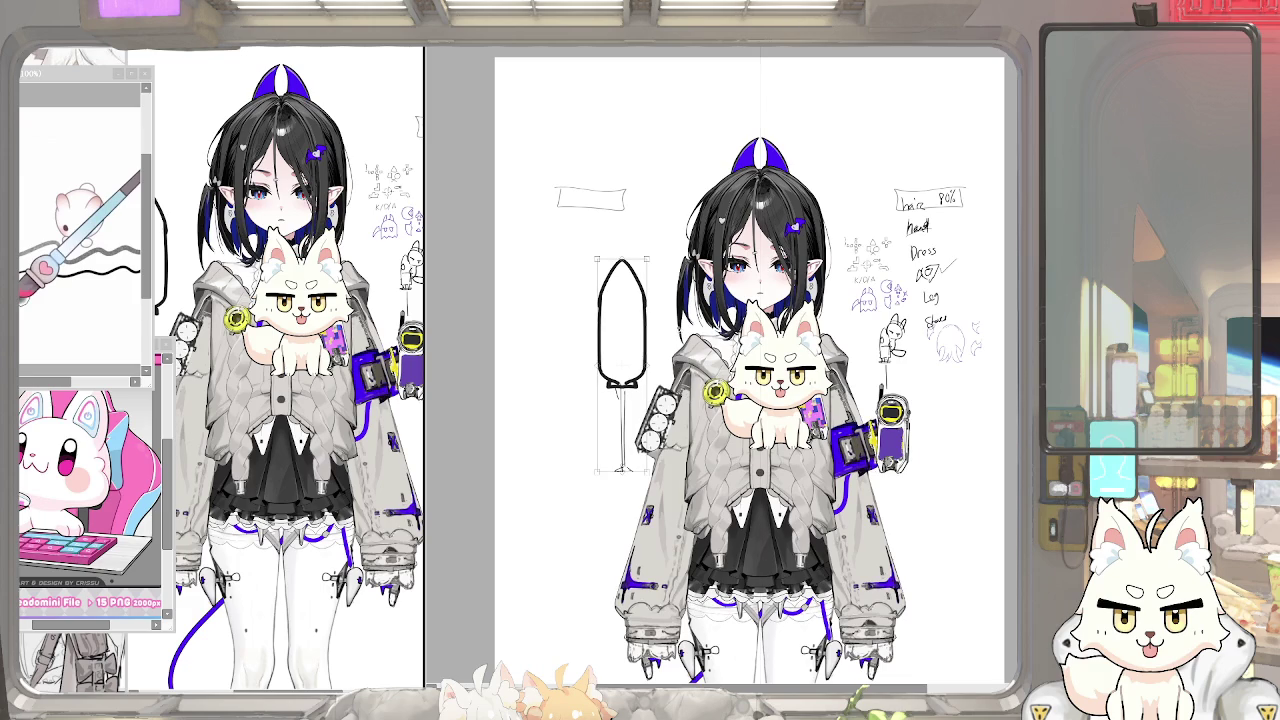
{"action": "mouse_move", "coordinate": [627, 313]}
{"action": "left_mouse_down"}
{"action": "mouse_move", "coordinate": [760, 145]}
{"action": "mouse_move", "coordinate": [616, 315]}
{"action": "left_mouse_up"}
{"action": "key", "text": "Return"}
{"action": "key", "text": "ctrl+plus"}
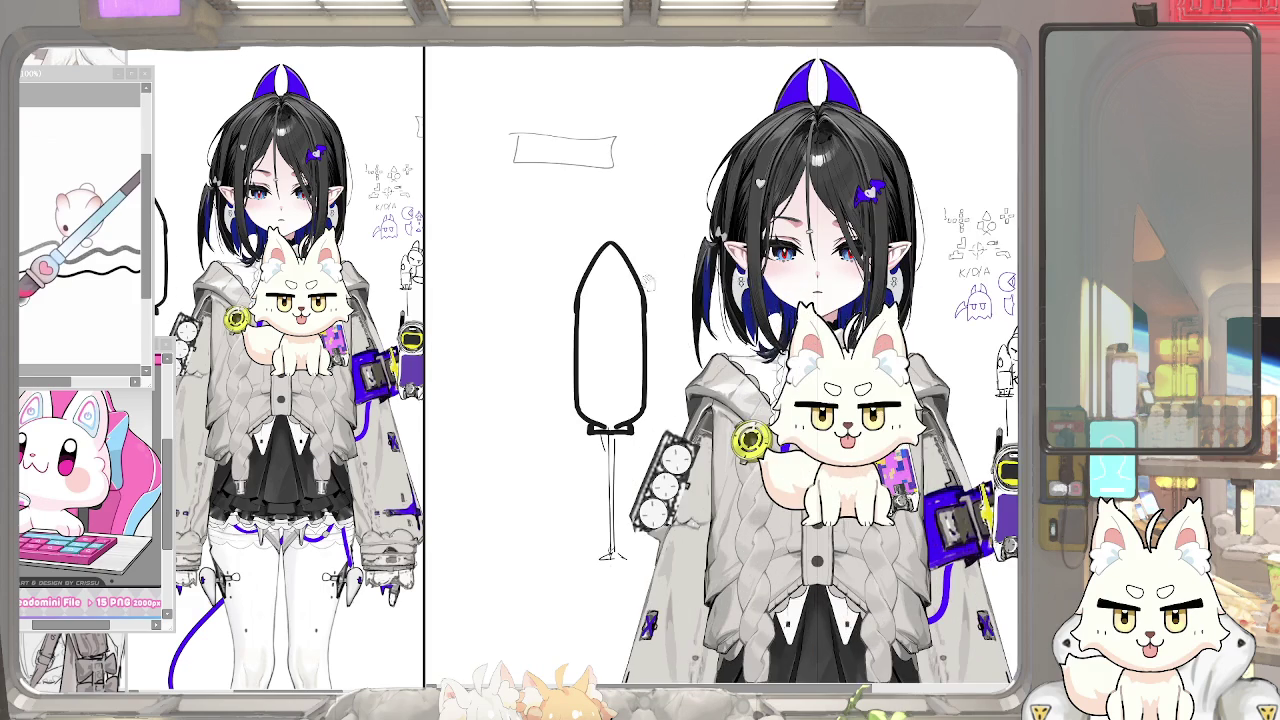
Sketch the looping cat outline, a band and round window on the rocket, and peeking cat ears and face
{"action": "left_click_drag", "start_coordinate": [645, 240], "coordinate": [692, 248]}
{"action": "key", "text": "ctrl+z"}
{"action": "mouse_move", "coordinate": [640, 242]}
{"action": "left_mouse_down"}
{"action": "mouse_move", "coordinate": [626, 342]}
{"action": "mouse_move", "coordinate": [660, 385]}
{"action": "mouse_move", "coordinate": [640, 390]}
{"action": "left_mouse_up"}
{"action": "mouse_move", "coordinate": [592, 296]}
{"action": "left_mouse_down"}
{"action": "mouse_move", "coordinate": [586, 338]}
{"action": "mouse_move", "coordinate": [594, 298]}
{"action": "left_mouse_up"}
{"action": "mouse_move", "coordinate": [636, 252]}
{"action": "left_mouse_down"}
{"action": "mouse_move", "coordinate": [660, 204]}
{"action": "mouse_move", "coordinate": [672, 244]}
{"action": "mouse_move", "coordinate": [730, 270]}
{"action": "left_mouse_up"}
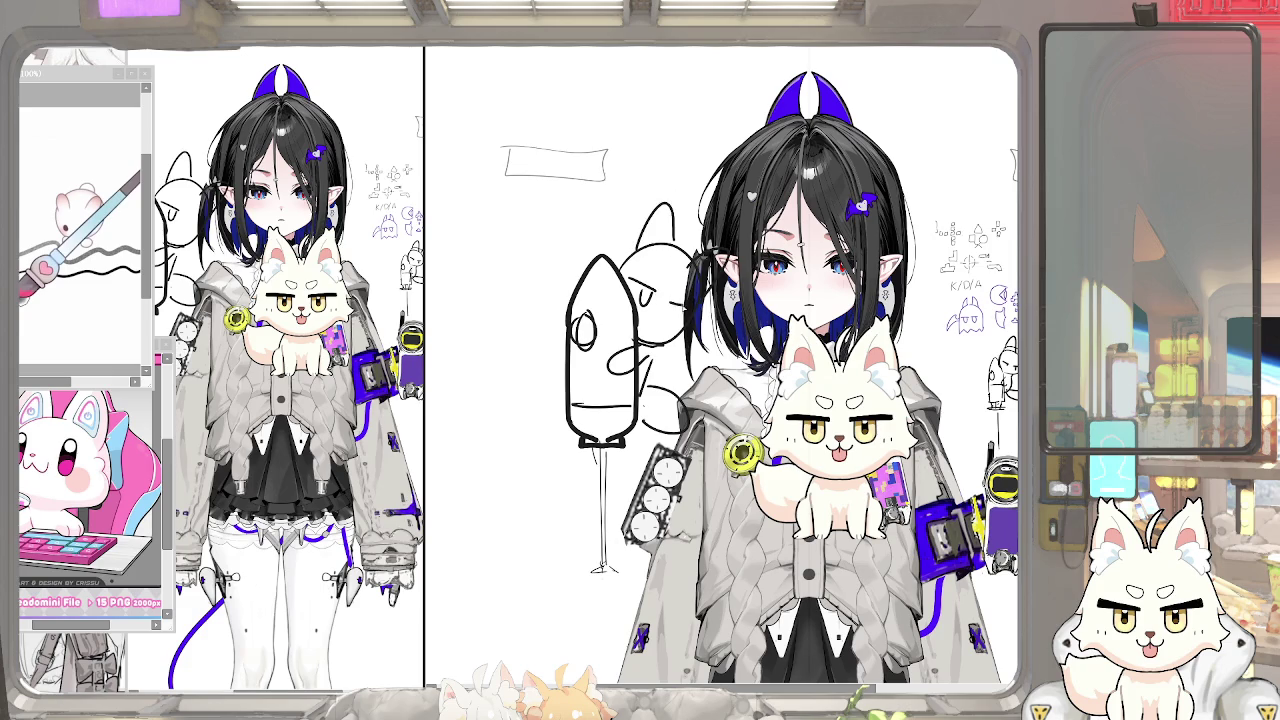
{"action": "key", "text": "ctrl+z"}
{"action": "mouse_move", "coordinate": [638, 284]}
{"action": "left_mouse_down"}
{"action": "mouse_move", "coordinate": [648, 312]}
{"action": "mouse_move", "coordinate": [668, 318]}
{"action": "left_mouse_up"}
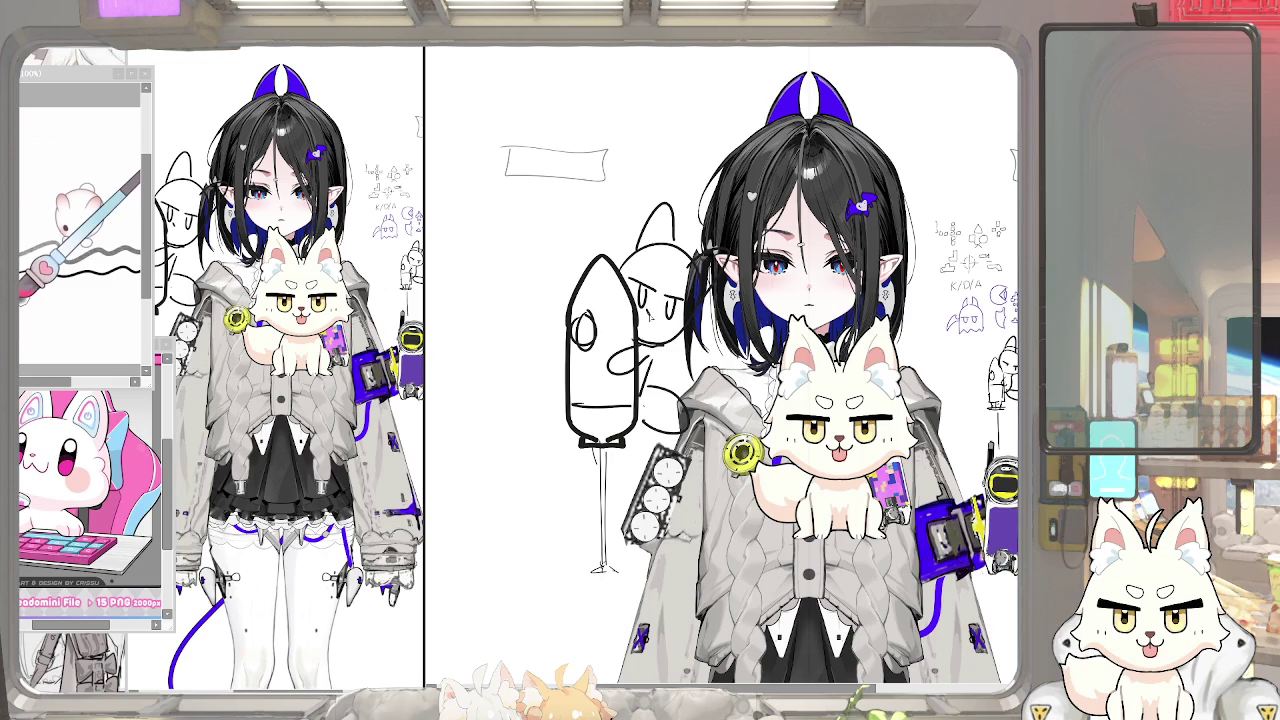
{"action": "scroll", "coordinate": [656, 320], "scroll_direction": "down", "scroll_amount": 3}
{"action": "scroll", "coordinate": [656, 320], "scroll_direction": "down", "scroll_amount": 2}
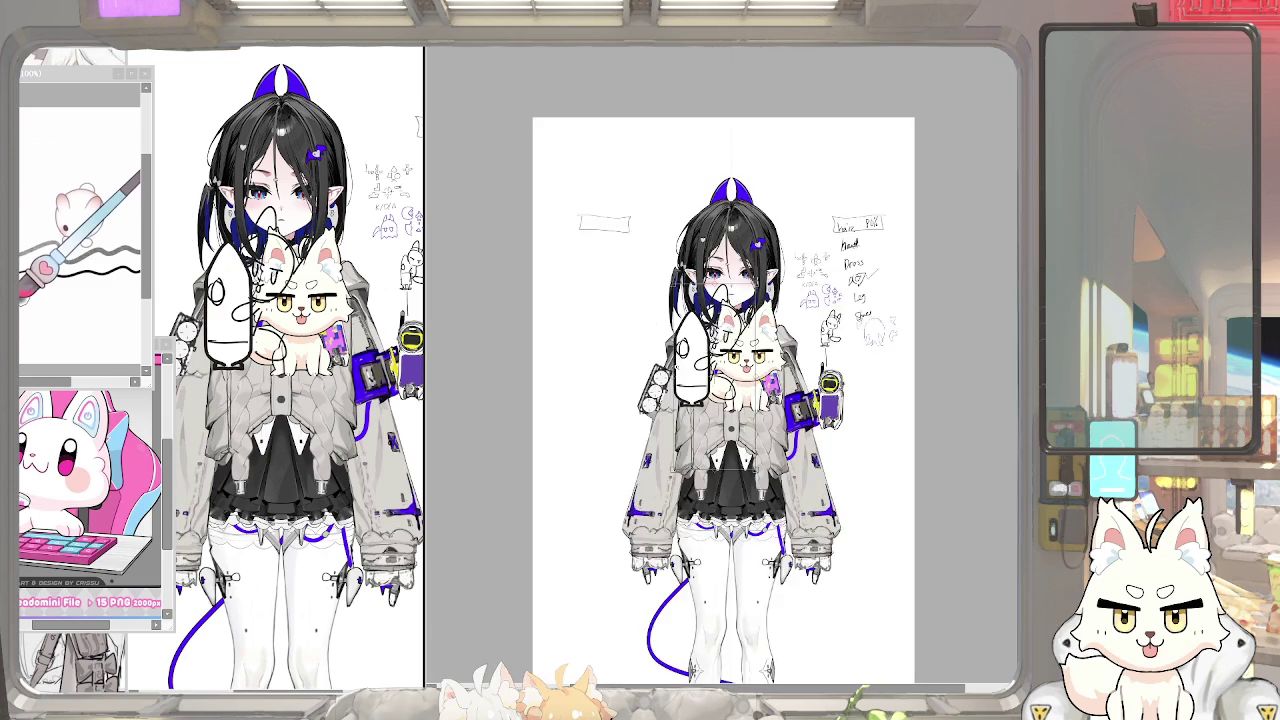
Paint white into the cat's ears, arm, body and tail, then drag the sketch up onto the girl's head
{"action": "scroll", "coordinate": [688, 356], "scroll_direction": "up", "scroll_amount": 2}
{"action": "scroll", "coordinate": [688, 356], "scroll_direction": "up", "scroll_amount": 2}
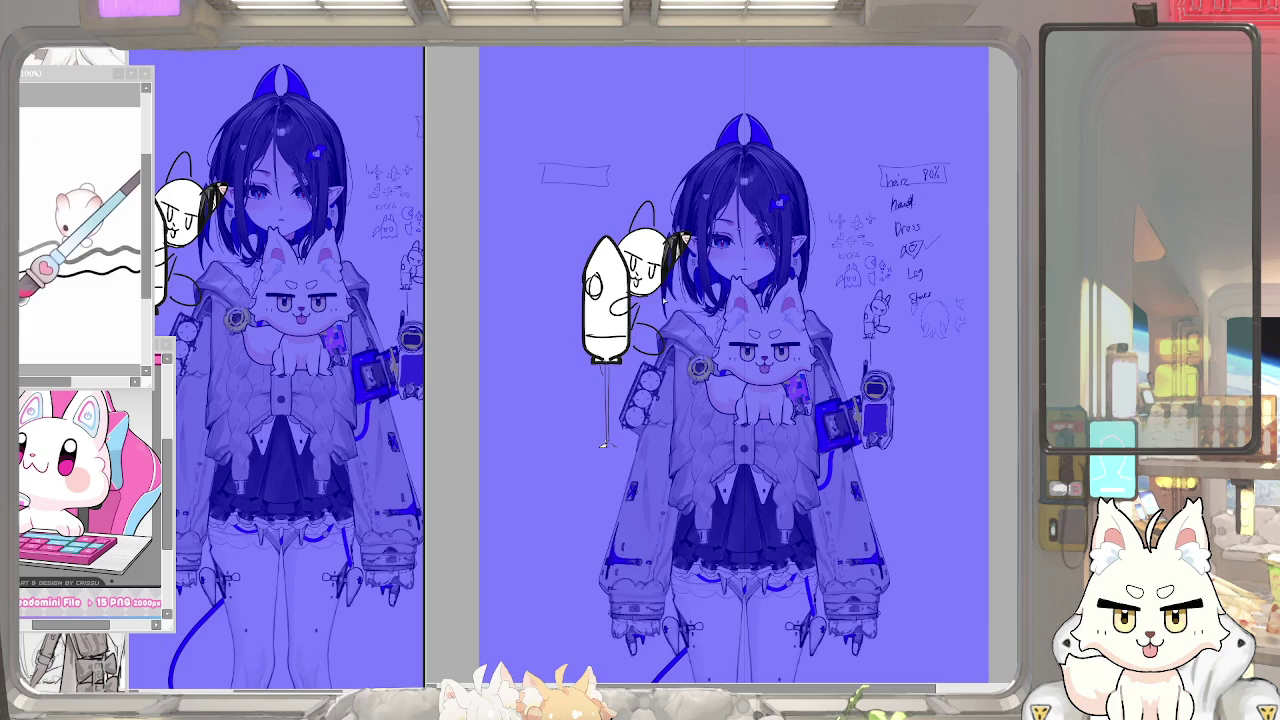
{"action": "left_click_drag", "start_coordinate": [627, 241], "coordinate": [645, 203]}
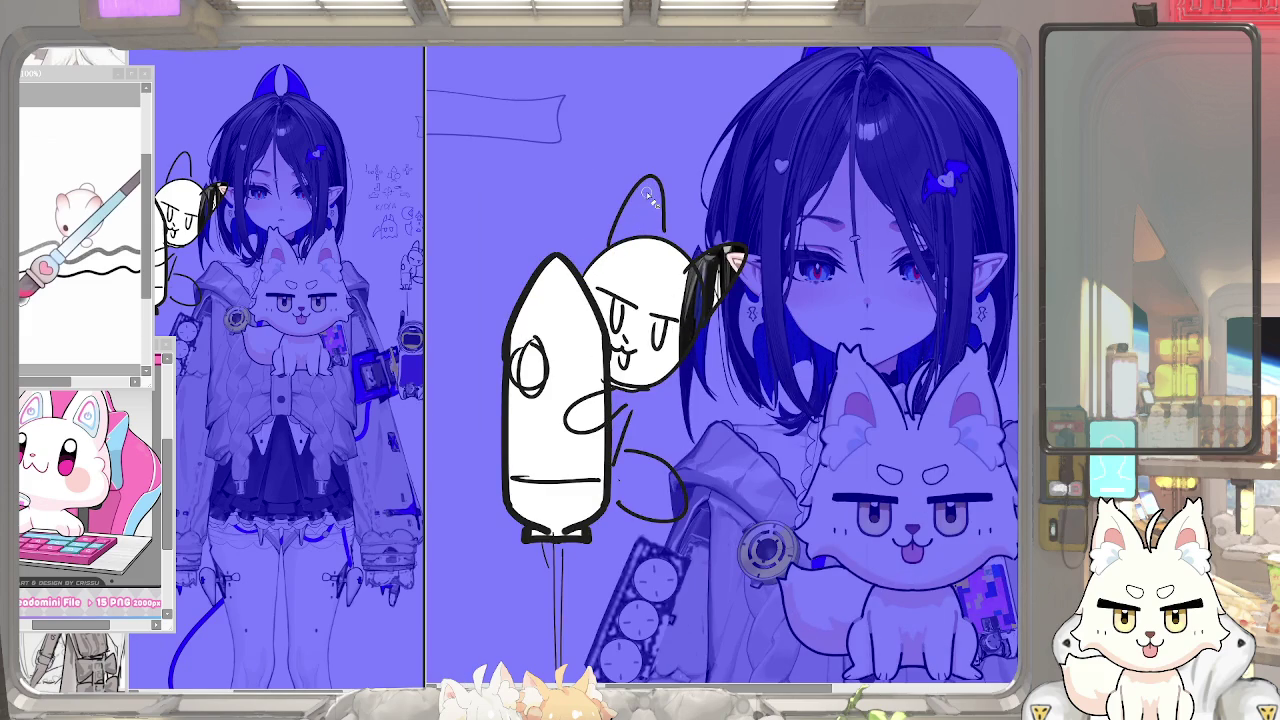
{"action": "mouse_move", "coordinate": [620, 385]}
{"action": "left_mouse_down"}
{"action": "mouse_move", "coordinate": [615, 460]}
{"action": "mouse_move", "coordinate": [662, 505]}
{"action": "left_mouse_up"}
{"action": "mouse_move", "coordinate": [630, 462]}
{"action": "left_mouse_down"}
{"action": "mouse_move", "coordinate": [670, 515]}
{"action": "mouse_move", "coordinate": [649, 478]}
{"action": "left_mouse_up"}
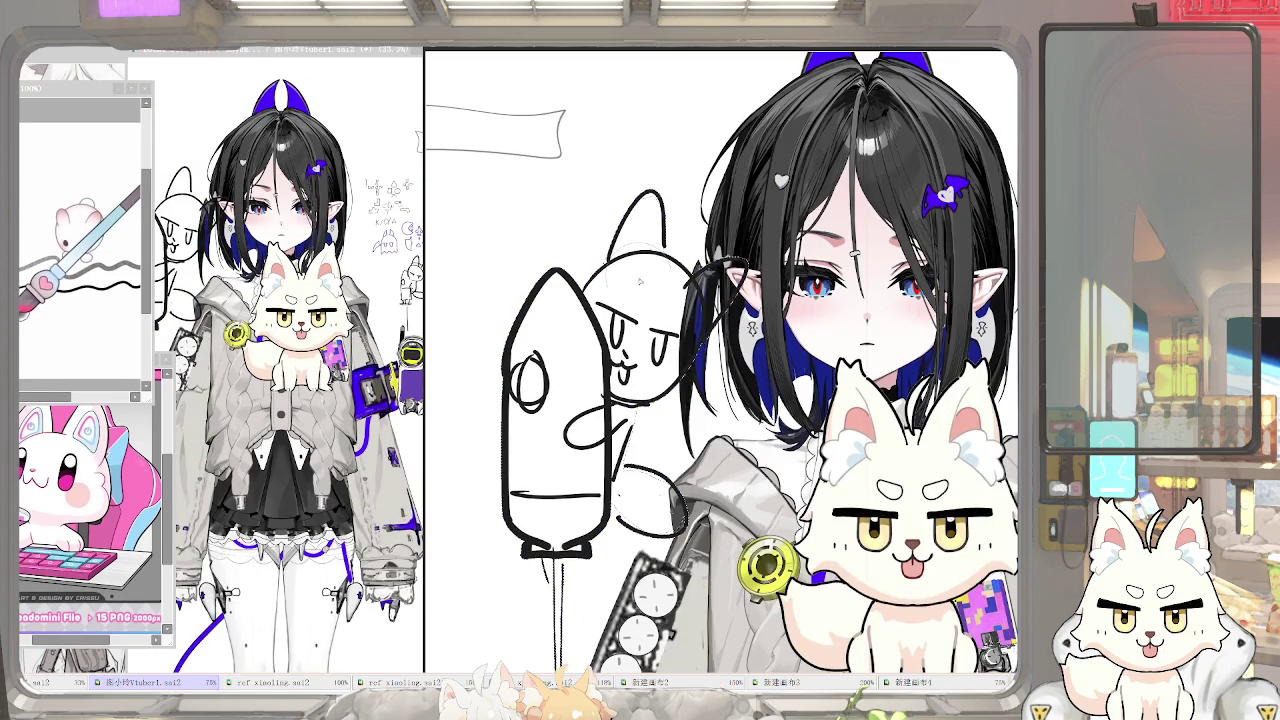
{"action": "left_click_drag", "start_coordinate": [700, 270], "coordinate": [735, 300]}
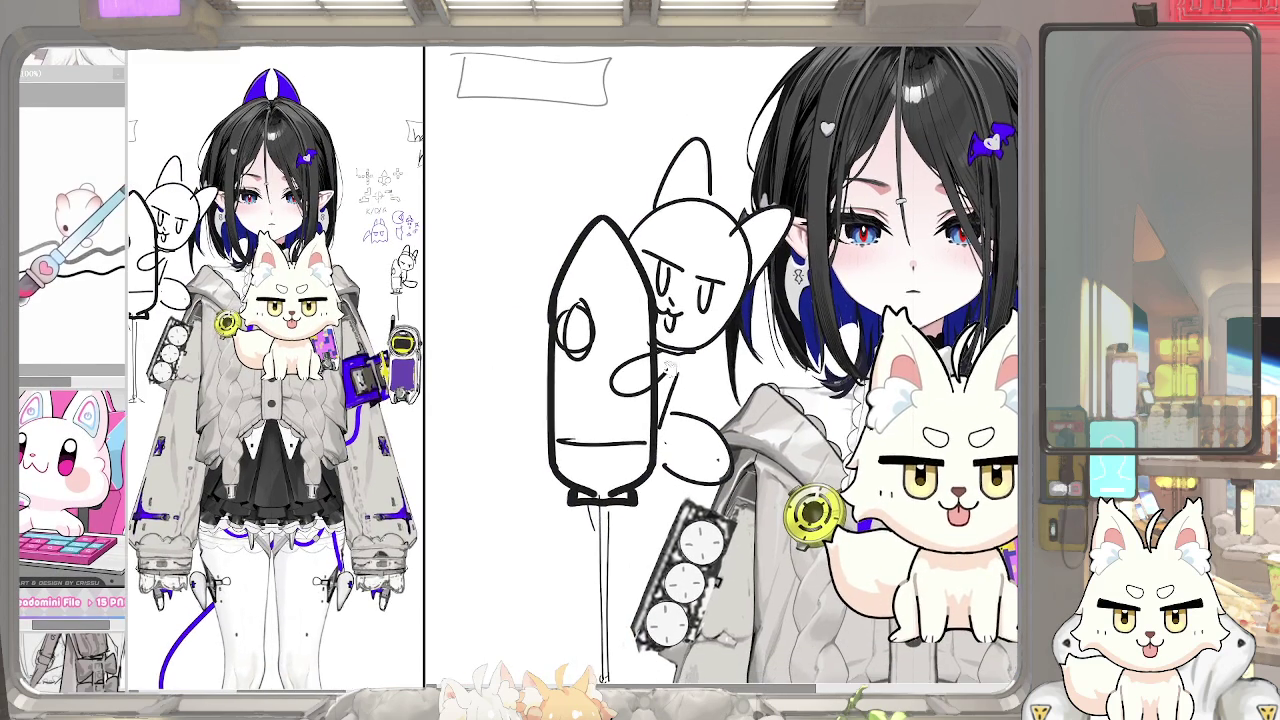
{"action": "mouse_move", "coordinate": [708, 324]}
{"action": "left_mouse_down"}
{"action": "mouse_move", "coordinate": [742, 204]}
{"action": "mouse_move", "coordinate": [799, 214]}
{"action": "mouse_move", "coordinate": [732, 243]}
{"action": "left_mouse_up"}
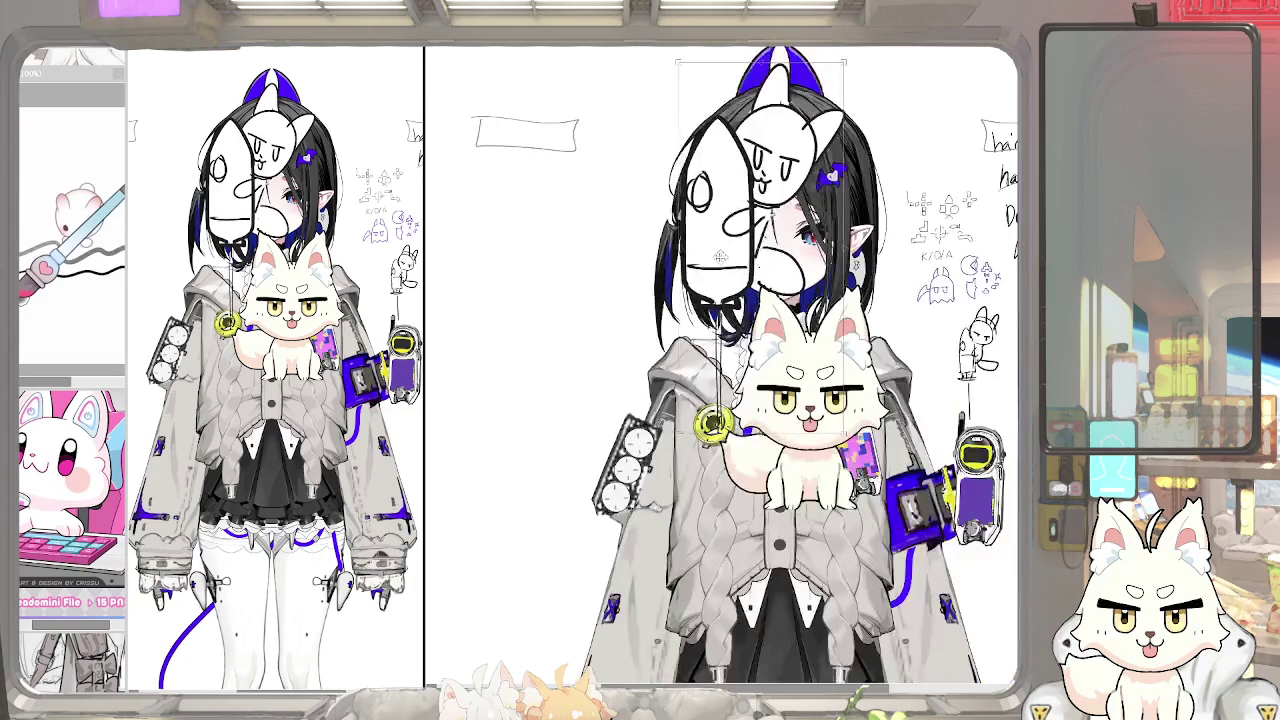
{"action": "mouse_move", "coordinate": [730, 244]}
{"action": "left_mouse_down"}
{"action": "mouse_move", "coordinate": [700, 260]}
{"action": "mouse_move", "coordinate": [930, 255]}
{"action": "mouse_move", "coordinate": [870, 275]}
{"action": "mouse_move", "coordinate": [630, 290]}
{"action": "mouse_move", "coordinate": [895, 290]}
{"action": "mouse_move", "coordinate": [600, 300]}
{"action": "mouse_move", "coordinate": [753, 294]}
{"action": "mouse_move", "coordinate": [596, 315]}
{"action": "mouse_move", "coordinate": [647, 297]}
{"action": "mouse_move", "coordinate": [750, 210]}
{"action": "mouse_move", "coordinate": [837, 207]}
{"action": "left_mouse_up"}
Shift the rocket-and-cat sketch right, then back up-left and nudge it over the face
{"action": "mouse_move", "coordinate": [826, 368]}
{"action": "left_mouse_down"}
{"action": "mouse_move", "coordinate": [902, 355]}
{"action": "mouse_move", "coordinate": [731, 374]}
{"action": "mouse_move", "coordinate": [768, 403]}
{"action": "mouse_move", "coordinate": [911, 403]}
{"action": "mouse_move", "coordinate": [935, 468]}
{"action": "mouse_move", "coordinate": [931, 458]}
{"action": "left_mouse_up"}
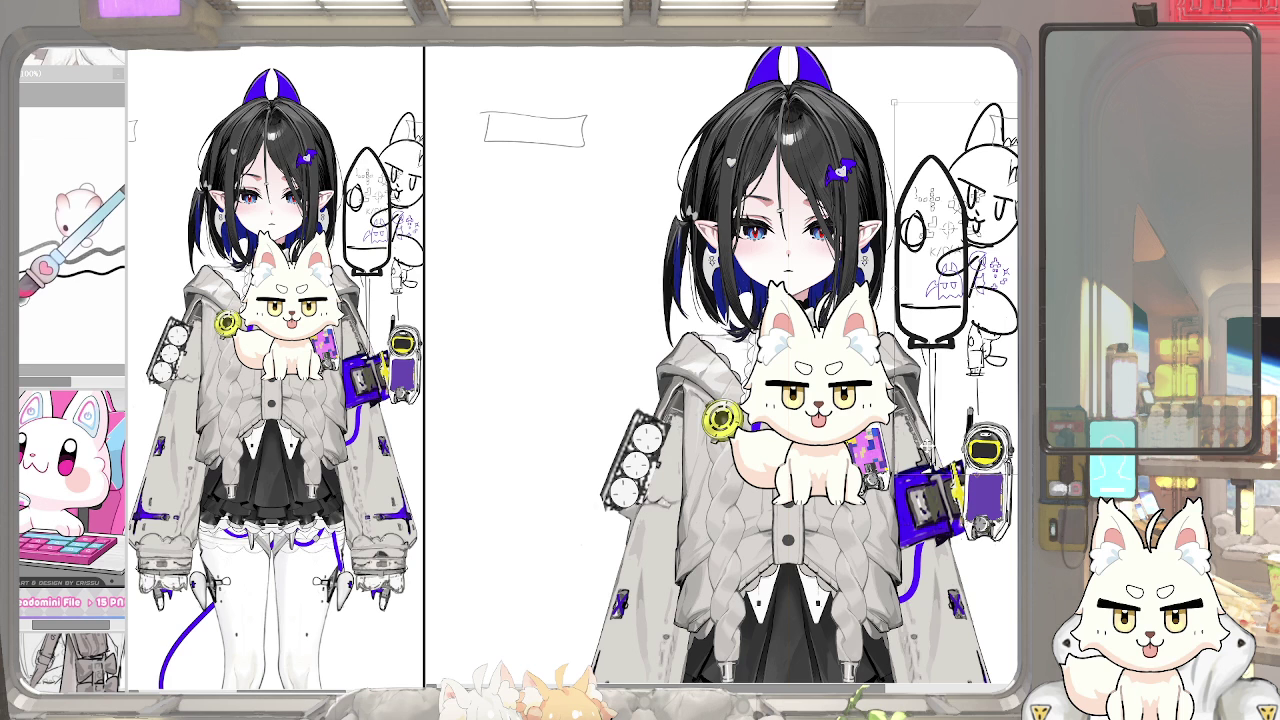
{"action": "mouse_move", "coordinate": [928, 446]}
{"action": "left_mouse_down"}
{"action": "mouse_move", "coordinate": [857, 434]}
{"action": "mouse_move", "coordinate": [825, 366]}
{"action": "left_mouse_up"}
{"action": "left_click_drag", "start_coordinate": [882, 291], "coordinate": [886, 298]}
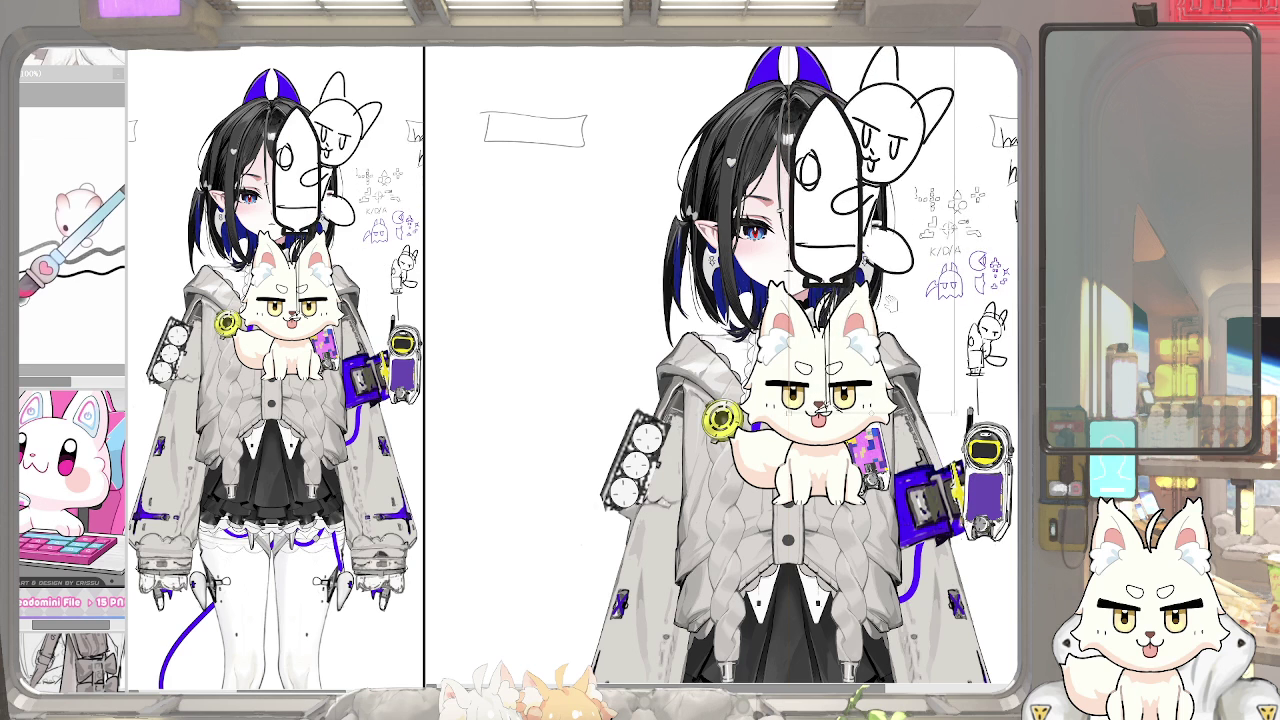
{"action": "scroll", "coordinate": [837, 411], "scroll_direction": "up", "scroll_amount": 2}
{"action": "mouse_move", "coordinate": [836, 409]}
{"action": "left_mouse_down"}
{"action": "mouse_move", "coordinate": [861, 394]}
{"action": "mouse_move", "coordinate": [879, 249]}
{"action": "mouse_move", "coordinate": [862, 235]}
{"action": "mouse_move", "coordinate": [912, 332]}
{"action": "left_mouse_up"}
{"action": "scroll", "coordinate": [808, 248], "scroll_direction": "up", "scroll_amount": 1}
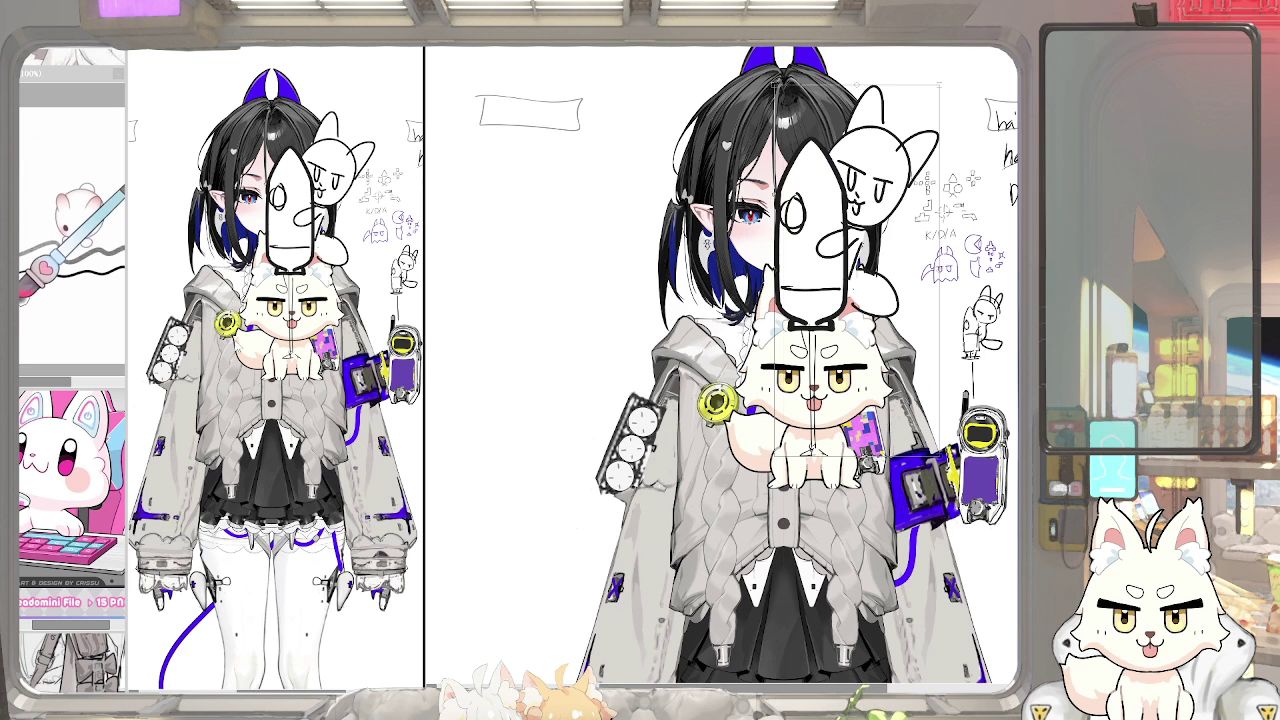
Drag the rocket-and-cat sketch off the face into the blank area left of the girl
{"action": "left_click_drag", "start_coordinate": [810, 230], "coordinate": [530, 240]}
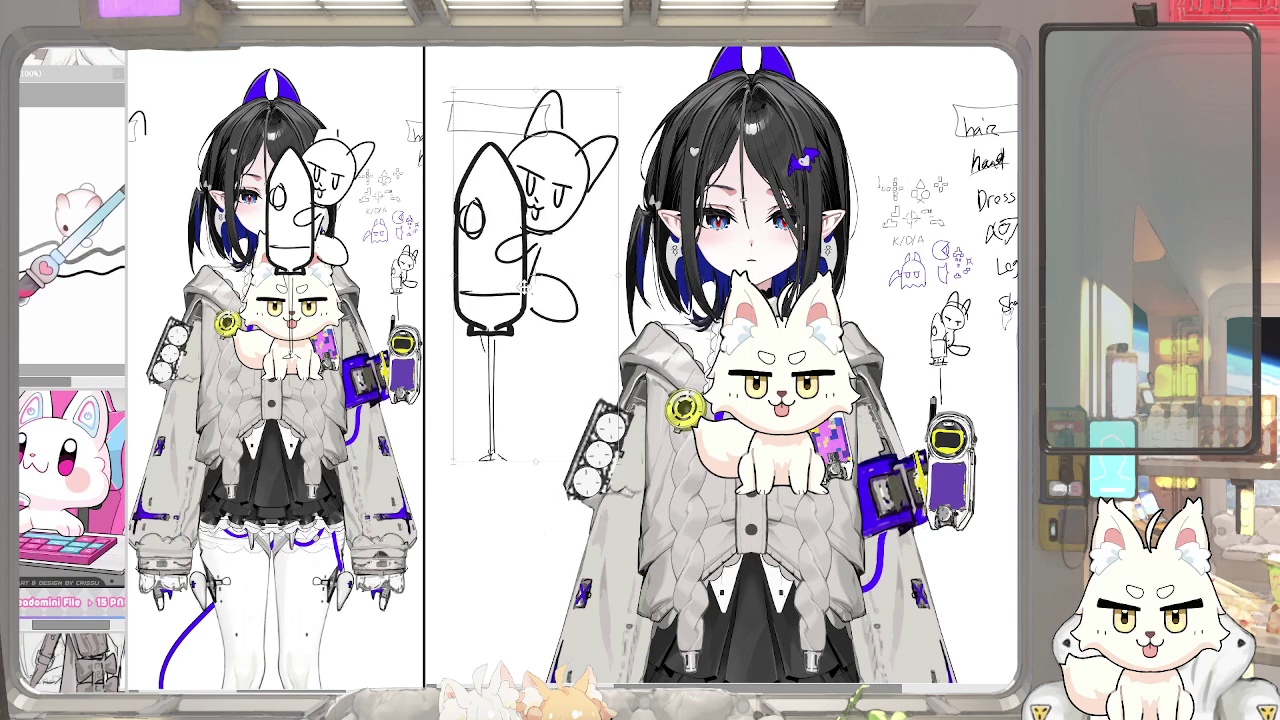
{"action": "scroll", "coordinate": [730, 370], "scroll_direction": "up", "scroll_amount": 2}
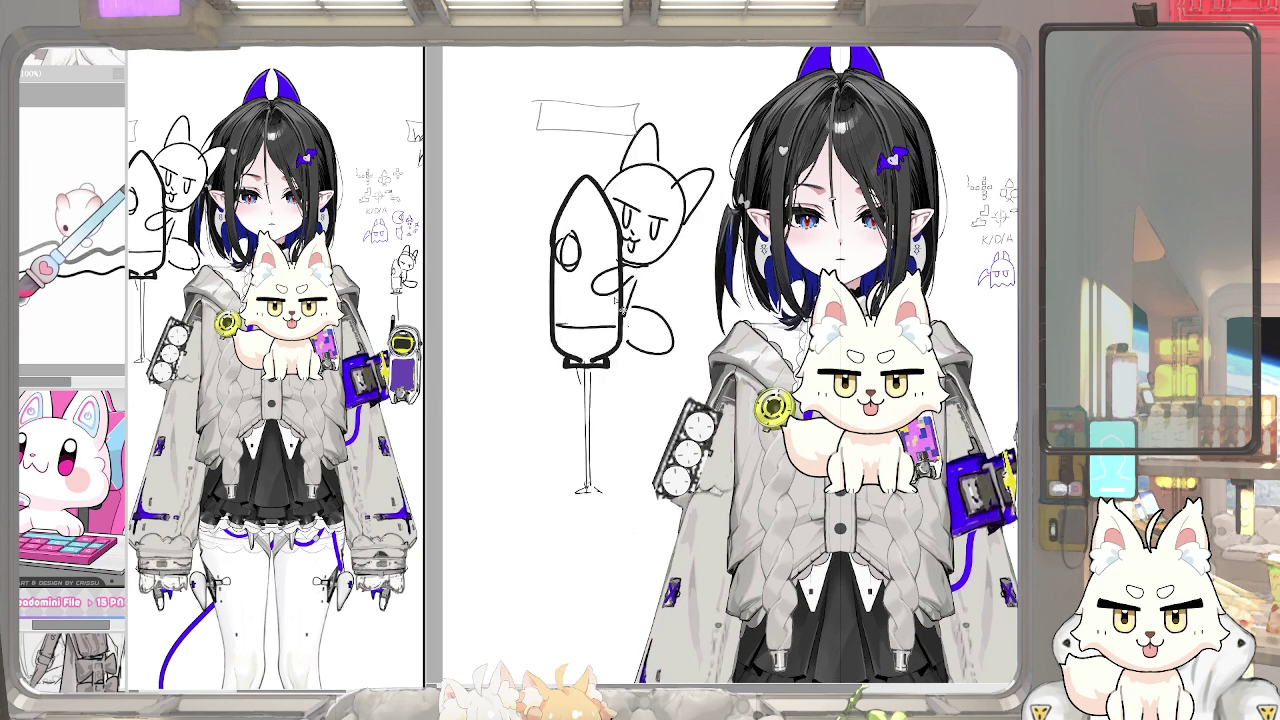
Scroll the canvas to review the rocket-and-cat line sketch beside the character
{"action": "scroll", "coordinate": [720, 370], "scroll_direction": "down", "scroll_amount": 2}
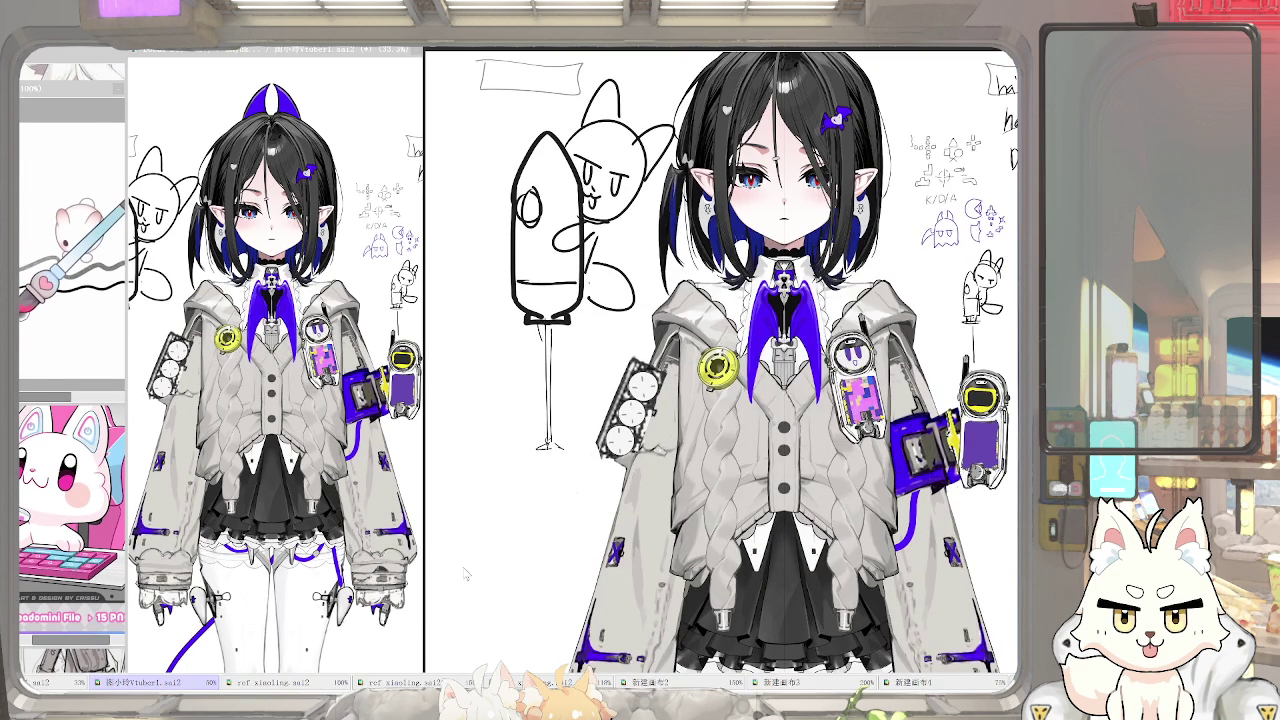
{"action": "scroll", "coordinate": [740, 440], "scroll_direction": "up", "scroll_amount": 3}
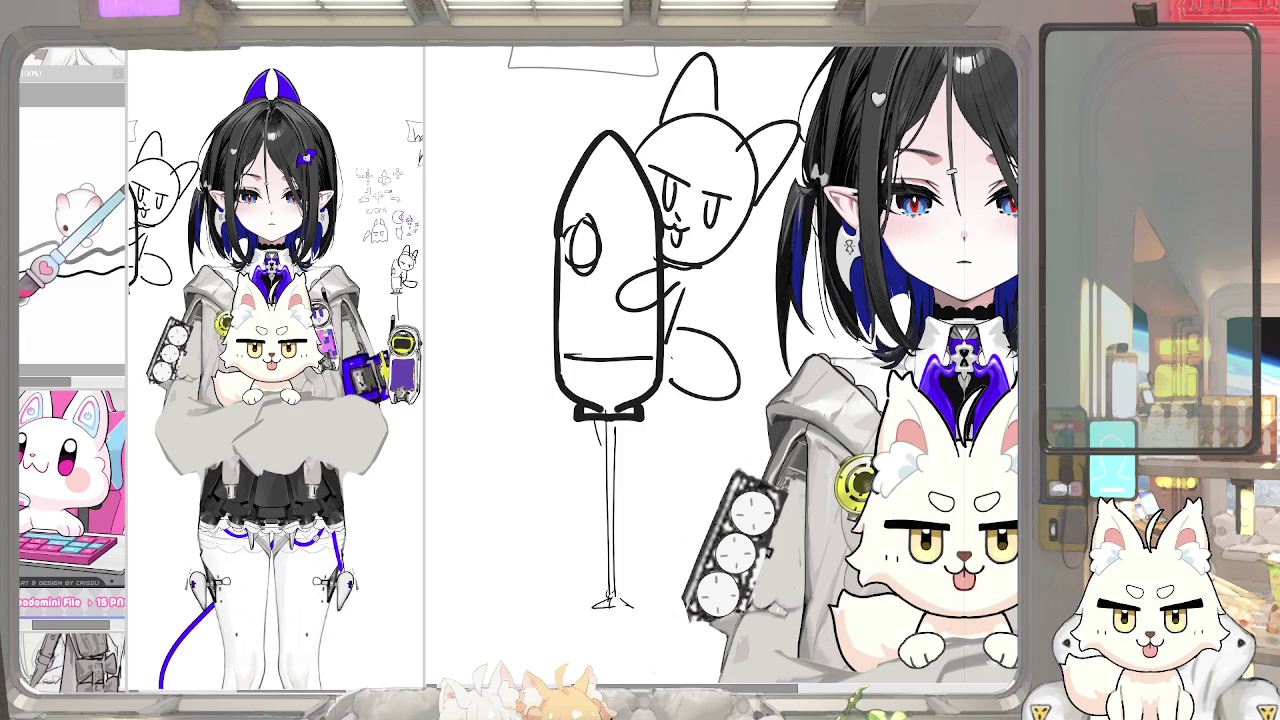
Paste a space-station photo as a reference, reshape and frame its window, then close it
{"action": "key", "text": "ctrl+v"}
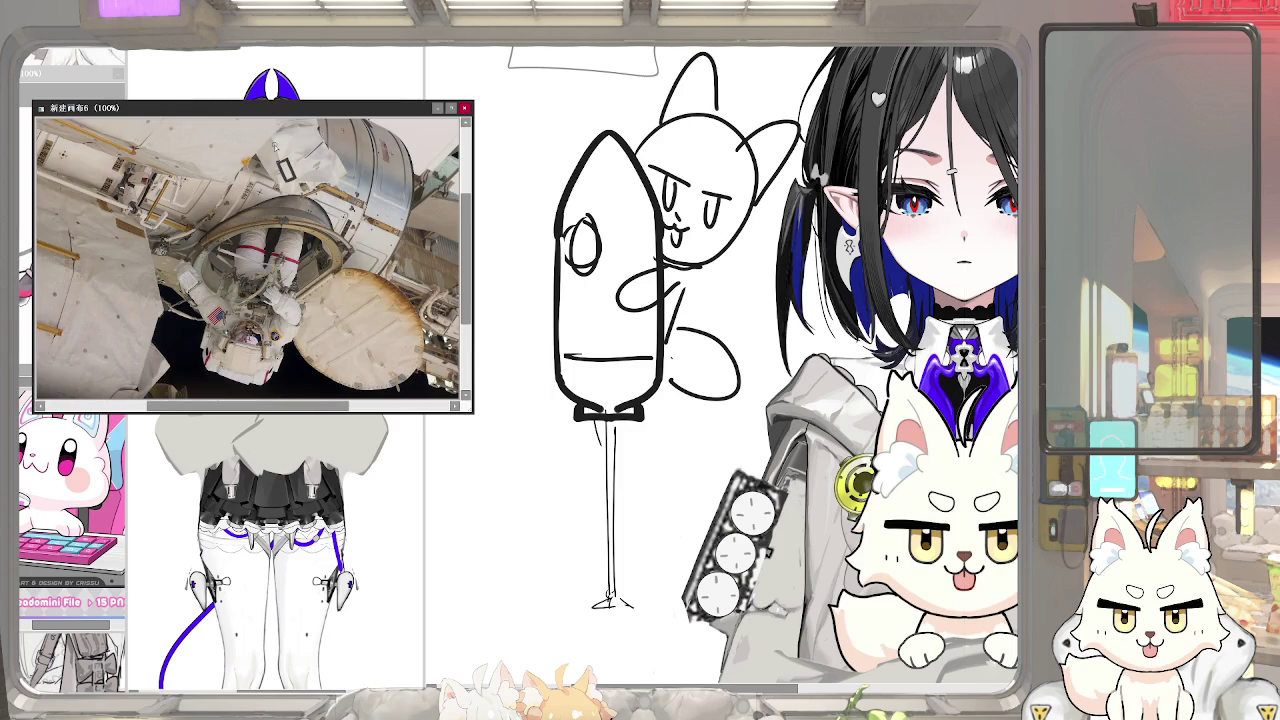
{"action": "left_click_drag", "start_coordinate": [344, 120], "coordinate": [325, 208]}
{"action": "left_click_drag", "start_coordinate": [386, 400], "coordinate": [210, 688]}
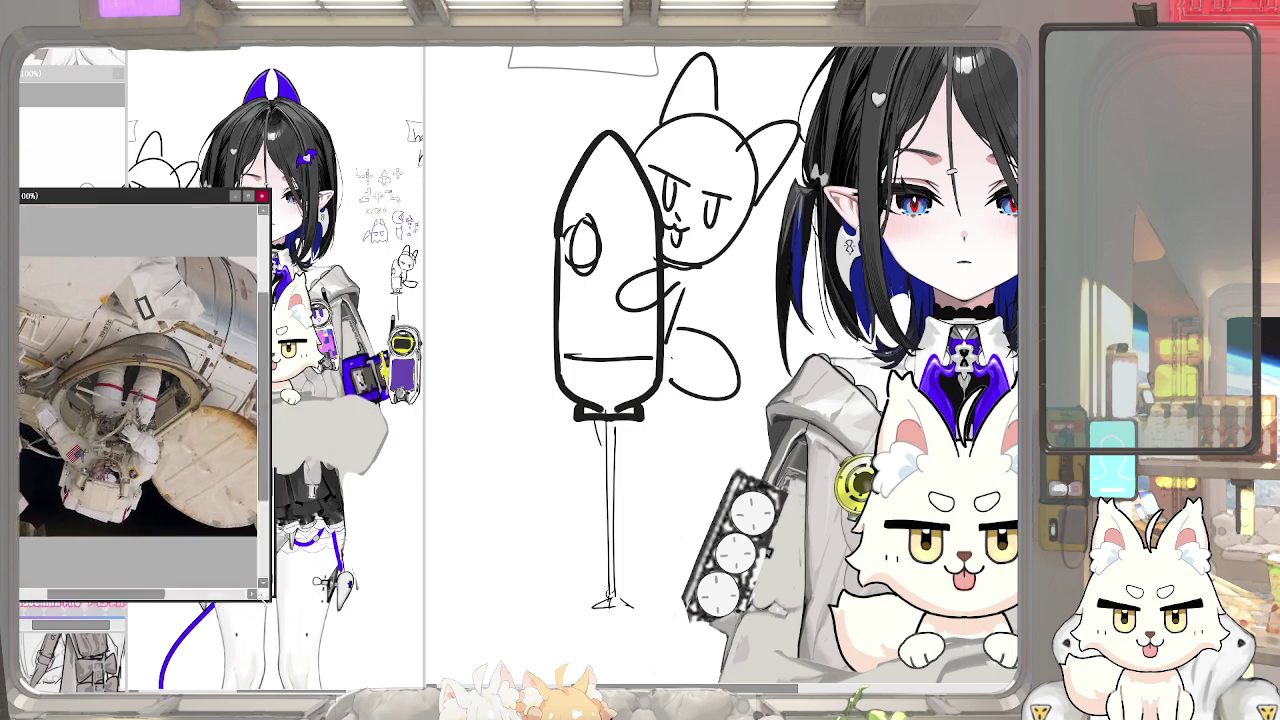
{"action": "left_click_drag", "start_coordinate": [165, 446], "coordinate": [32, 550]}
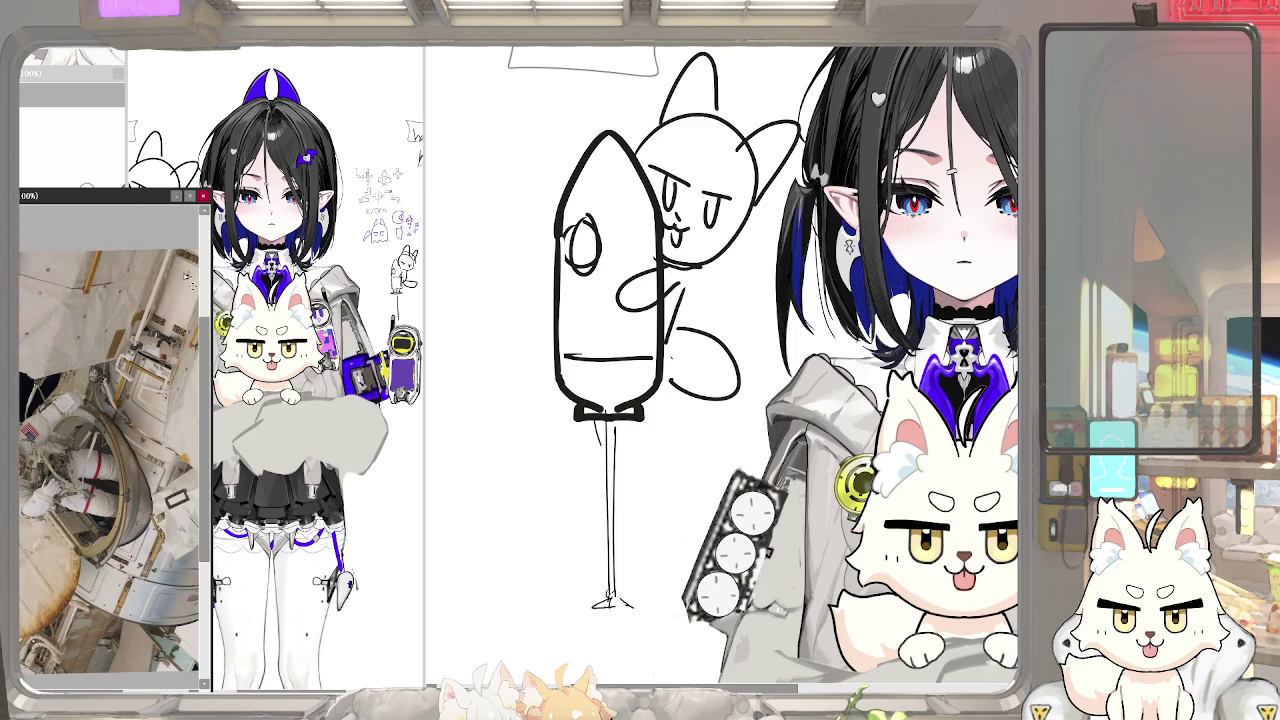
{"action": "left_click", "coordinate": [203, 195]}
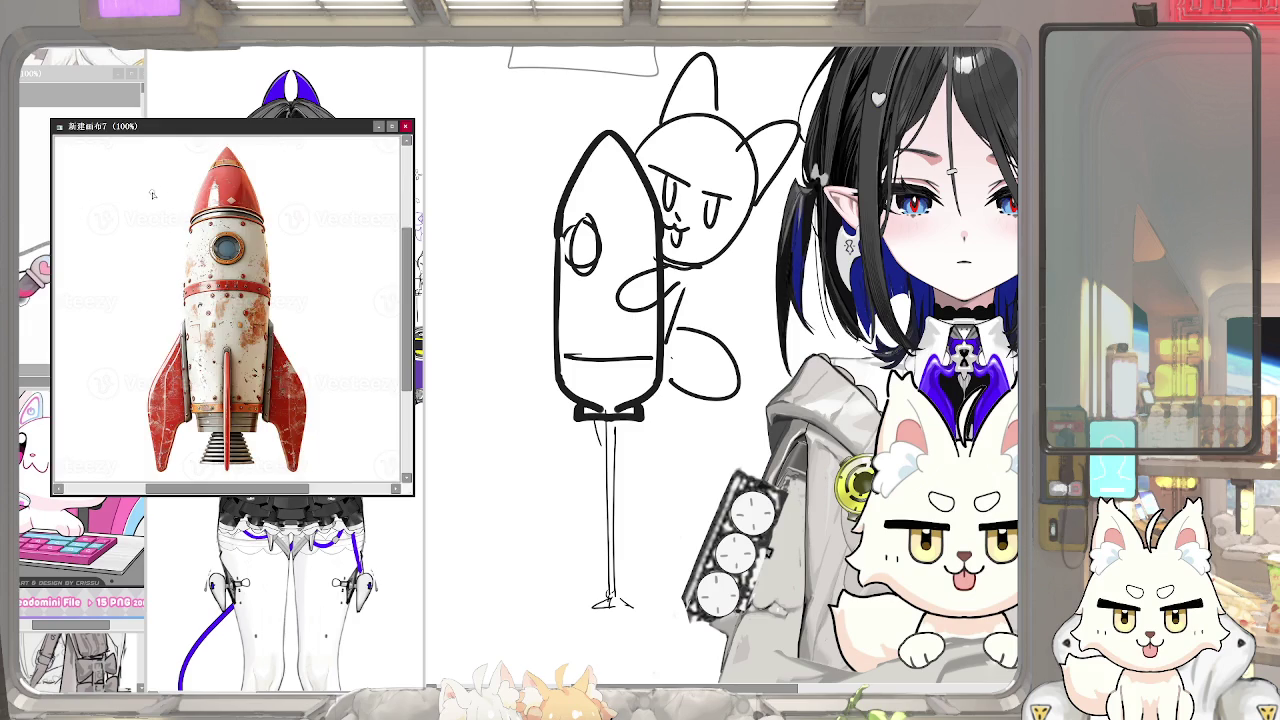
Move the rocket reference to the top-left and shrink it into a narrow, tall window
{"action": "left_click_drag", "start_coordinate": [88, 128], "coordinate": [55, 73]}
{"action": "left_click_drag", "start_coordinate": [287, 433], "coordinate": [186, 403]}
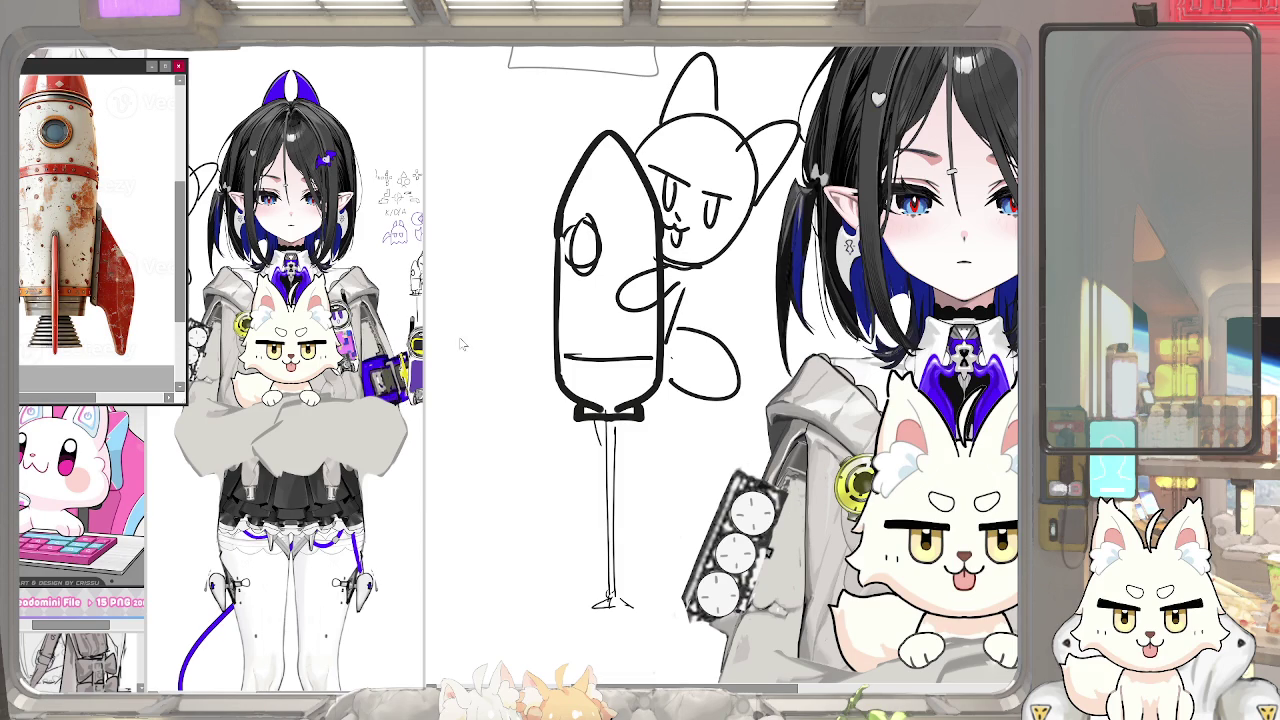
{"action": "left_click_drag", "start_coordinate": [186, 404], "coordinate": [170, 416]}
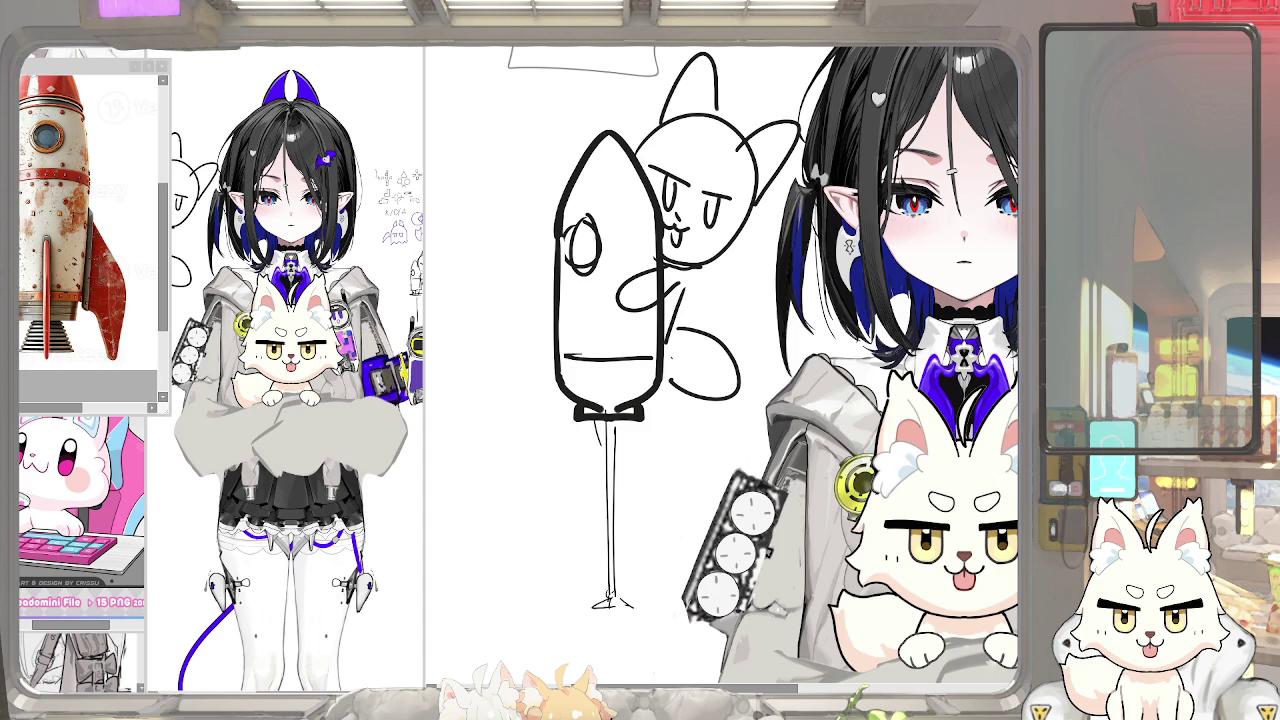
Paste and zoom a launch-tower photo, close it, then bring the rocket reference to the canvas centre, enlarged
{"action": "key", "text": "ctrl+v"}
{"action": "scroll", "coordinate": [246, 180], "scroll_direction": "up", "scroll_amount": 3}
{"action": "scroll", "coordinate": [246, 180], "scroll_direction": "up", "scroll_amount": 2}
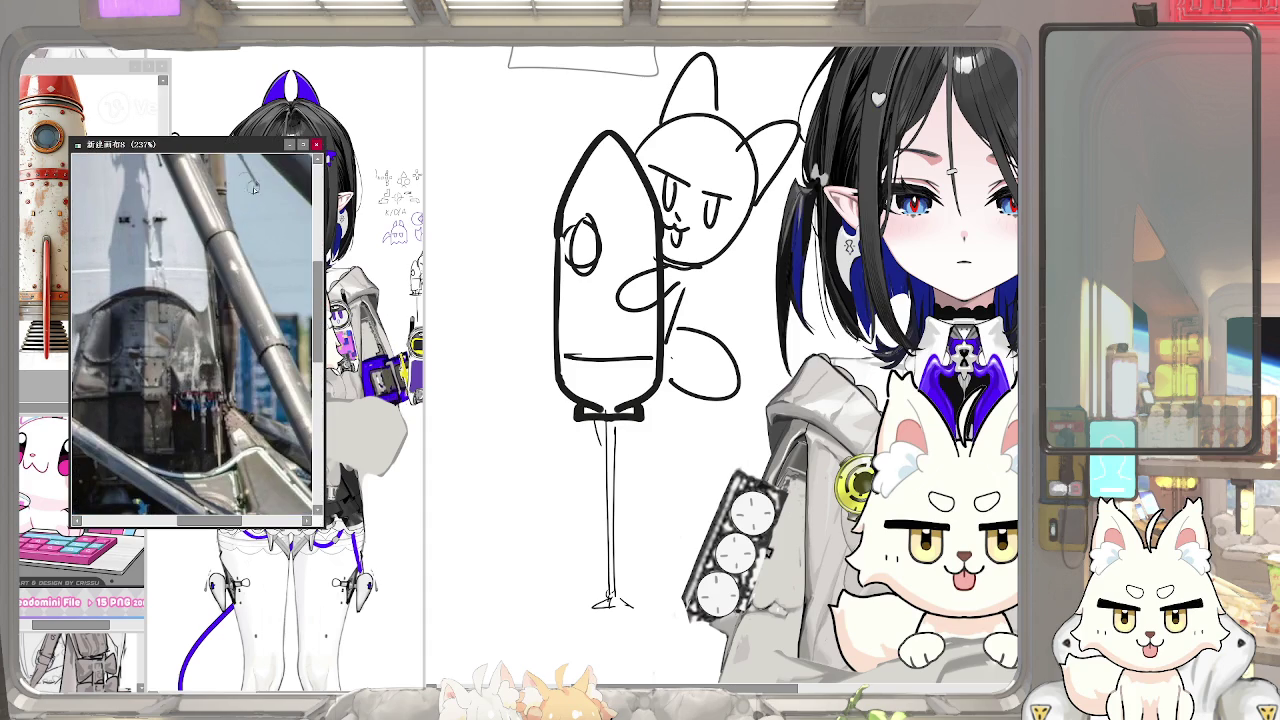
{"action": "left_click", "coordinate": [316, 144]}
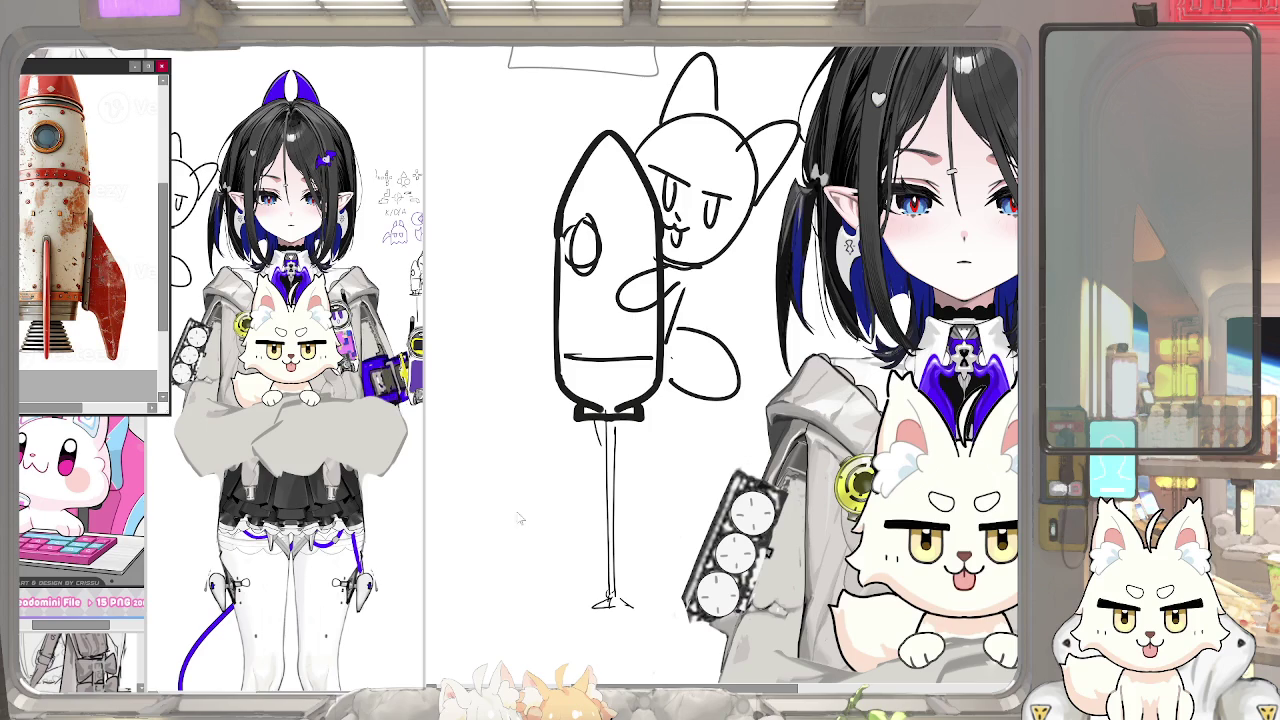
{"action": "left_click", "coordinate": [280, 516]}
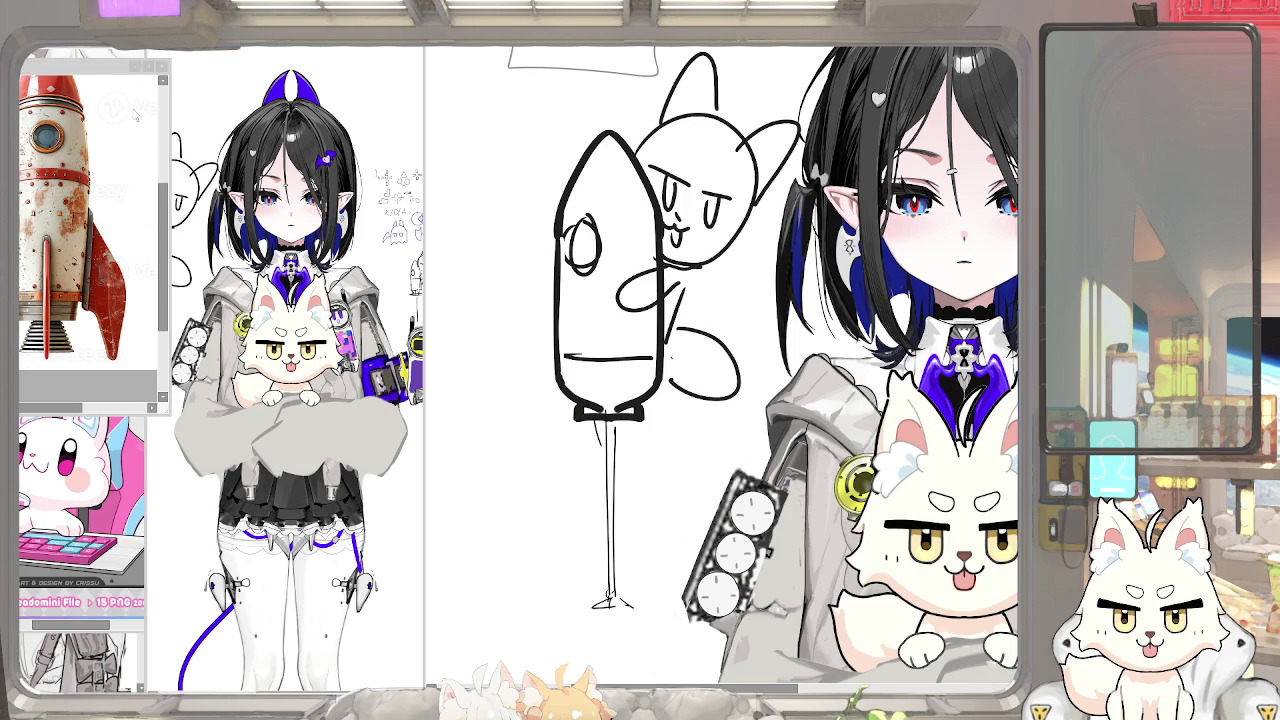
{"action": "left_click_drag", "start_coordinate": [115, 66], "coordinate": [513, 116]}
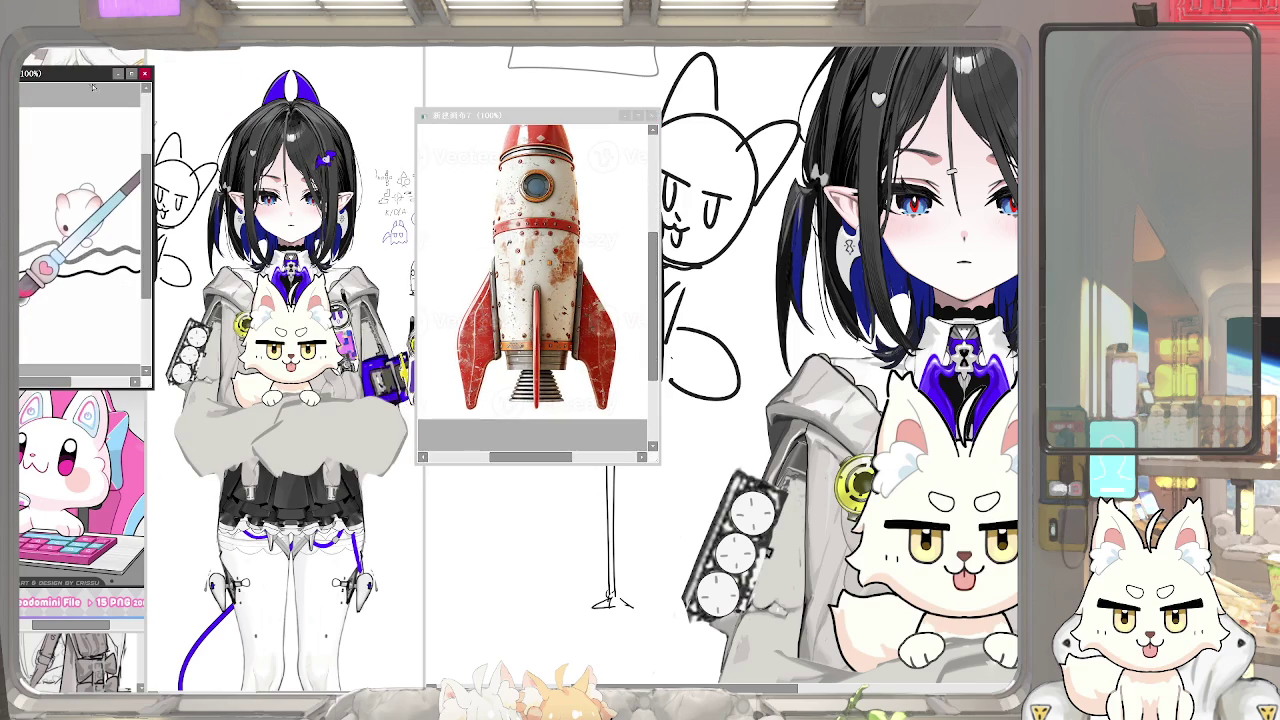
Bring the brush-sketch, pink and white-haired character references into view, and widen the white-haired sheet
{"action": "left_click_drag", "start_coordinate": [91, 85], "coordinate": [400, 177]}
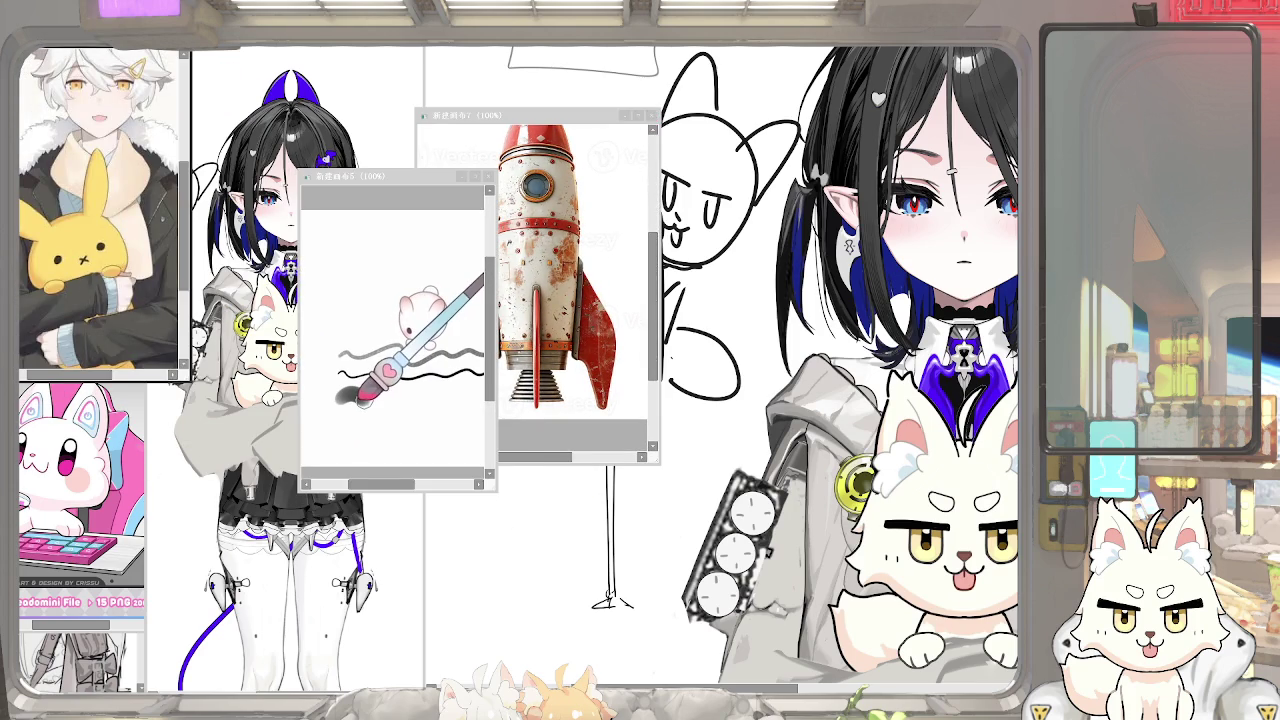
{"action": "left_click_drag", "start_coordinate": [85, 367], "coordinate": [90, 137]}
{"action": "left_click", "coordinate": [47, 524]}
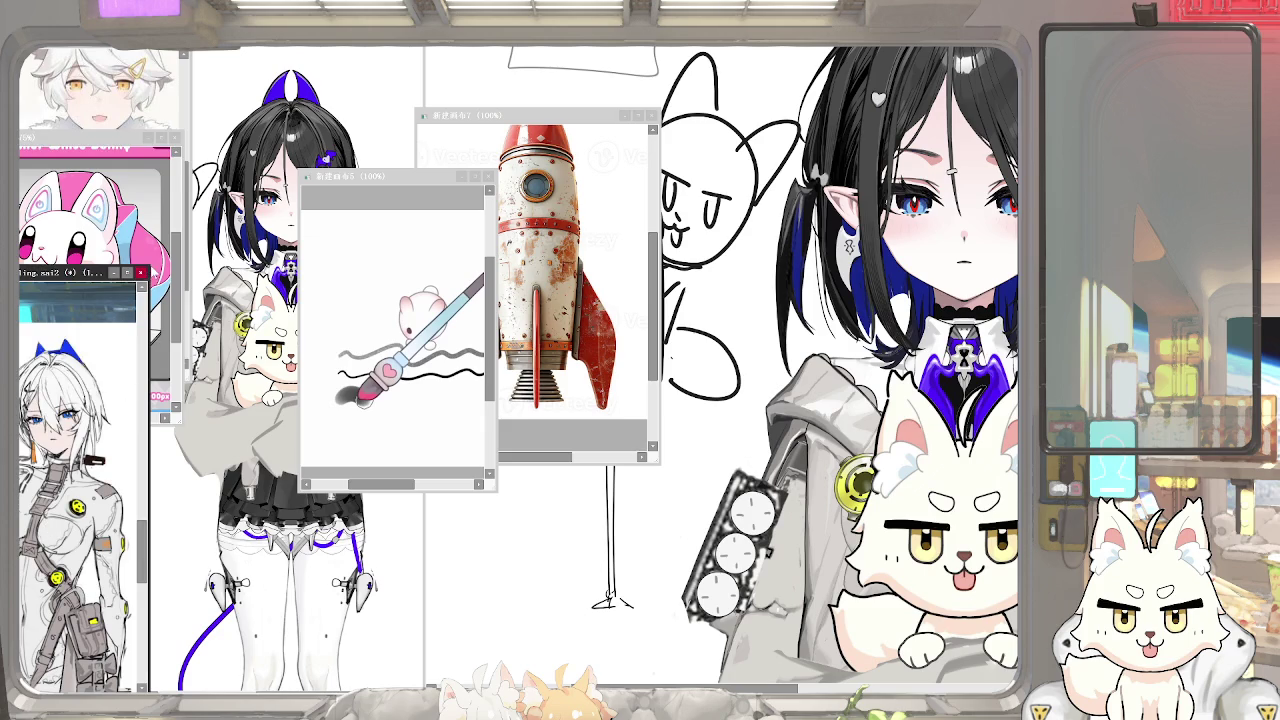
{"action": "left_click_drag", "start_coordinate": [150, 274], "coordinate": [487, 279]}
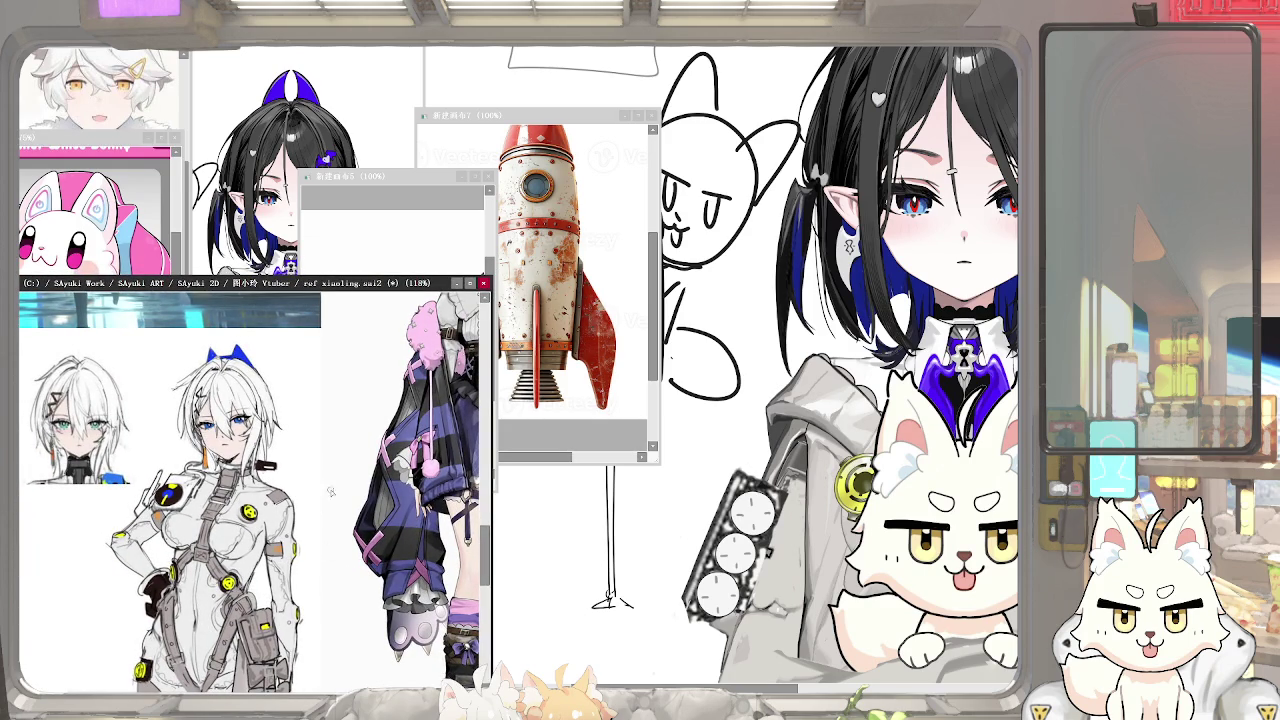
Move the dark building photo and the rocket photo toward the middle of the reference collage
{"action": "scroll", "coordinate": [248, 512], "scroll_direction": "down", "scroll_amount": 10}
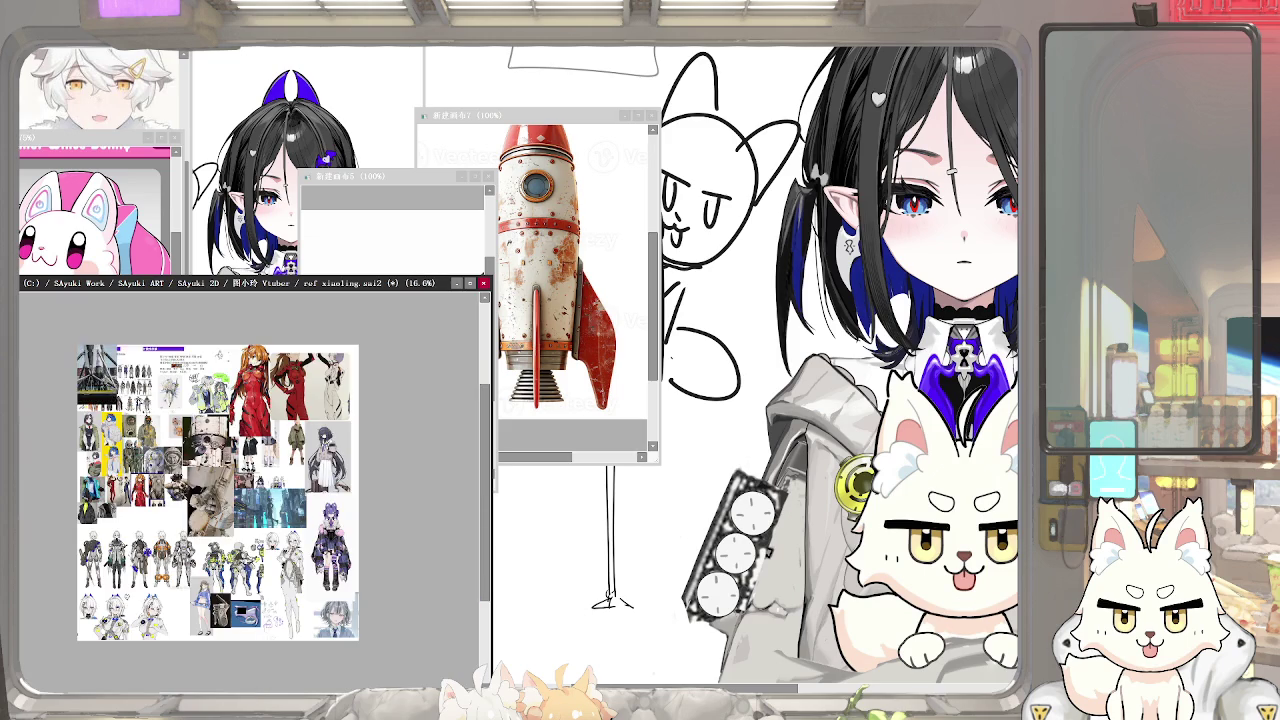
{"action": "left_click_drag", "start_coordinate": [98, 376], "coordinate": [176, 506]}
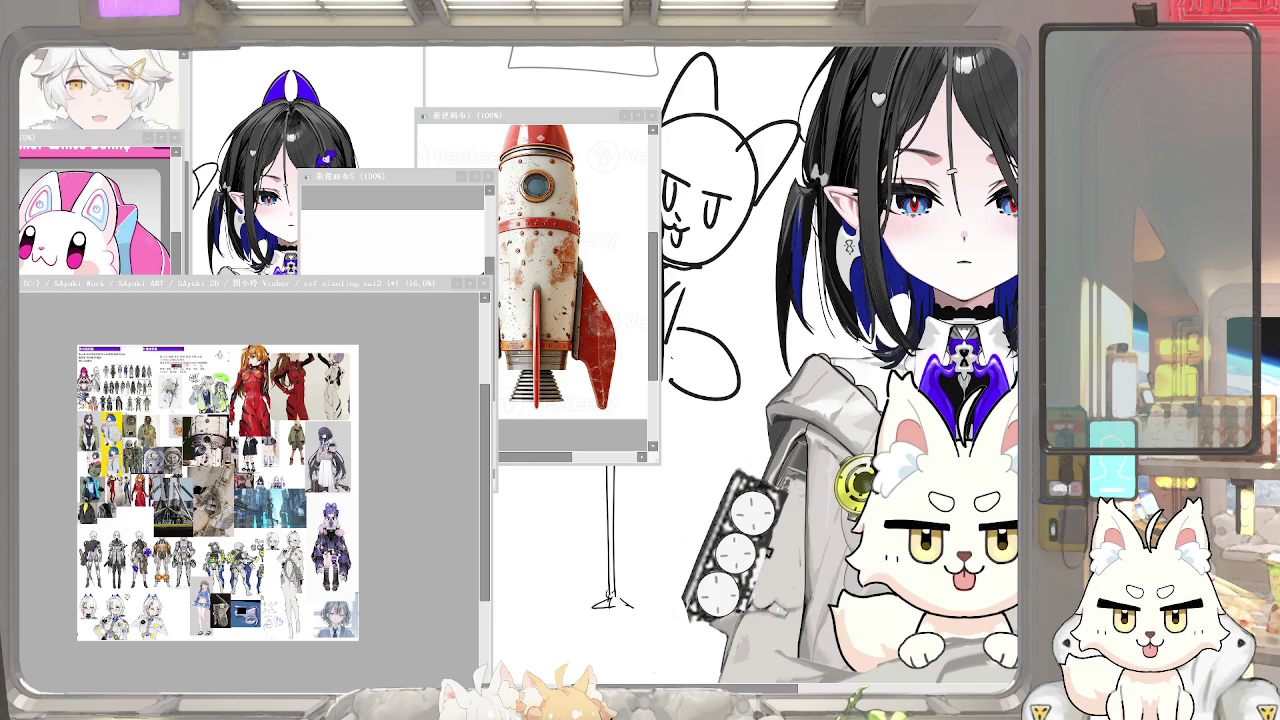
{"action": "scroll", "coordinate": [237, 527], "scroll_direction": "up", "scroll_amount": 2}
{"action": "scroll", "coordinate": [237, 527], "scroll_direction": "up", "scroll_amount": 3}
{"action": "scroll", "coordinate": [237, 527], "scroll_direction": "up", "scroll_amount": 2}
{"action": "scroll", "coordinate": [237, 527], "scroll_direction": "up", "scroll_amount": 2}
{"action": "scroll", "coordinate": [237, 529], "scroll_direction": "up", "scroll_amount": 2}
{"action": "scroll", "coordinate": [237, 529], "scroll_direction": "up", "scroll_amount": 1}
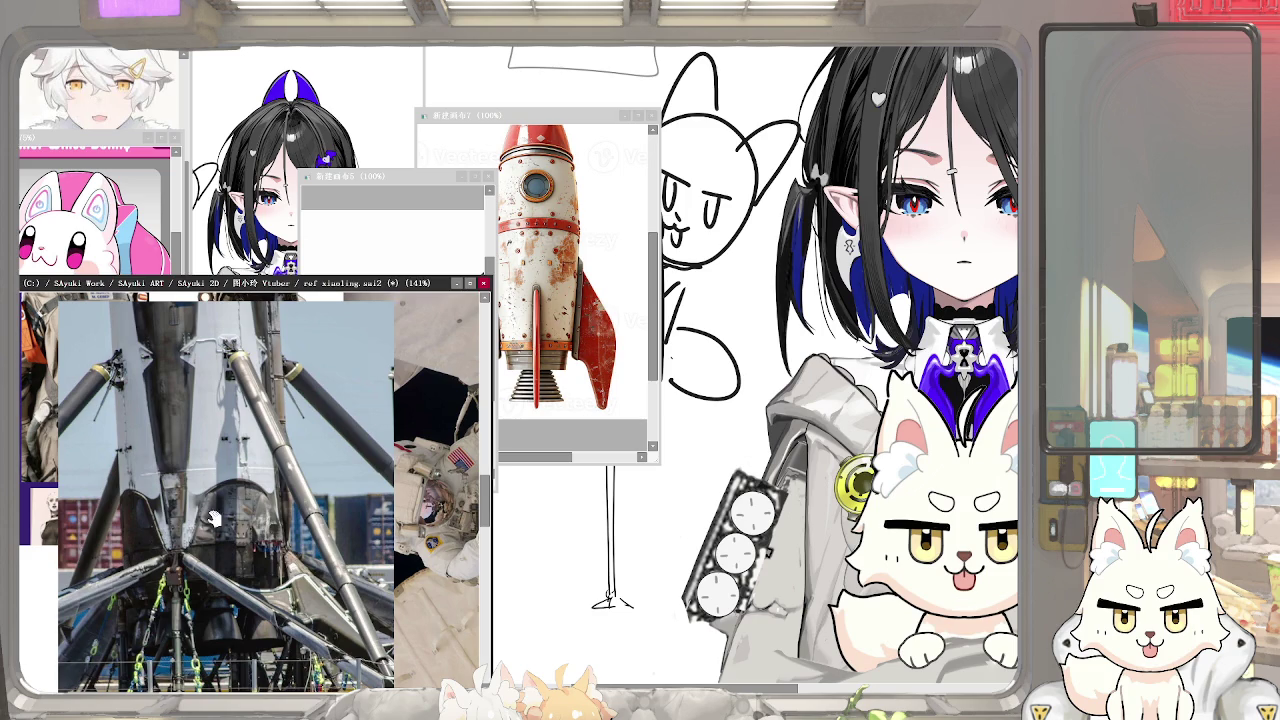
{"action": "scroll", "coordinate": [216, 518], "scroll_direction": "down", "scroll_amount": 12}
{"action": "left_click_drag", "start_coordinate": [108, 398], "coordinate": [167, 468]}
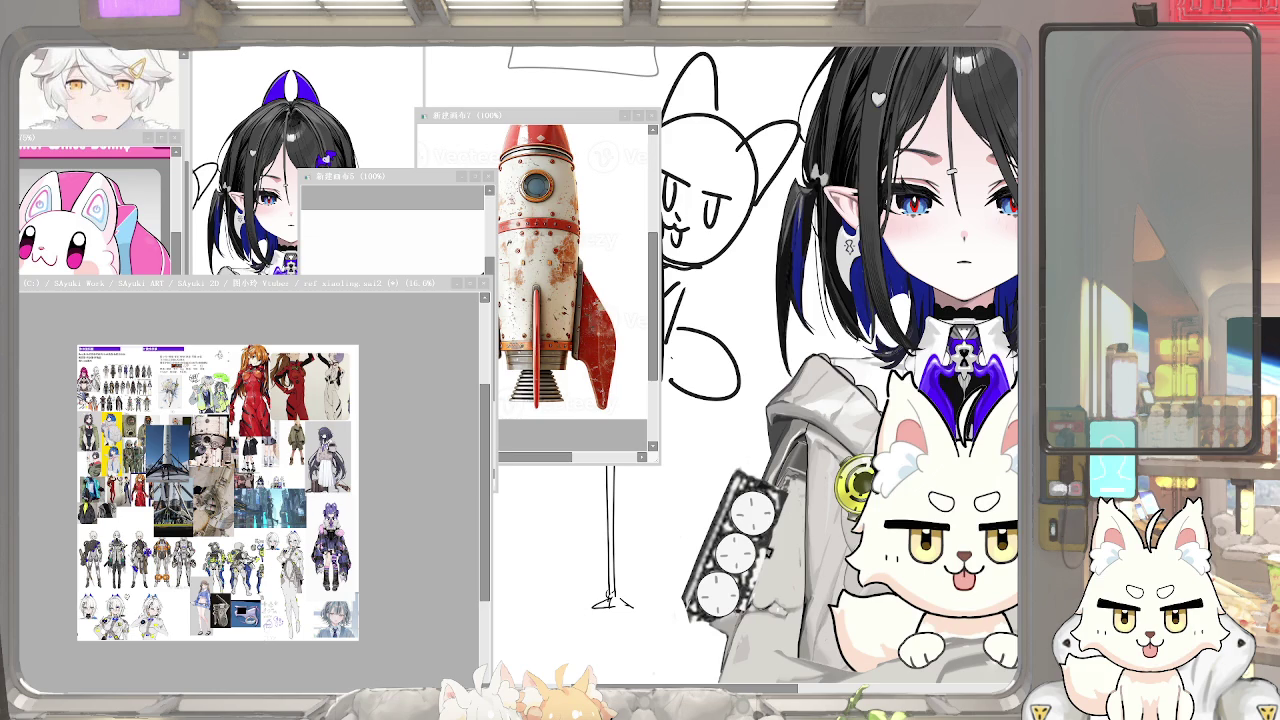
Paste the rocket drawing into the reference collage and position it
{"action": "left_click", "coordinate": [378, 330]}
{"action": "left_click", "coordinate": [570, 236]}
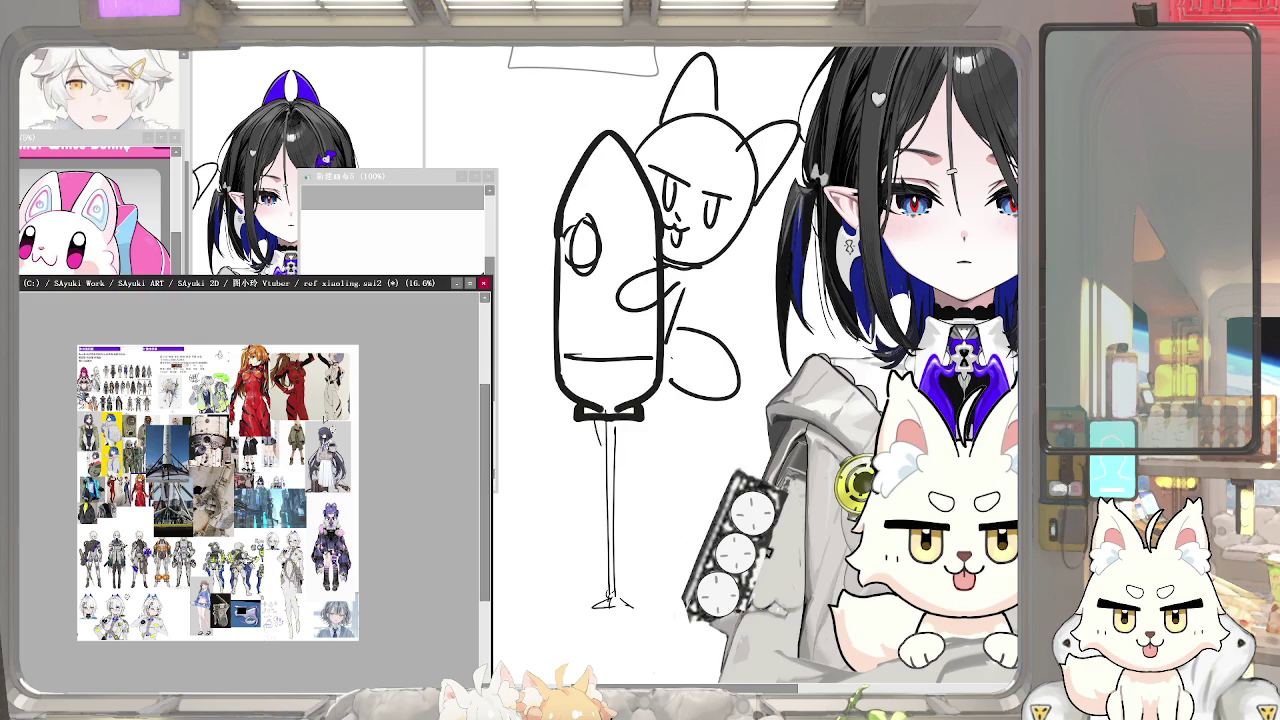
{"action": "key", "text": "ctrl+v"}
{"action": "mouse_move", "coordinate": [105, 375]}
{"action": "left_mouse_down"}
{"action": "mouse_move", "coordinate": [168, 396]}
{"action": "mouse_move", "coordinate": [92, 388]}
{"action": "mouse_move", "coordinate": [213, 397]}
{"action": "left_mouse_up"}
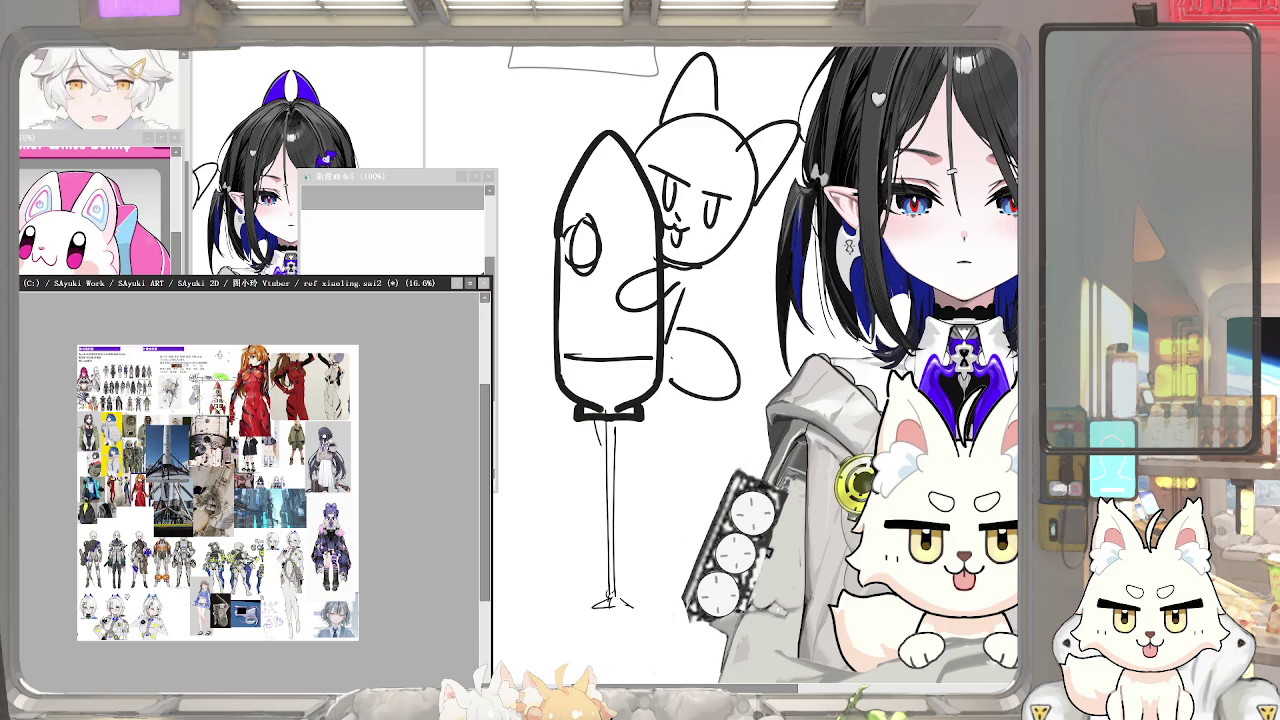
Close the small spare canvas and the bunny canvas, and paste the pink bunny into the collage
{"action": "left_click", "coordinate": [371, 206]}
{"action": "left_click", "coordinate": [487, 175]}
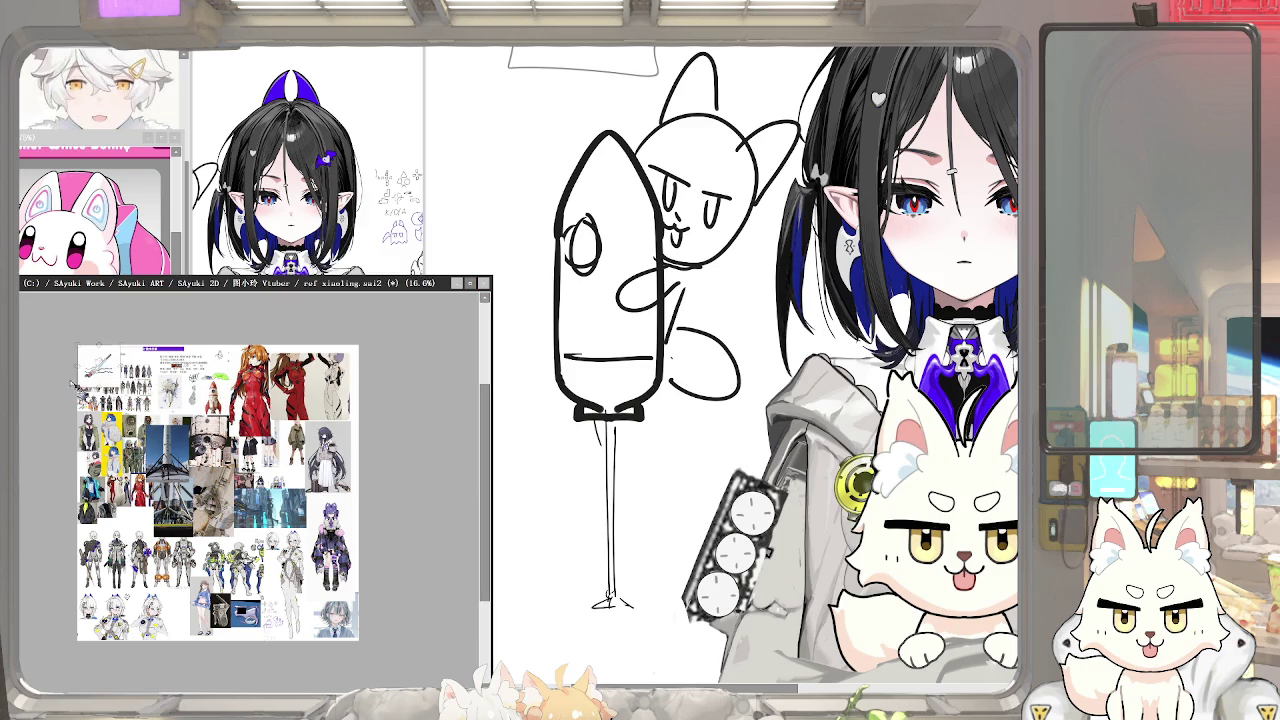
{"action": "left_click", "coordinate": [151, 227]}
{"action": "left_click", "coordinate": [175, 137]}
{"action": "key", "text": "ctrl+v"}
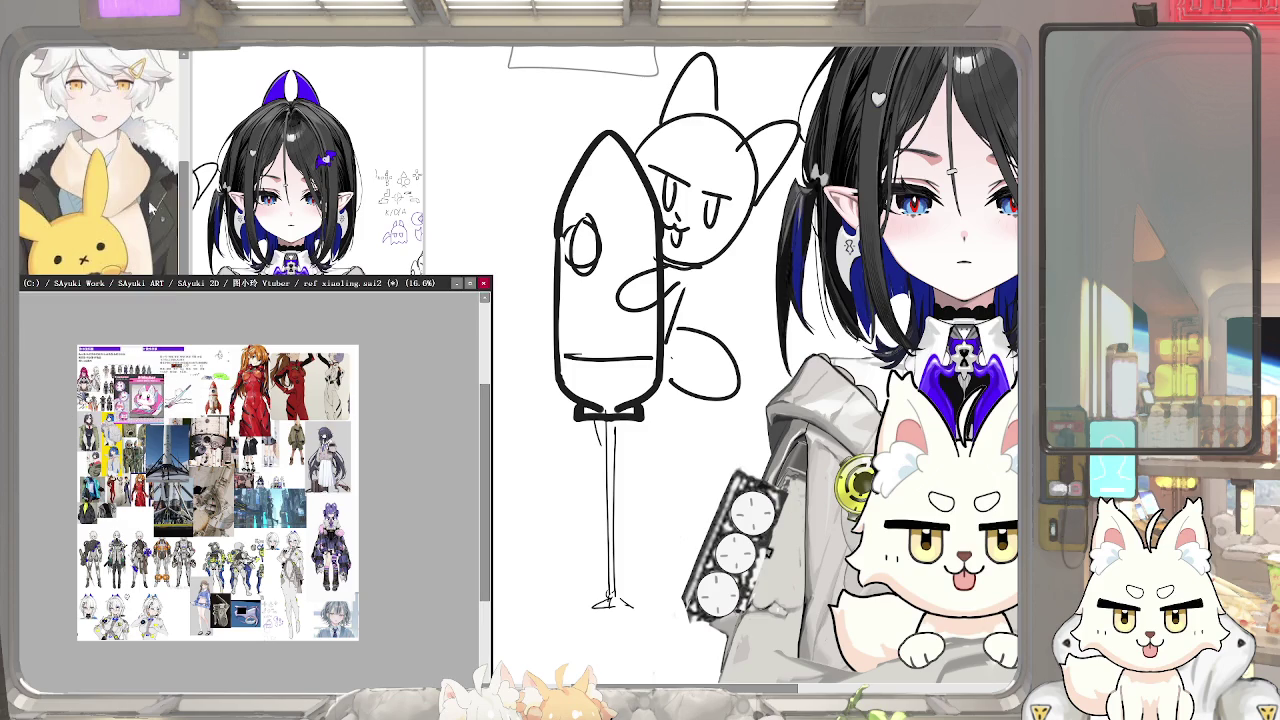
{"action": "left_click", "coordinate": [166, 200]}
{"action": "left_click", "coordinate": [95, 362]}
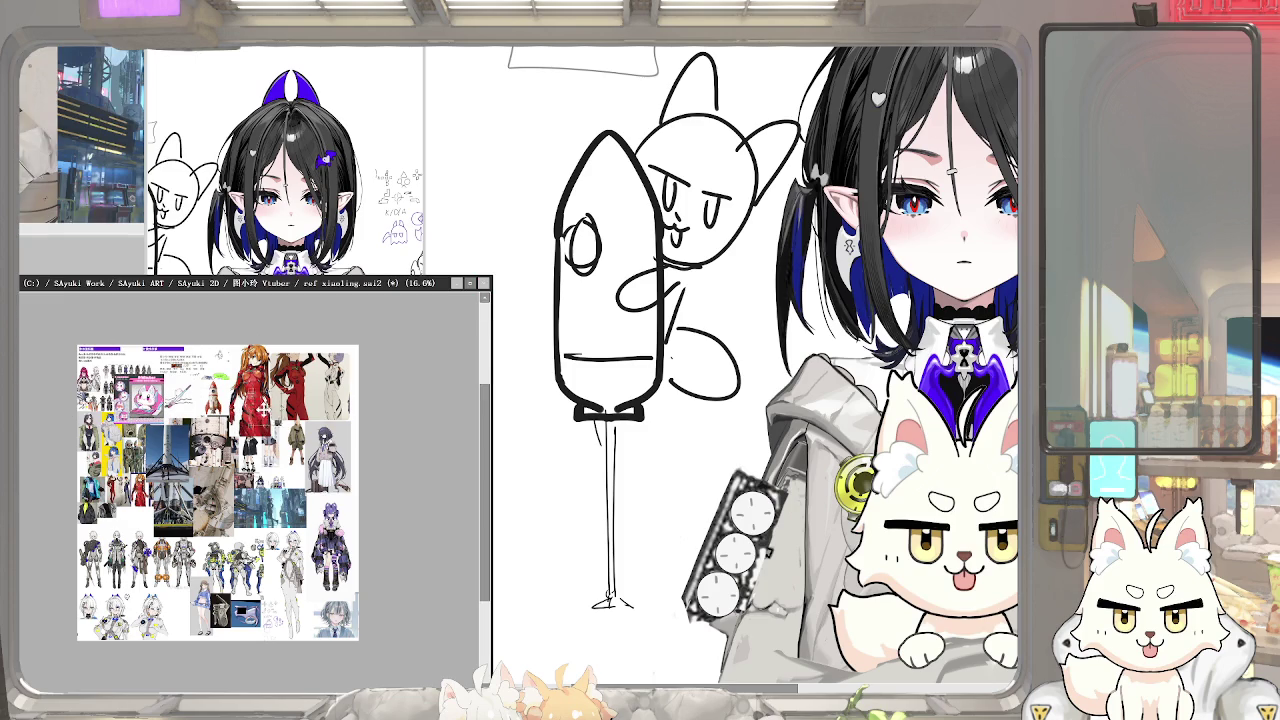
Narrow the reference window to a slim strip framing the SpaceX rocket photo beside the character
{"action": "scroll", "coordinate": [280, 478], "scroll_direction": "up", "scroll_amount": 3}
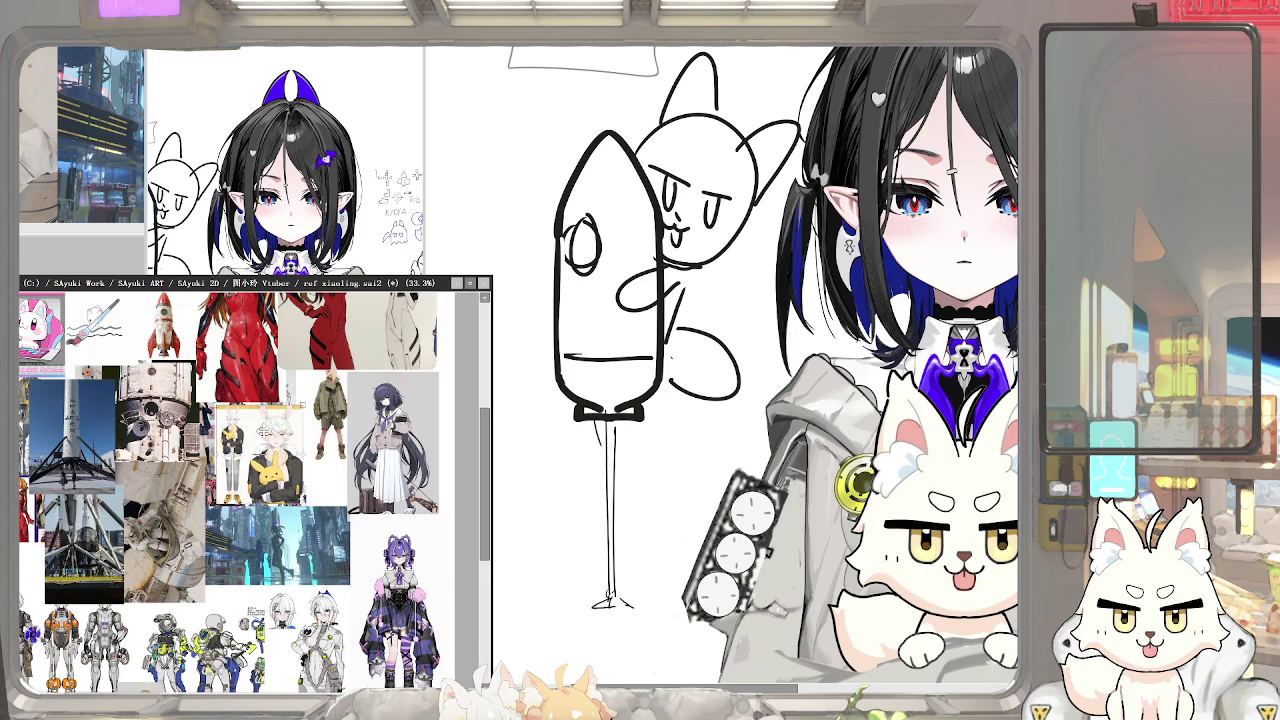
{"action": "scroll", "coordinate": [300, 445], "scroll_direction": "up", "scroll_amount": 3}
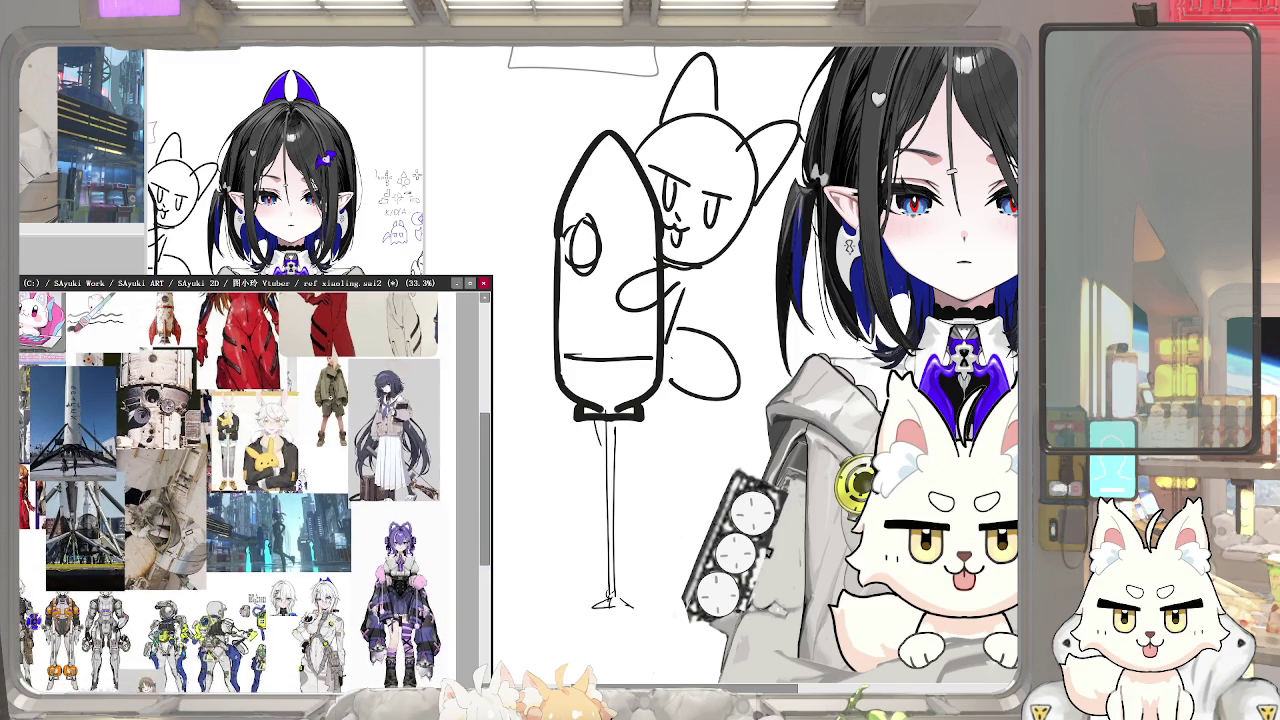
{"action": "left_click_drag", "start_coordinate": [250, 450], "coordinate": [384, 396]}
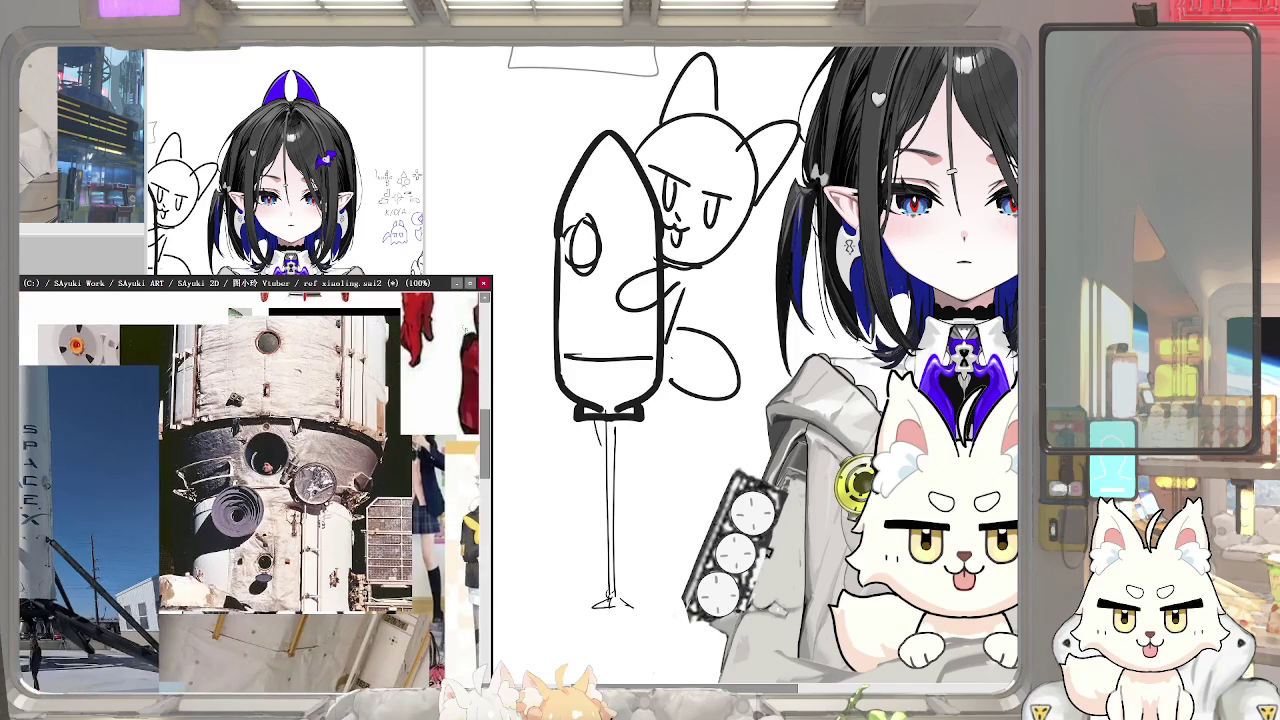
{"action": "left_click_drag", "start_coordinate": [491, 278], "coordinate": [186, 213]}
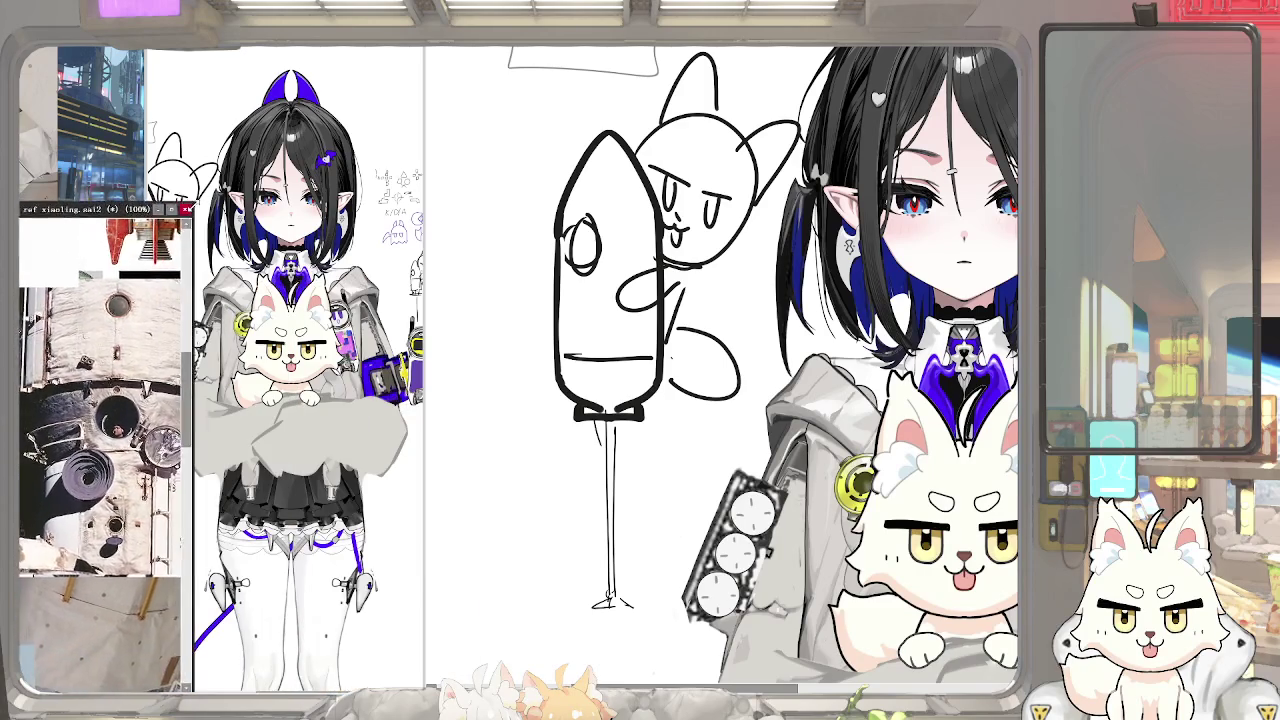
{"action": "left_click_drag", "start_coordinate": [100, 450], "coordinate": [104, 402]}
{"action": "left_click_drag", "start_coordinate": [186, 450], "coordinate": [145, 450]}
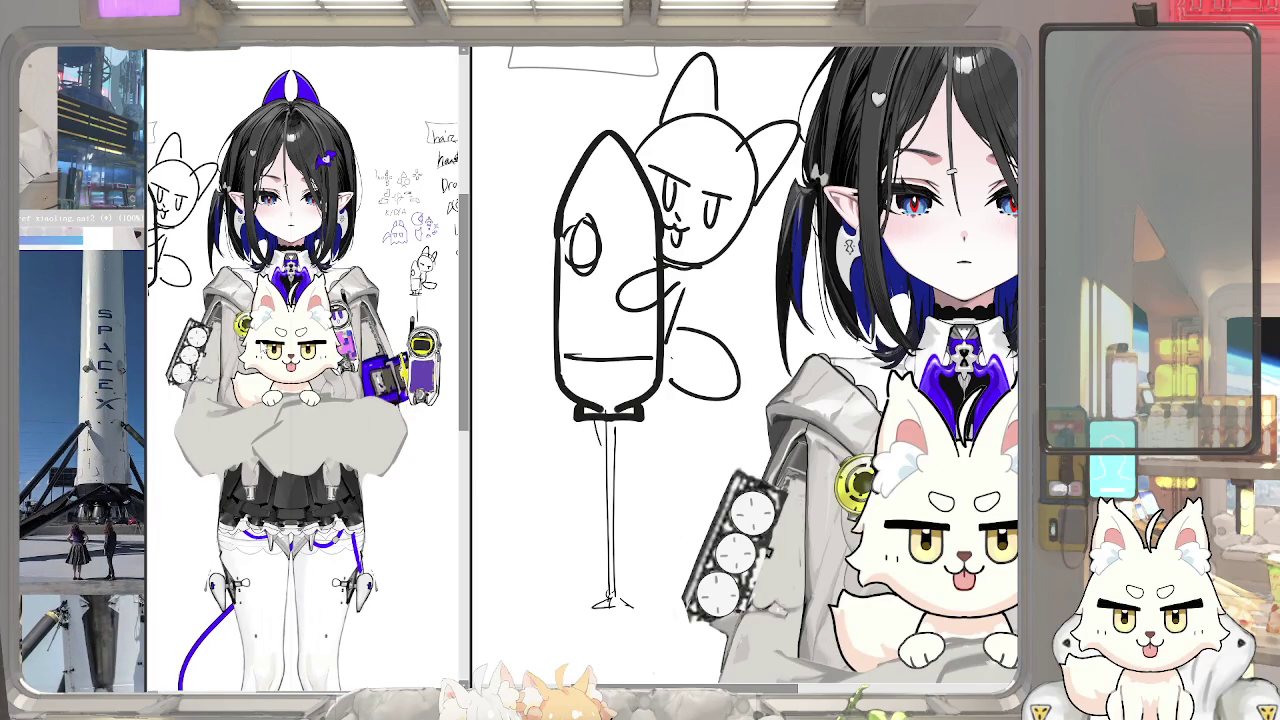
{"action": "scroll", "coordinate": [720, 370], "scroll_direction": "down", "scroll_amount": 2}
{"action": "scroll", "coordinate": [720, 370], "scroll_direction": "up", "scroll_amount": 3}
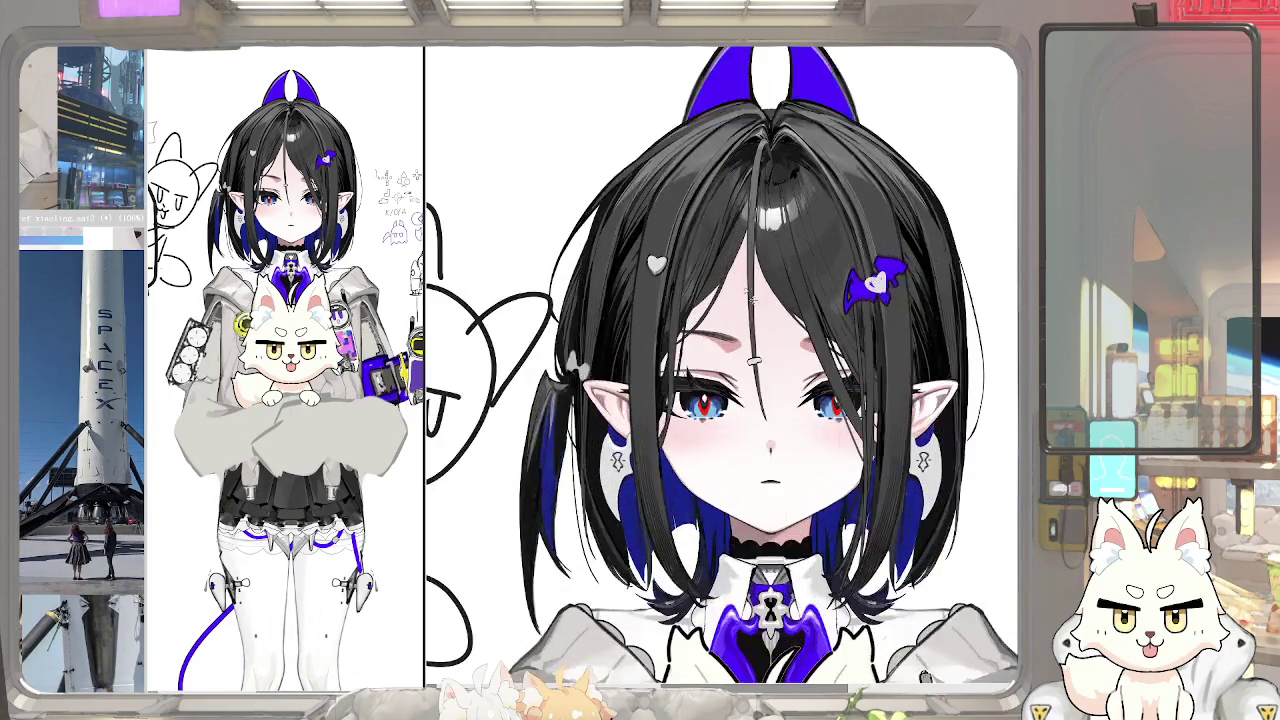
Compare the centre forehead hair strand by stepping back and forth through recent strokes
{"action": "key", "text": "Tab"}
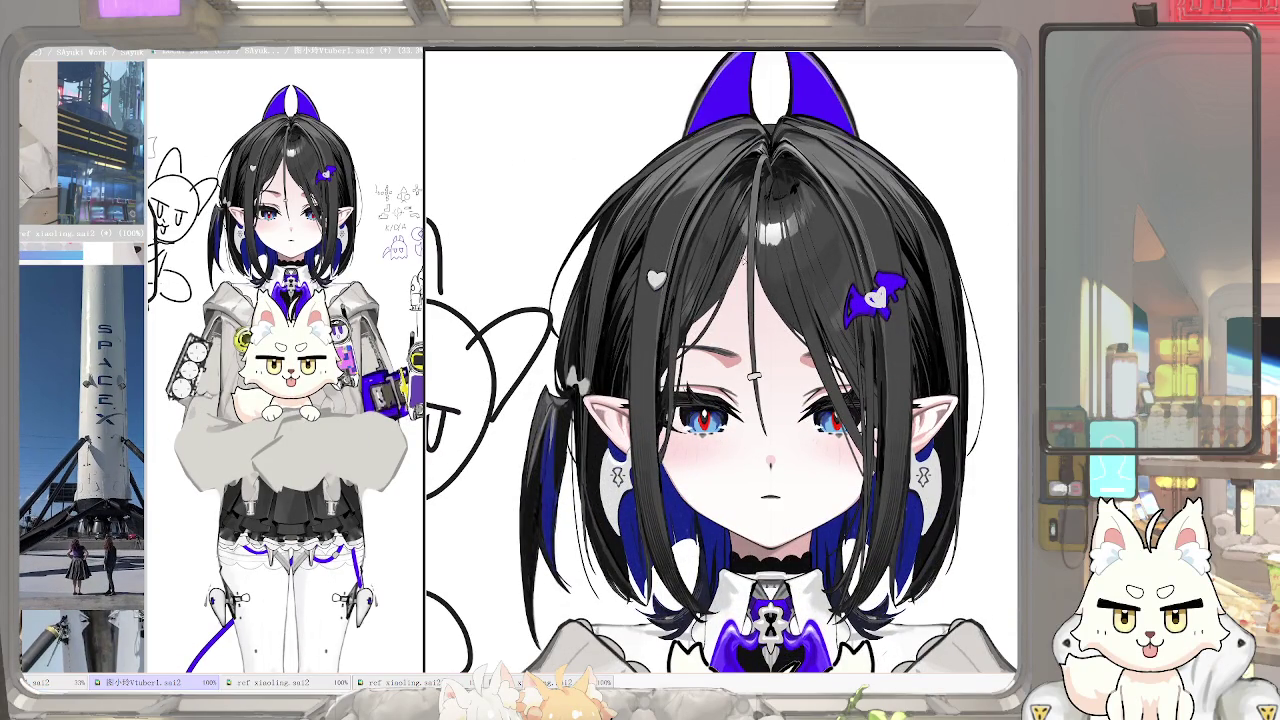
{"action": "key", "text": "ctrl+y"}
{"action": "key", "text": "ctrl+z"}
{"action": "key", "text": "ctrl+y"}
{"action": "key", "text": "ctrl+z"}
{"action": "key", "text": "ctrl+y"}
{"action": "key", "text": "ctrl+z"}
{"action": "key", "text": "ctrl+y"}
{"action": "key", "text": "ctrl+z"}
{"action": "key", "text": "ctrl+y"}
Add a dark stroke beside the right eye and erase the dark strand down the forehead centre
{"action": "mouse_move", "coordinate": [790, 384]}
{"action": "left_mouse_down"}
{"action": "mouse_move", "coordinate": [743, 399]}
{"action": "mouse_move", "coordinate": [776, 338]}
{"action": "left_mouse_up"}
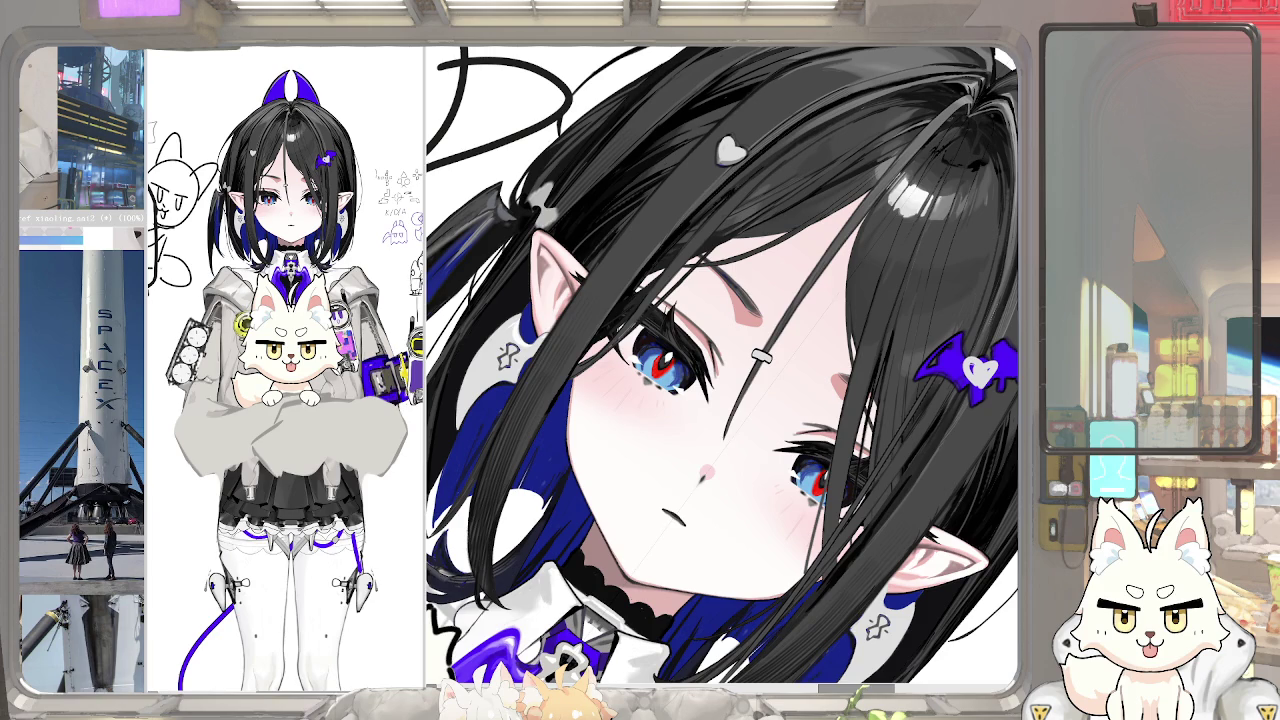
{"action": "key", "text": "End"}
{"action": "key", "text": "End"}
{"action": "key", "text": "End"}
{"action": "key", "text": "End"}
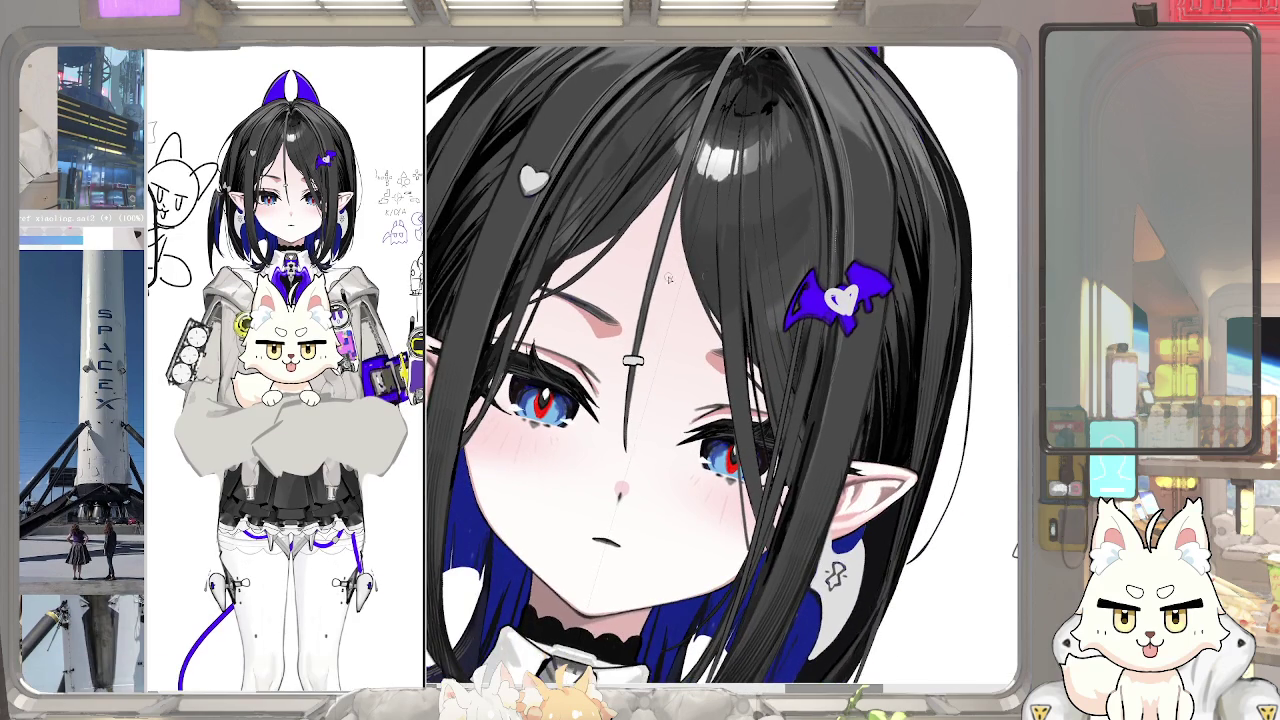
{"action": "key", "text": "F11"}
{"action": "key", "text": "F11"}
{"action": "left_click_drag", "start_coordinate": [690, 428], "coordinate": [802, 468]}
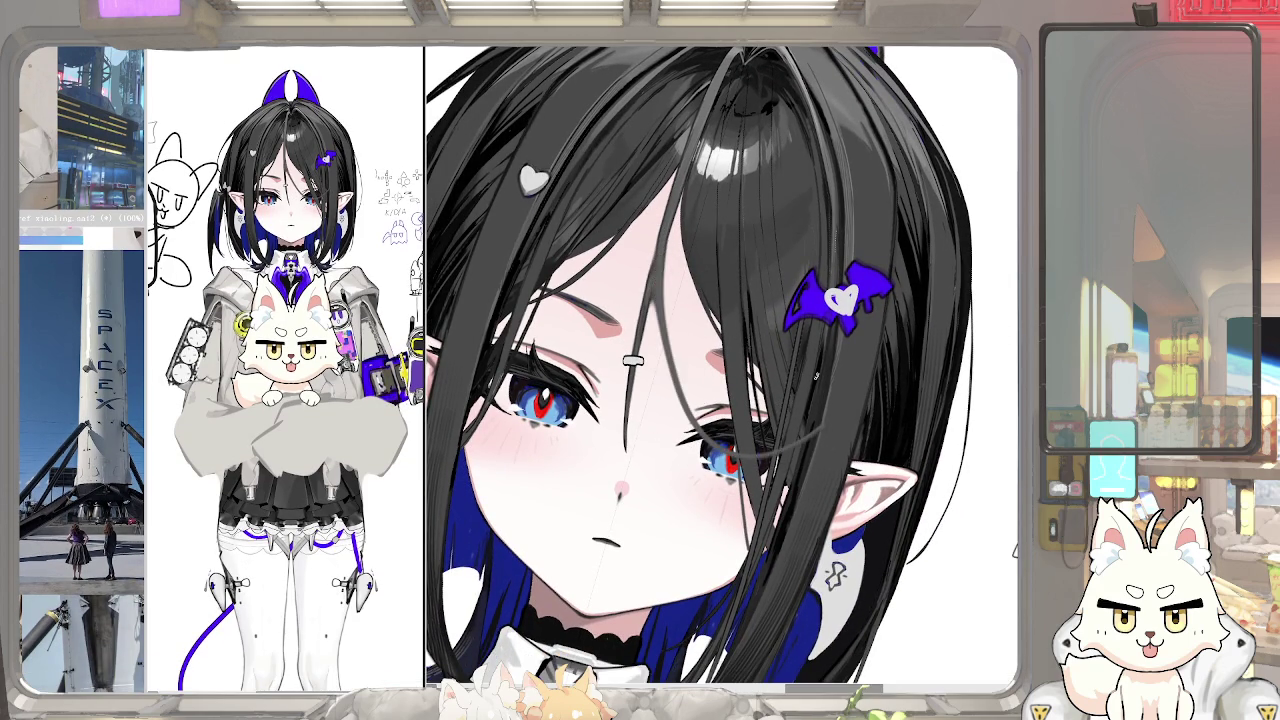
{"action": "key", "text": "Home"}
{"action": "left_click_drag", "start_coordinate": [634, 320], "coordinate": [644, 465]}
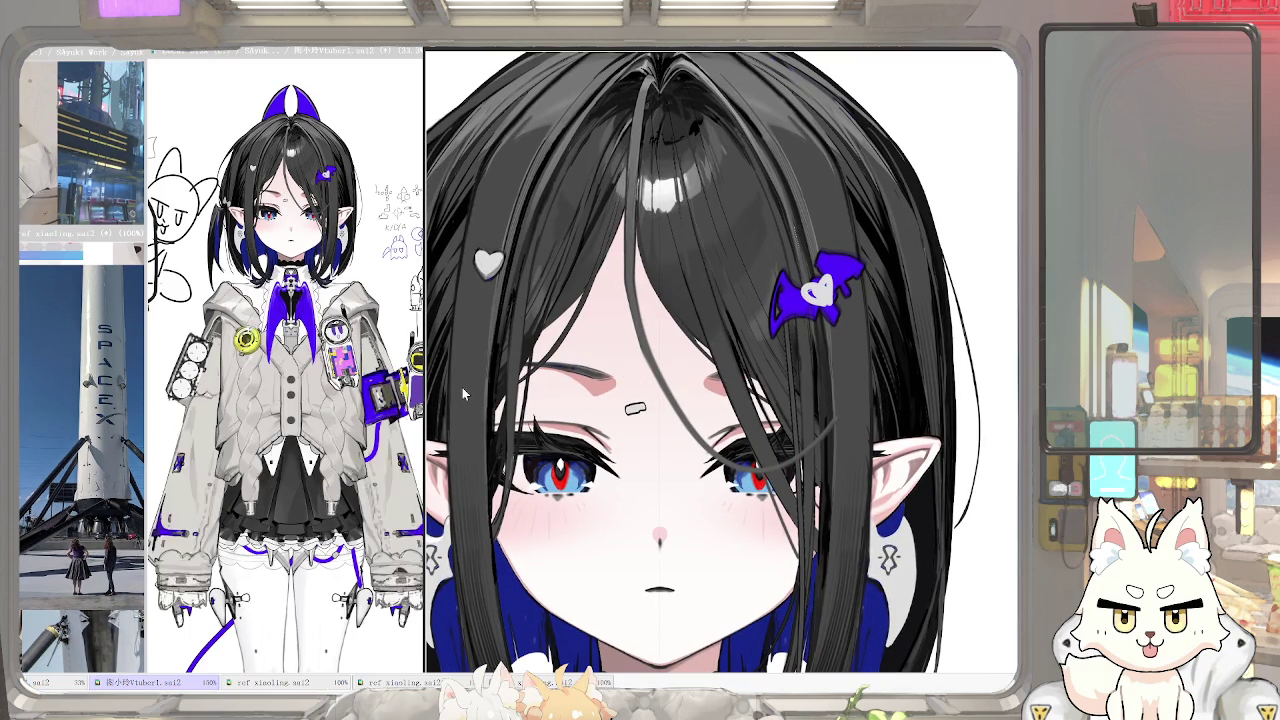
{"action": "key", "text": "ctrl+z"}
{"action": "key", "text": "ctrl+y"}
{"action": "key", "text": "ctrl+z"}
Remove the grey shading over the right side of the face
{"action": "left_click_drag", "start_coordinate": [465, 492], "coordinate": [670, 257]}
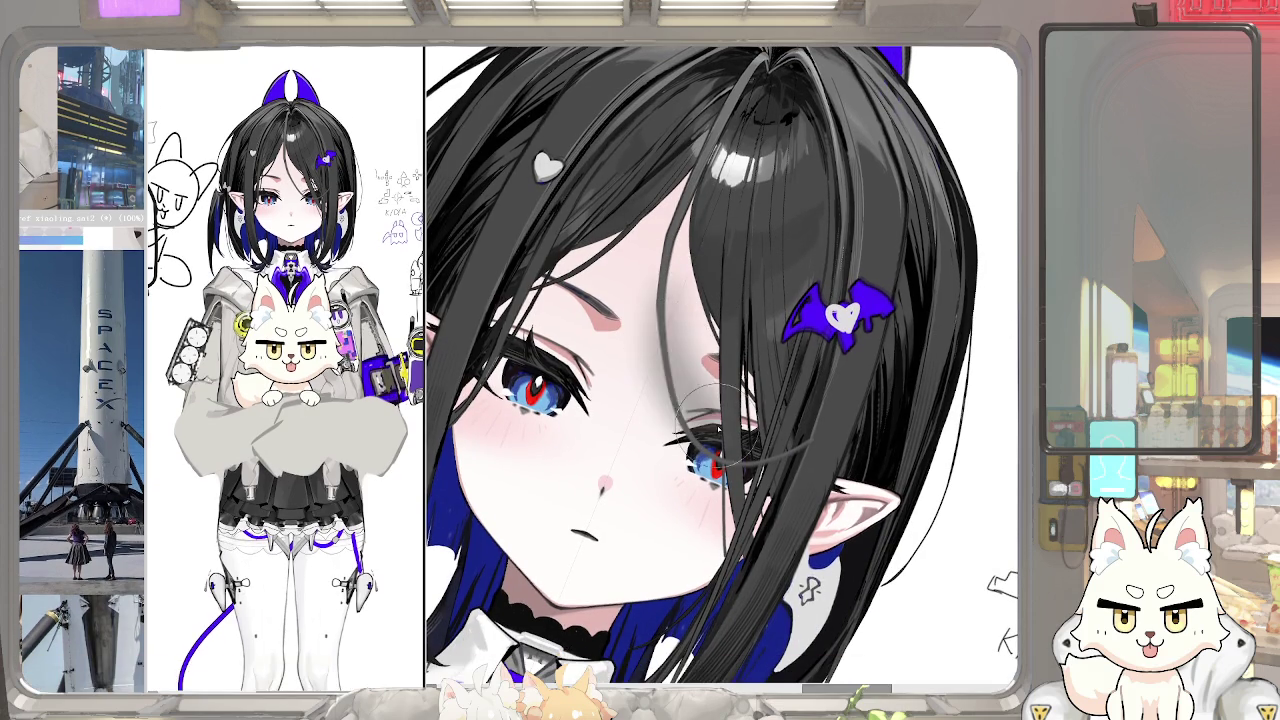
{"action": "key", "text": "ctrl+z"}
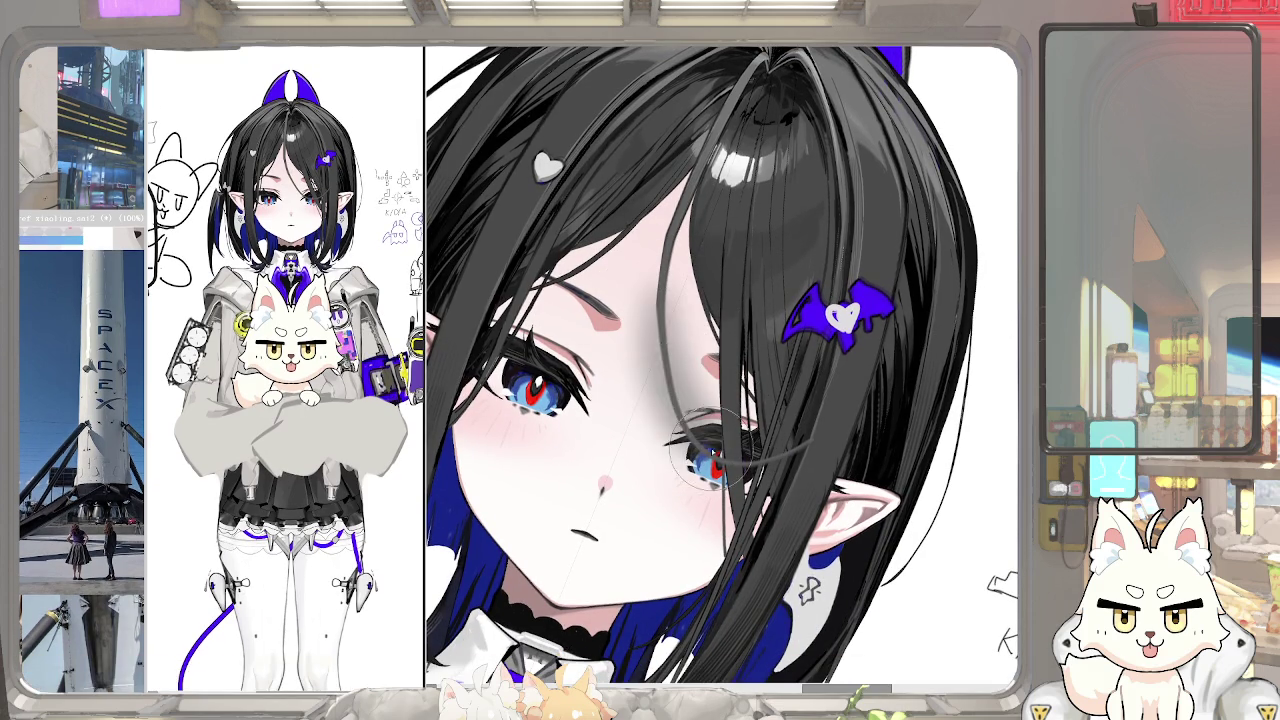
{"action": "key", "text": "ctrl+y"}
{"action": "key", "text": "ctrl+z"}
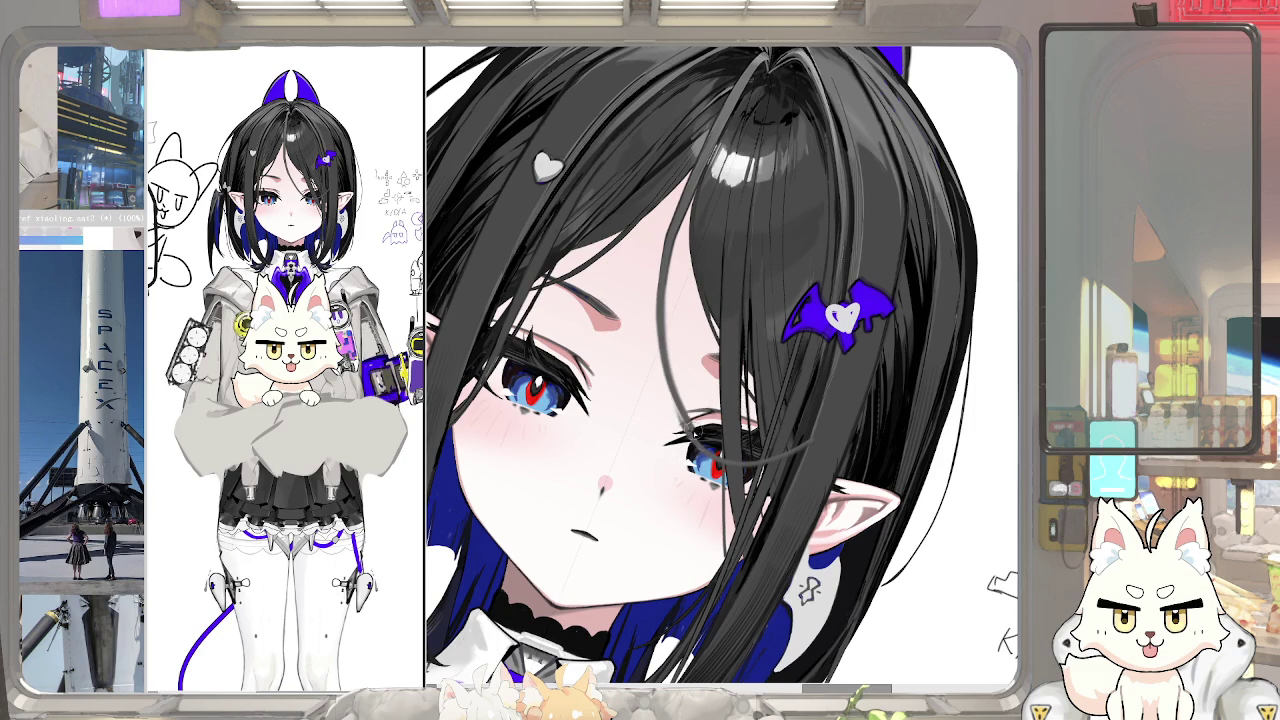
{"action": "left_click_drag", "start_coordinate": [767, 465], "coordinate": [815, 375]}
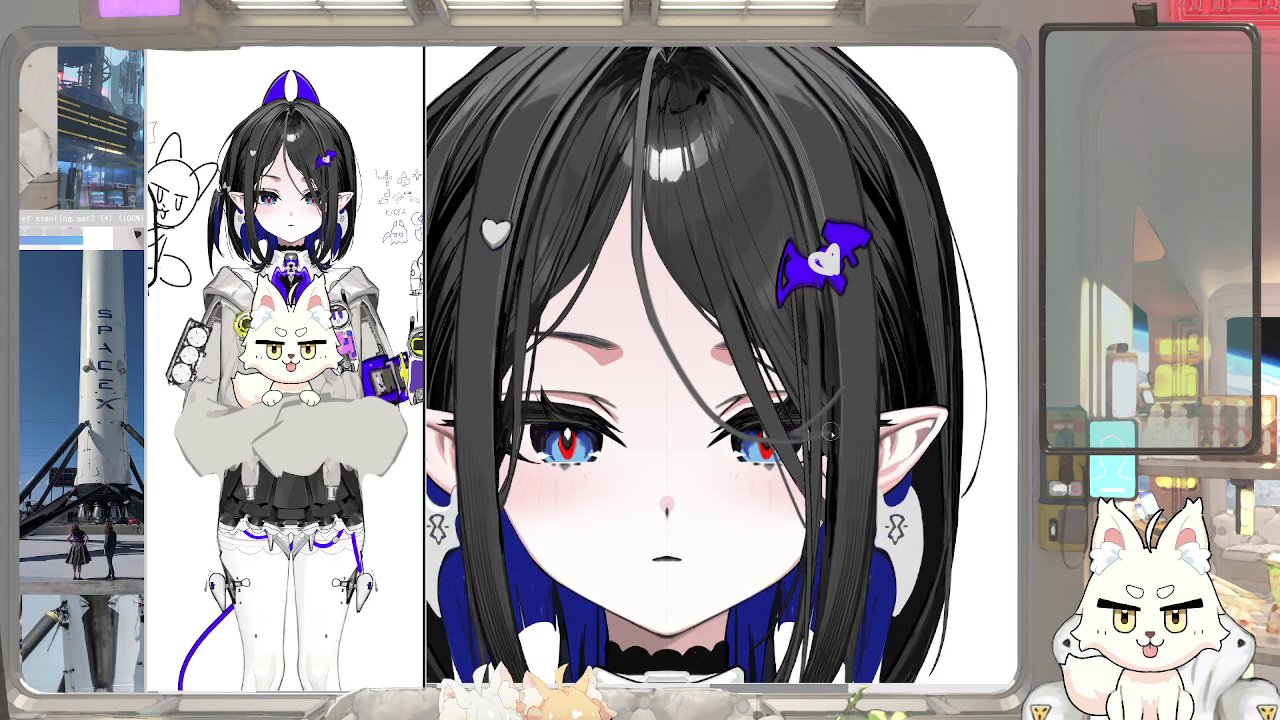
{"action": "scroll", "coordinate": [765, 432], "scroll_direction": "up", "scroll_amount": 3}
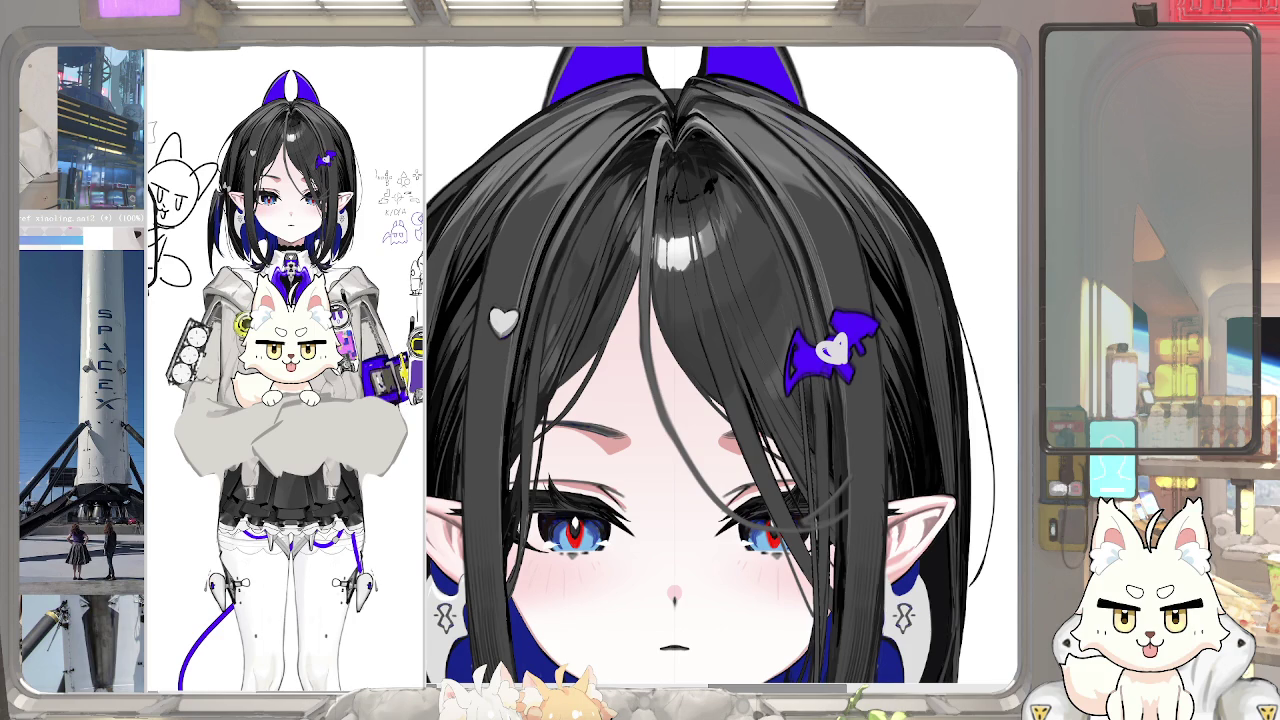
Redraw a thin hair strand down the forehead, extending it toward the right eye
{"action": "left_click_drag", "start_coordinate": [842, 326], "coordinate": [680, 337]}
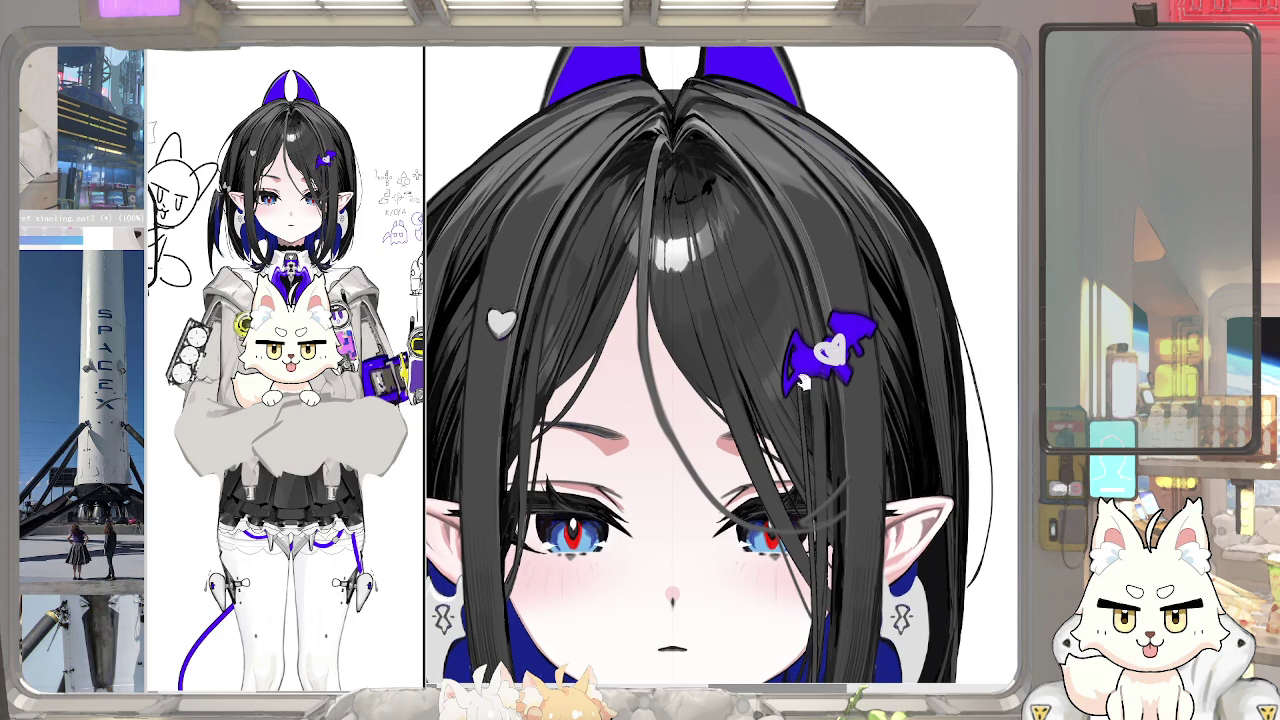
{"action": "left_click_drag", "start_coordinate": [655, 262], "coordinate": [668, 440]}
{"action": "left_click_drag", "start_coordinate": [655, 385], "coordinate": [694, 495]}
{"action": "mouse_move", "coordinate": [668, 410]}
{"action": "left_mouse_down"}
{"action": "mouse_move", "coordinate": [716, 522]}
{"action": "mouse_move", "coordinate": [766, 428]}
{"action": "mouse_move", "coordinate": [638, 237]}
{"action": "left_mouse_up"}
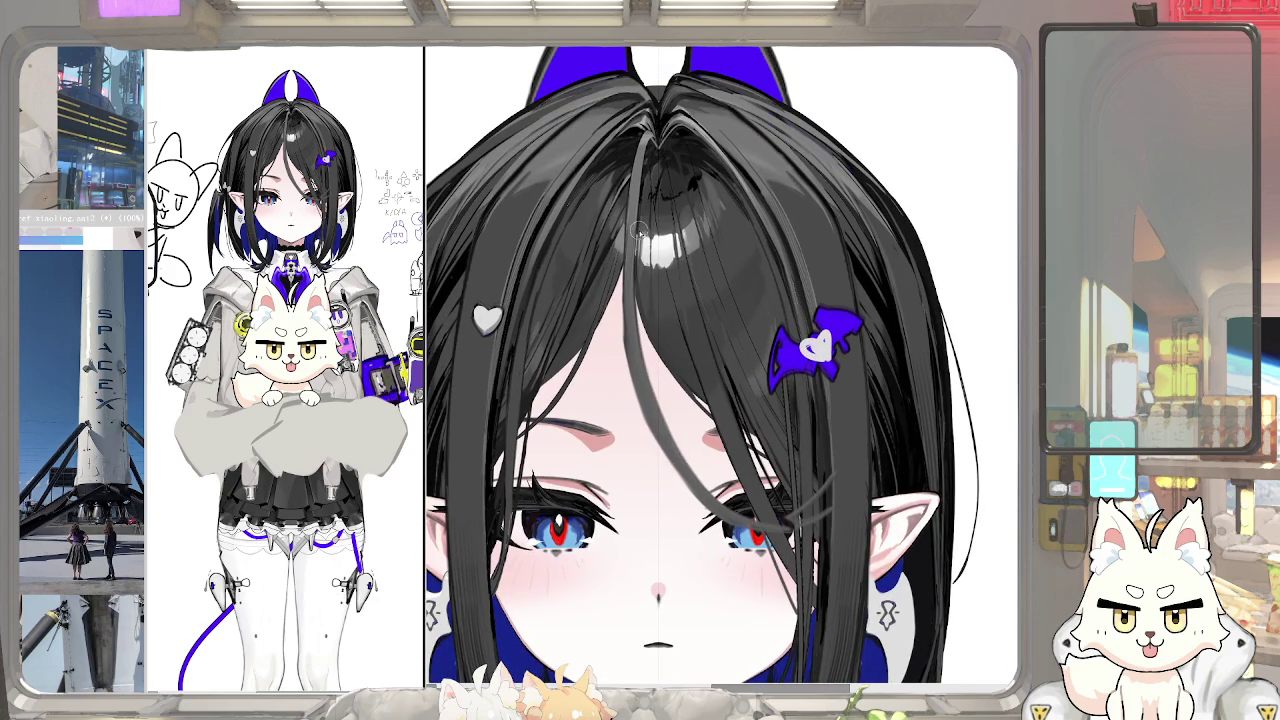
{"action": "left_click_drag", "start_coordinate": [638, 236], "coordinate": [671, 424]}
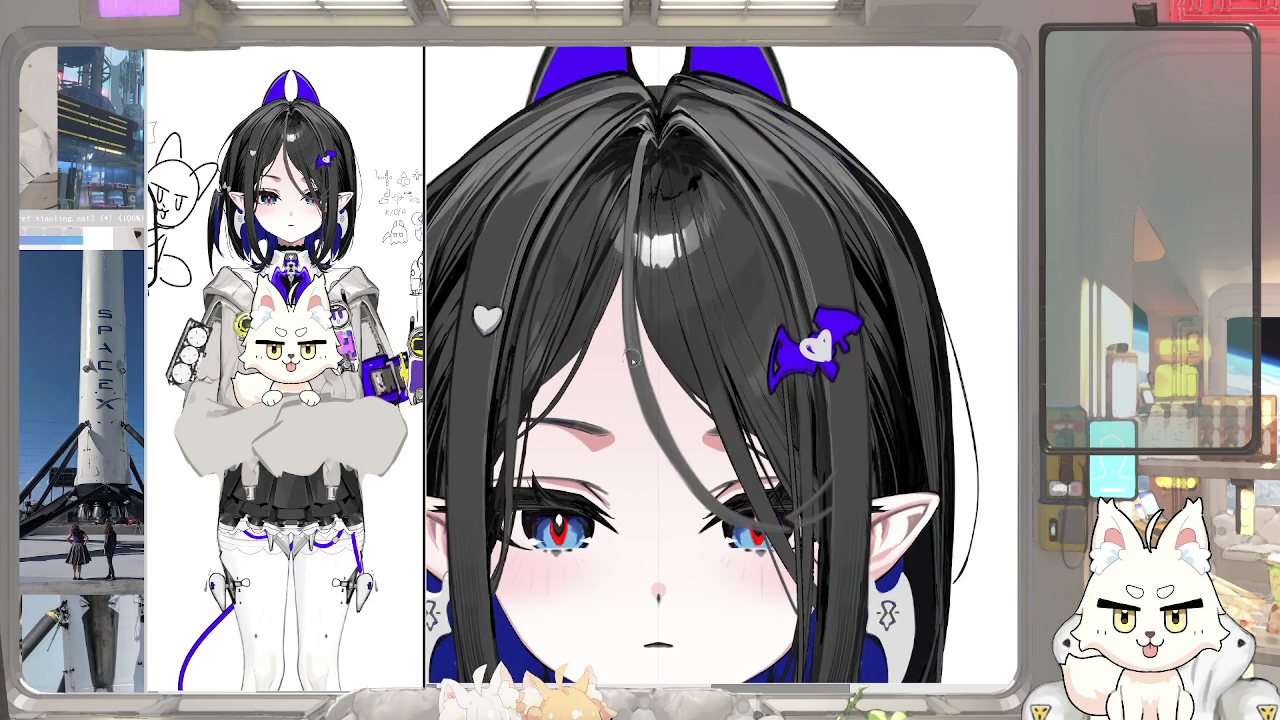
{"action": "left_click_drag", "start_coordinate": [630, 212], "coordinate": [651, 393]}
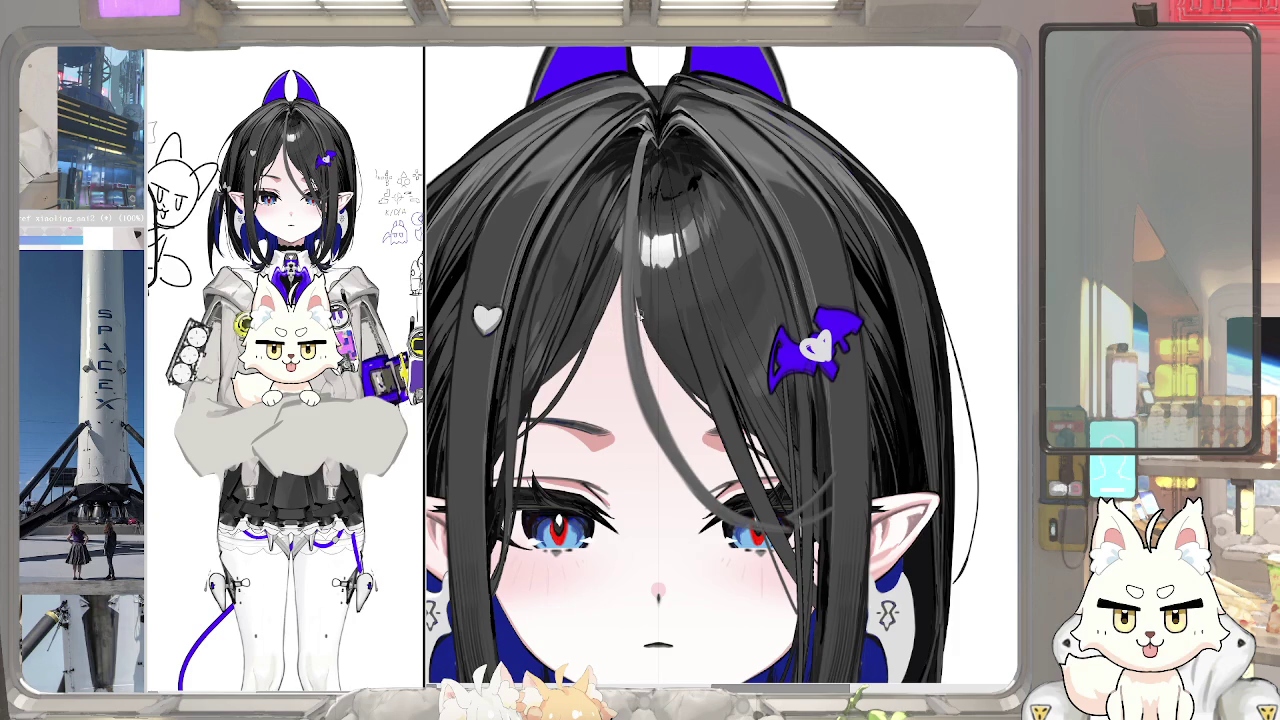
{"action": "left_click_drag", "start_coordinate": [637, 203], "coordinate": [802, 538]}
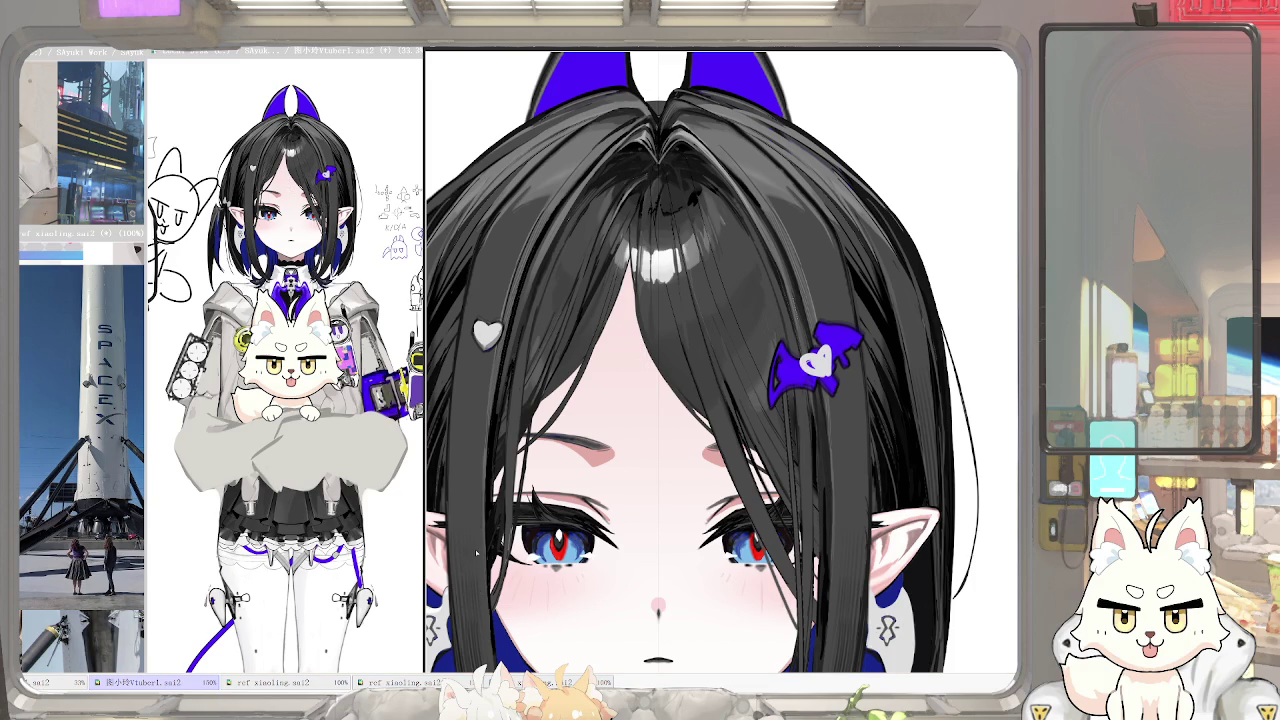
{"action": "scroll", "coordinate": [795, 476], "scroll_direction": "down", "scroll_amount": 3}
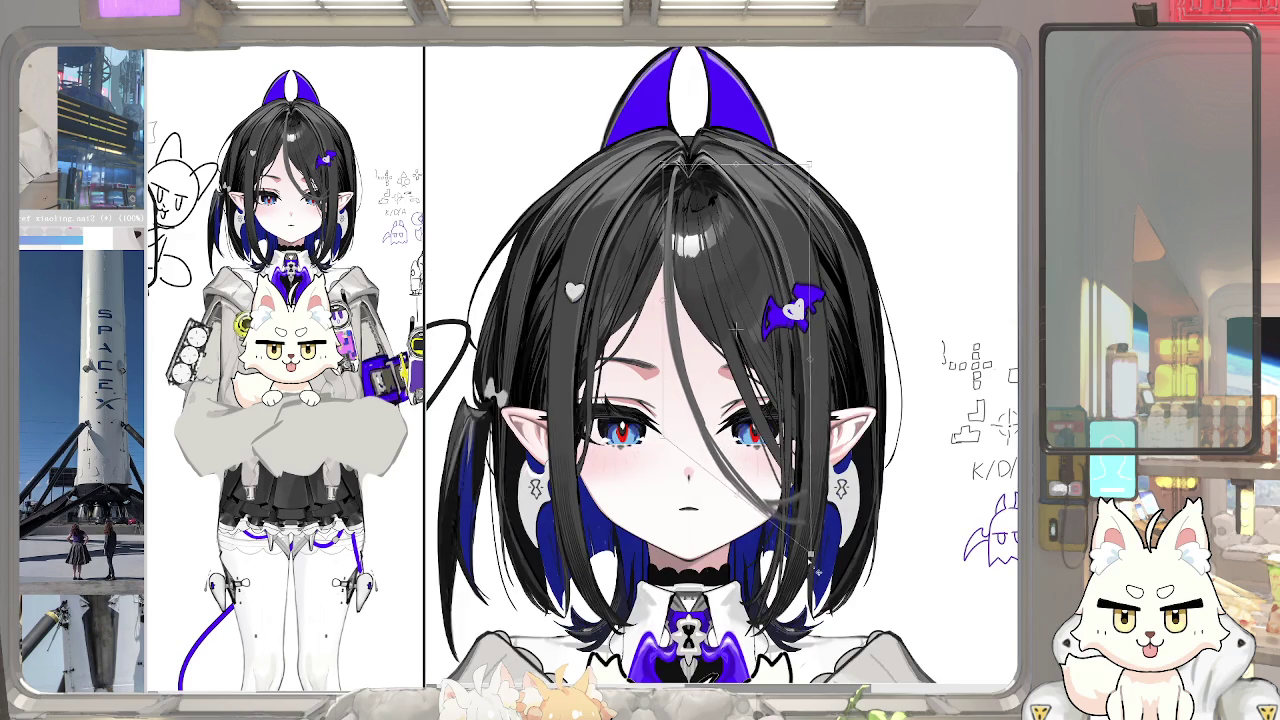
Warp the long dark hair strand so it bends across the face, and commit the transform
{"action": "left_click_drag", "start_coordinate": [668, 434], "coordinate": [653, 484]}
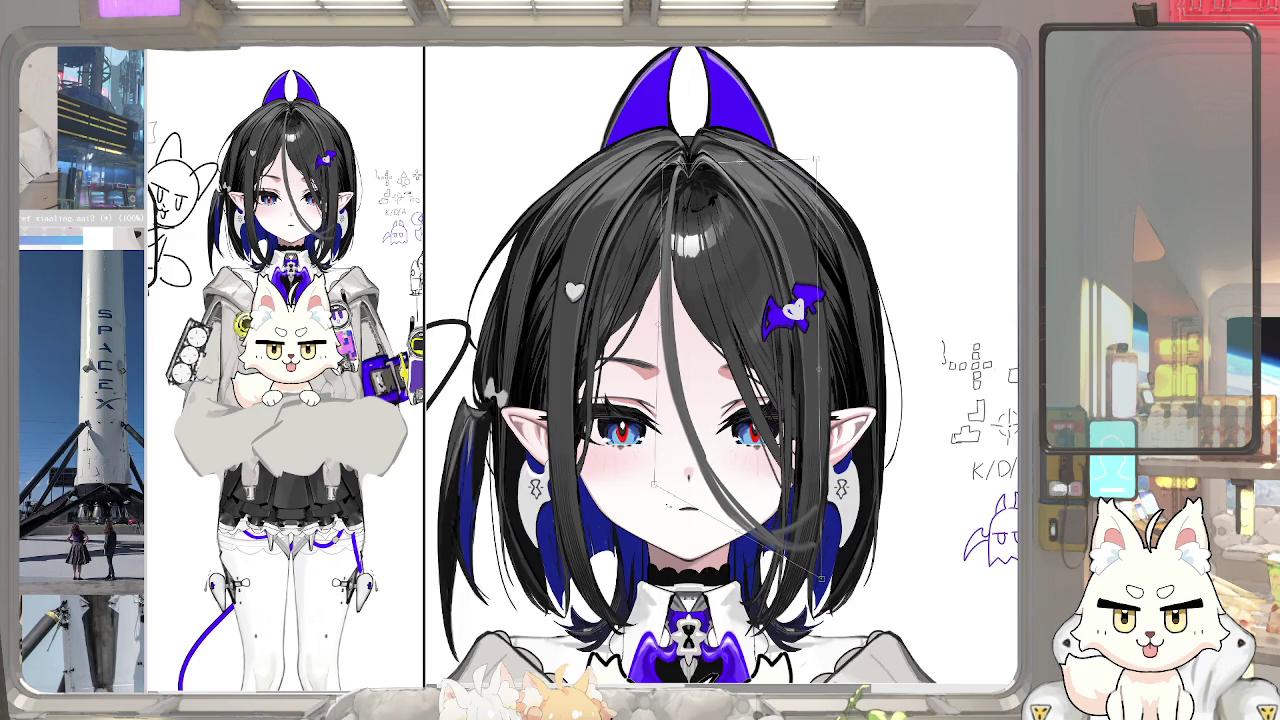
{"action": "left_click_drag", "start_coordinate": [653, 484], "coordinate": [669, 441]}
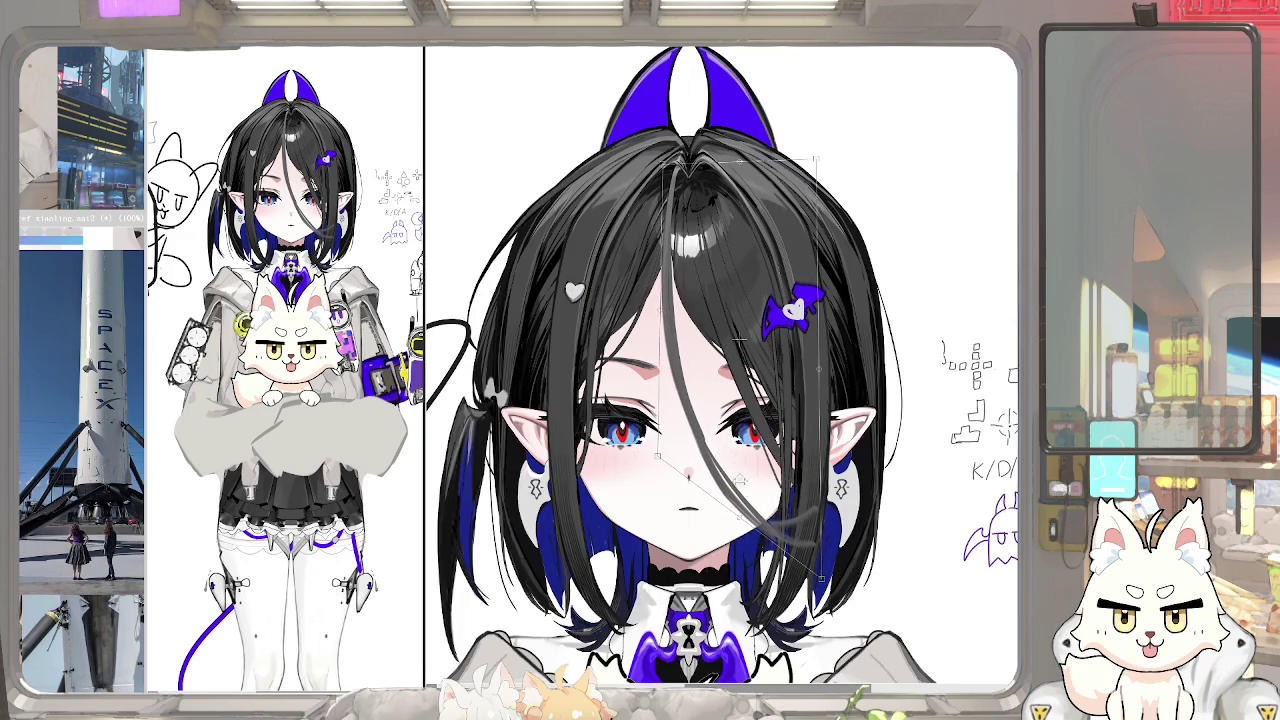
{"action": "left_click_drag", "start_coordinate": [824, 567], "coordinate": [774, 493]}
{"action": "key", "text": "Return"}
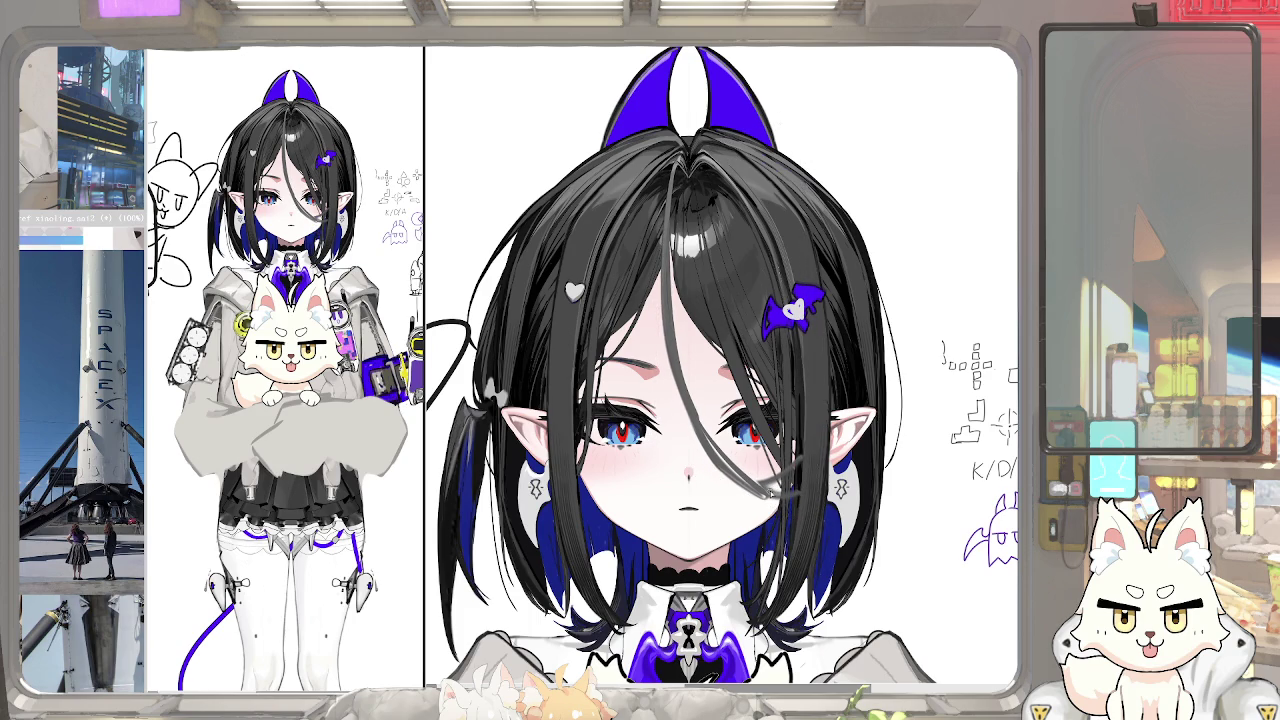
{"action": "scroll", "coordinate": [632, 340], "scroll_direction": "down", "scroll_amount": 1}
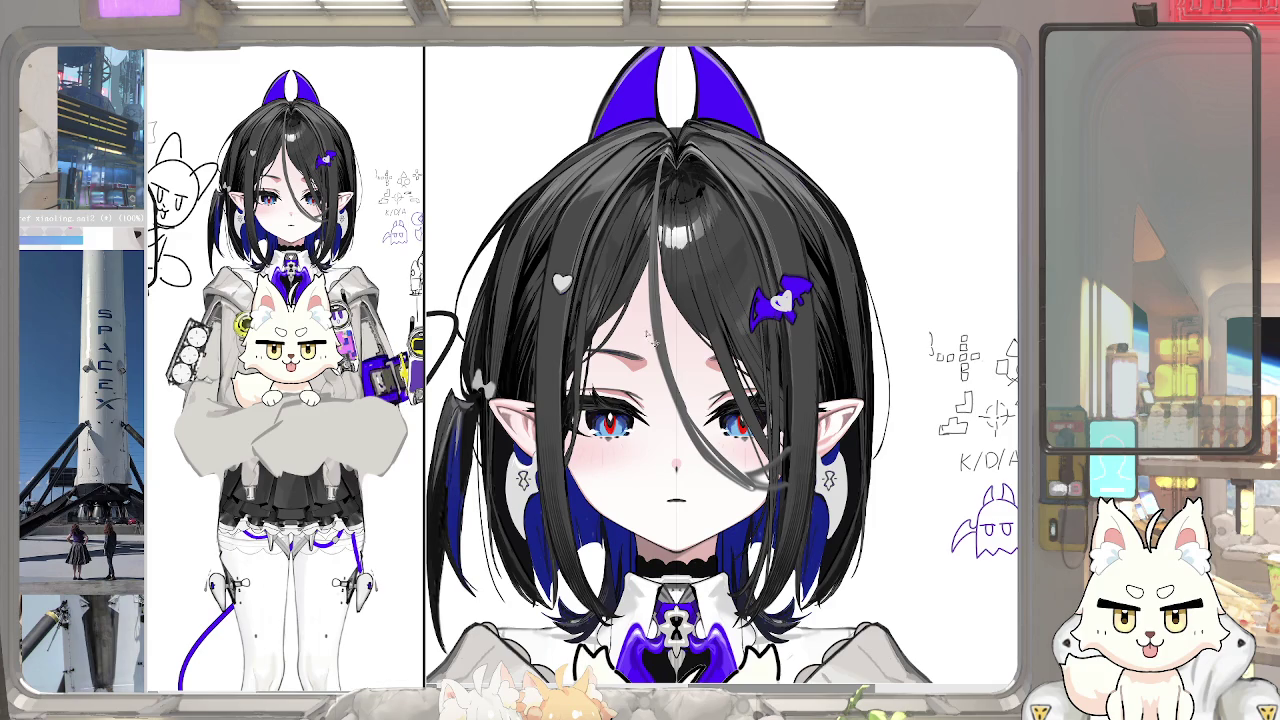
{"action": "key", "text": "ctrl+t"}
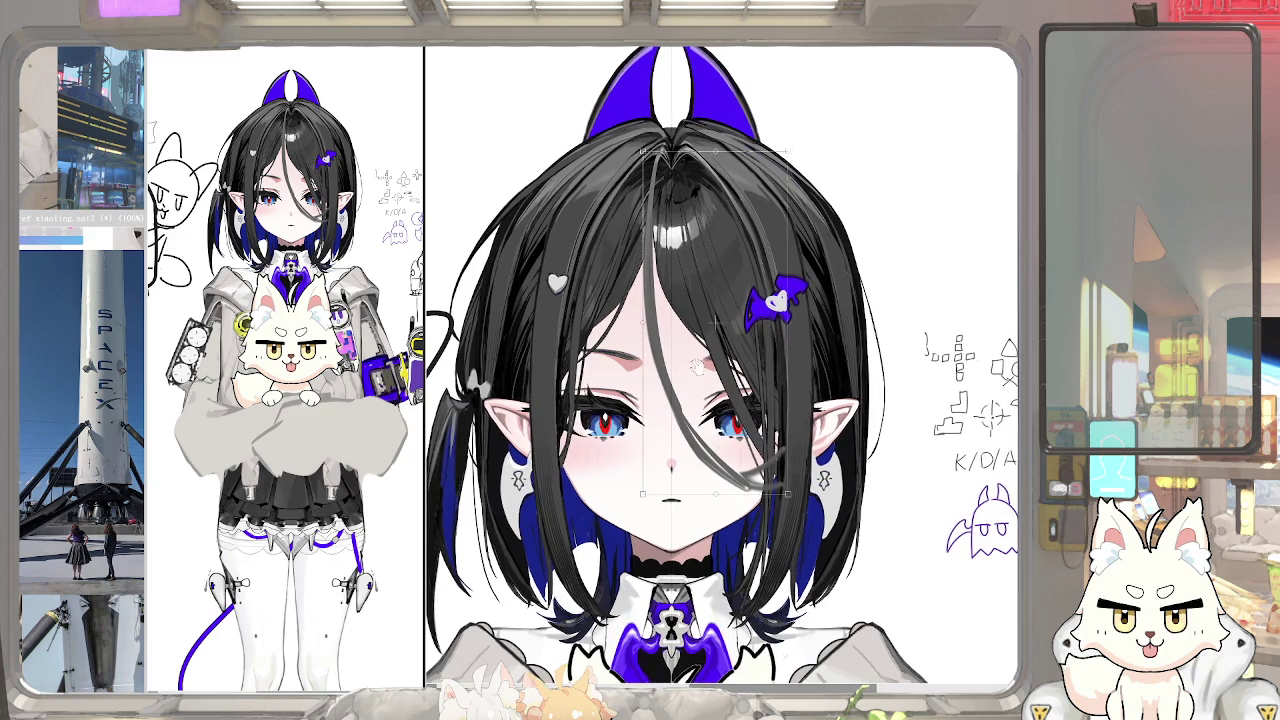
{"action": "key", "text": "Return"}
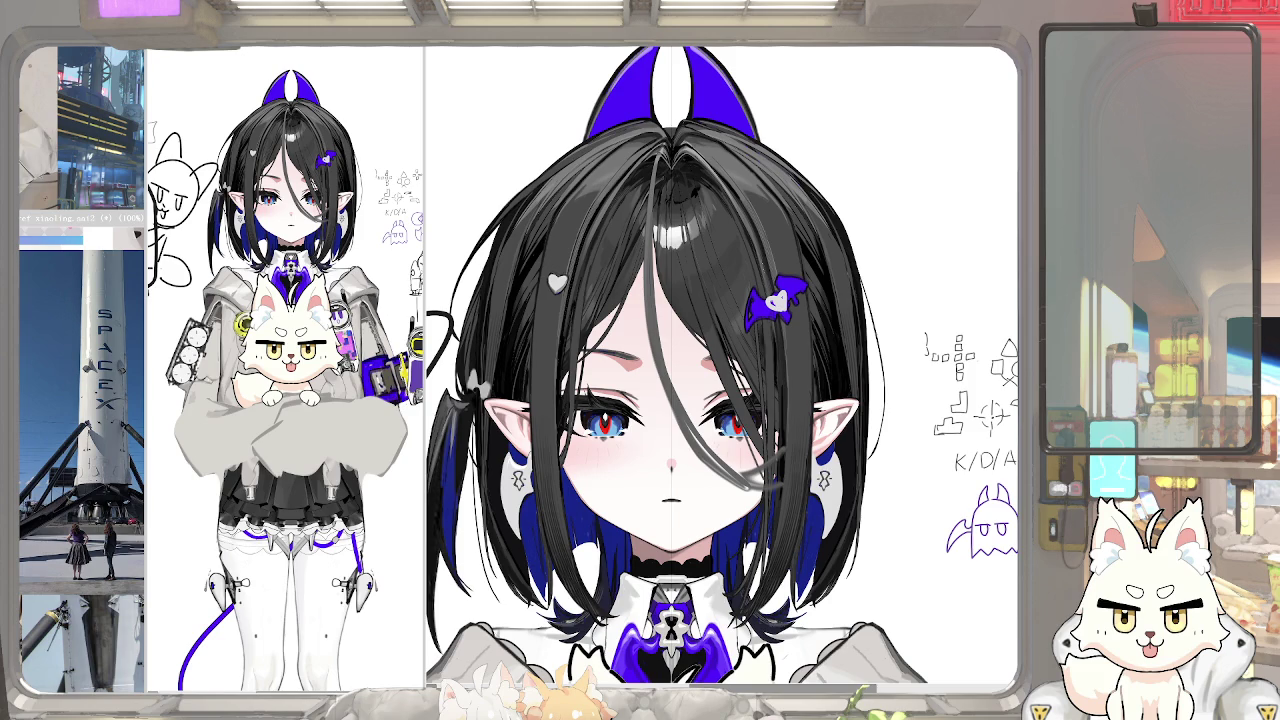
{"action": "scroll", "coordinate": [680, 407], "scroll_direction": "up", "scroll_amount": 2}
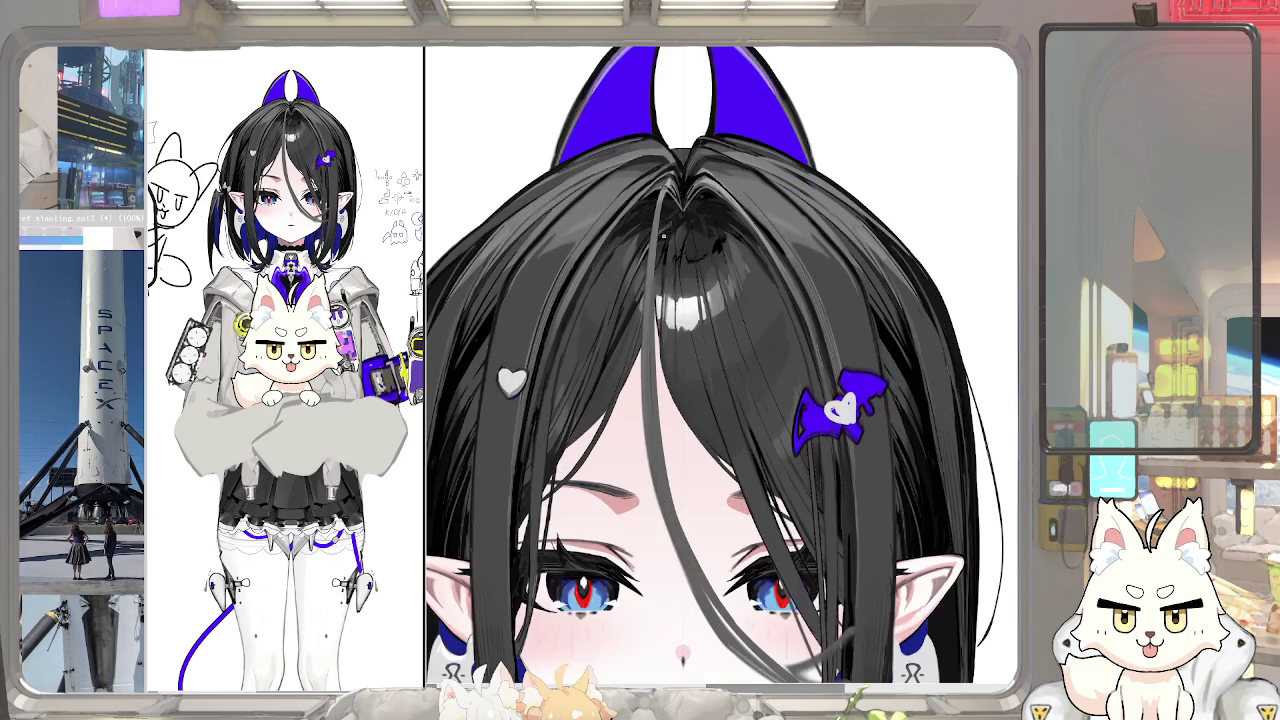
Dismiss the hair-strand transform and undo to restore the thin strand reaching the crown
{"action": "left_click", "coordinate": [669, 200]}
{"action": "key", "text": "Return"}
{"action": "scroll", "coordinate": [658, 340], "scroll_direction": "down", "scroll_amount": 1}
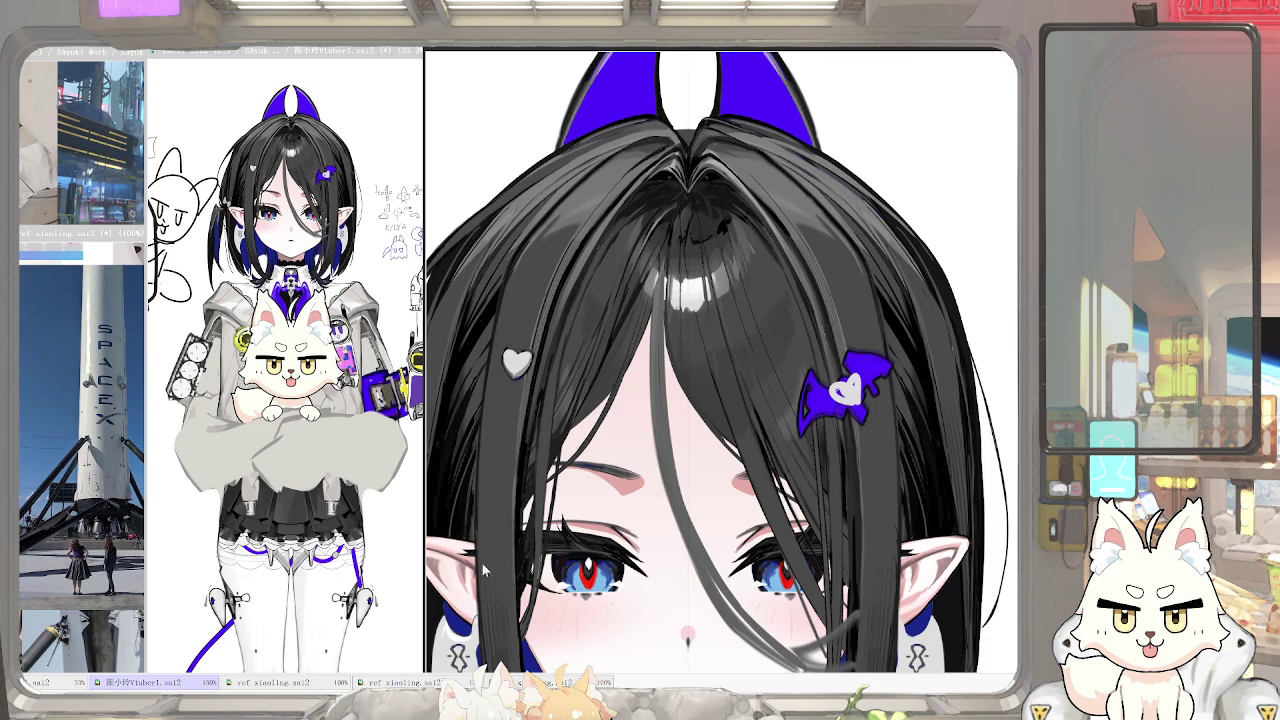
{"action": "key", "text": "ctrl+z"}
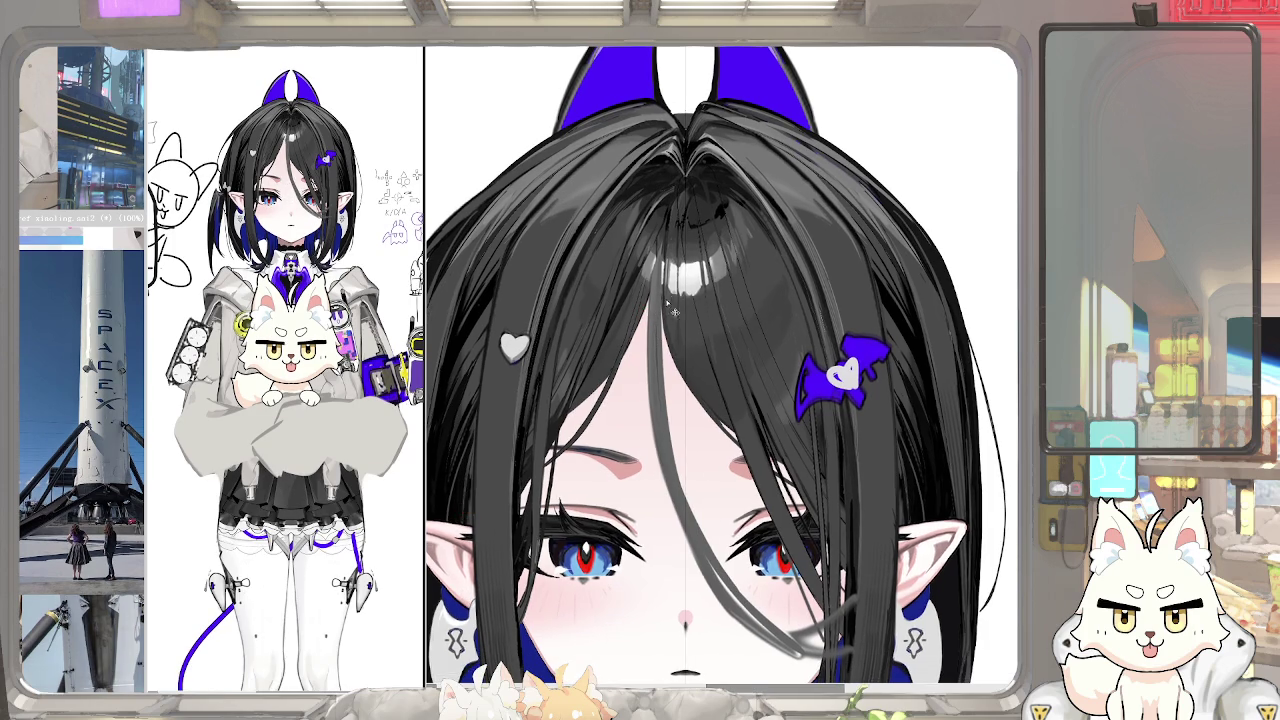
{"action": "scroll", "coordinate": [661, 243], "scroll_direction": "up", "scroll_amount": 1}
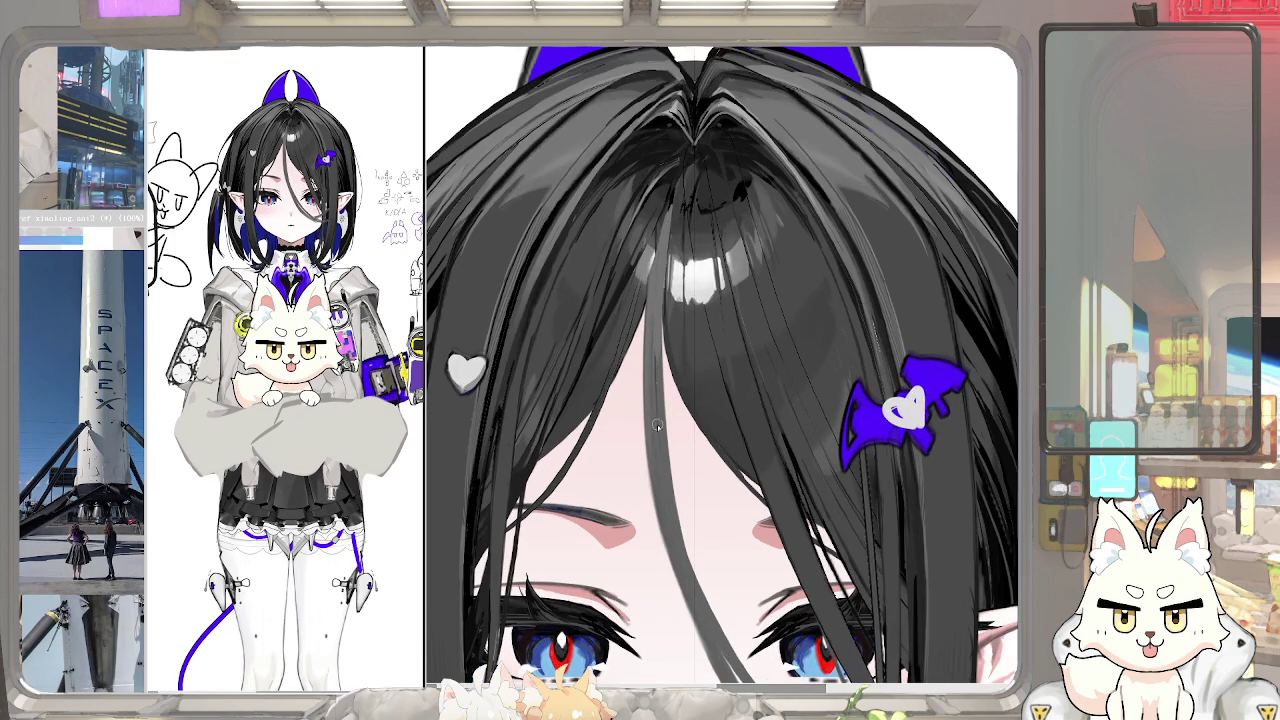
{"action": "scroll", "coordinate": [657, 425], "scroll_direction": "down", "scroll_amount": 3}
{"action": "scroll", "coordinate": [660, 460], "scroll_direction": "up", "scroll_amount": 1}
{"action": "scroll", "coordinate": [660, 460], "scroll_direction": "up", "scroll_amount": 2}
{"action": "scroll", "coordinate": [720, 448], "scroll_direction": "up", "scroll_amount": 1}
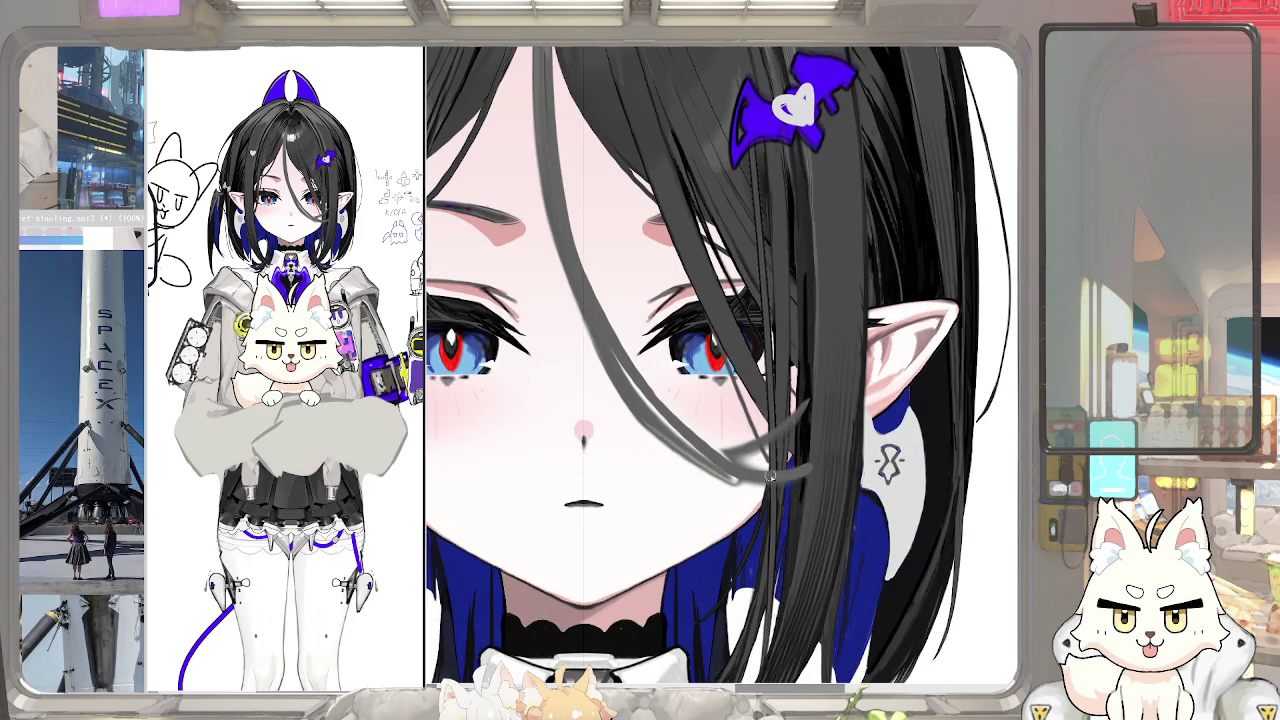
{"action": "scroll", "coordinate": [718, 468], "scroll_direction": "down", "scroll_amount": 2}
{"action": "scroll", "coordinate": [707, 421], "scroll_direction": "down", "scroll_amount": 1}
{"action": "scroll", "coordinate": [706, 421], "scroll_direction": "up", "scroll_amount": 1}
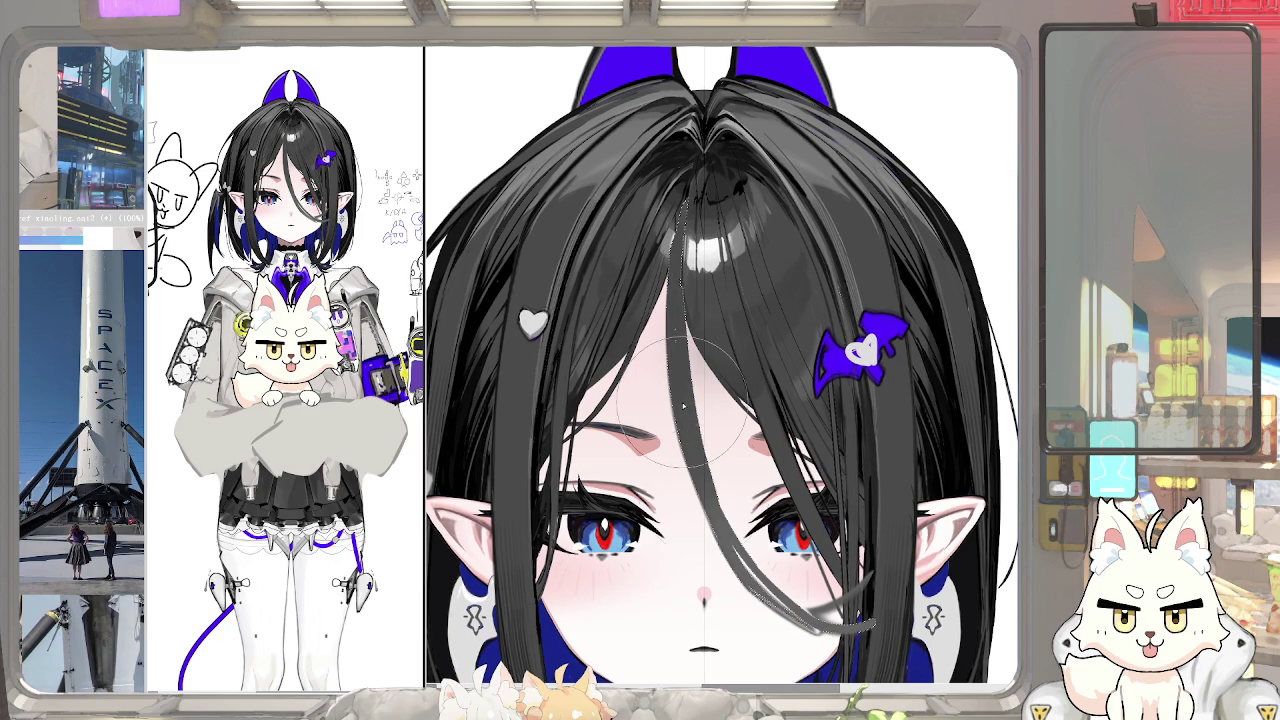
Try a thin hair stroke down the forehead three times, undoing each attempt
{"action": "key", "text": "Tab"}
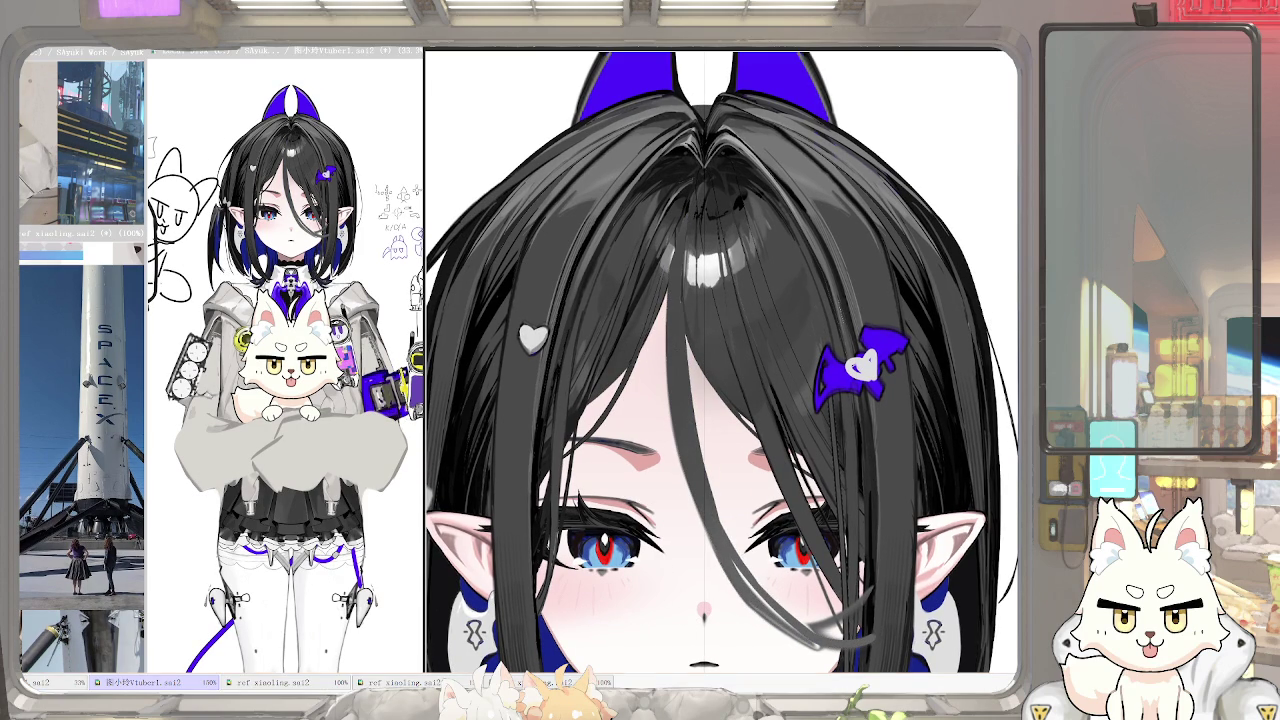
{"action": "key", "text": "Tab"}
{"action": "scroll", "coordinate": [778, 566], "scroll_direction": "down", "scroll_amount": 2}
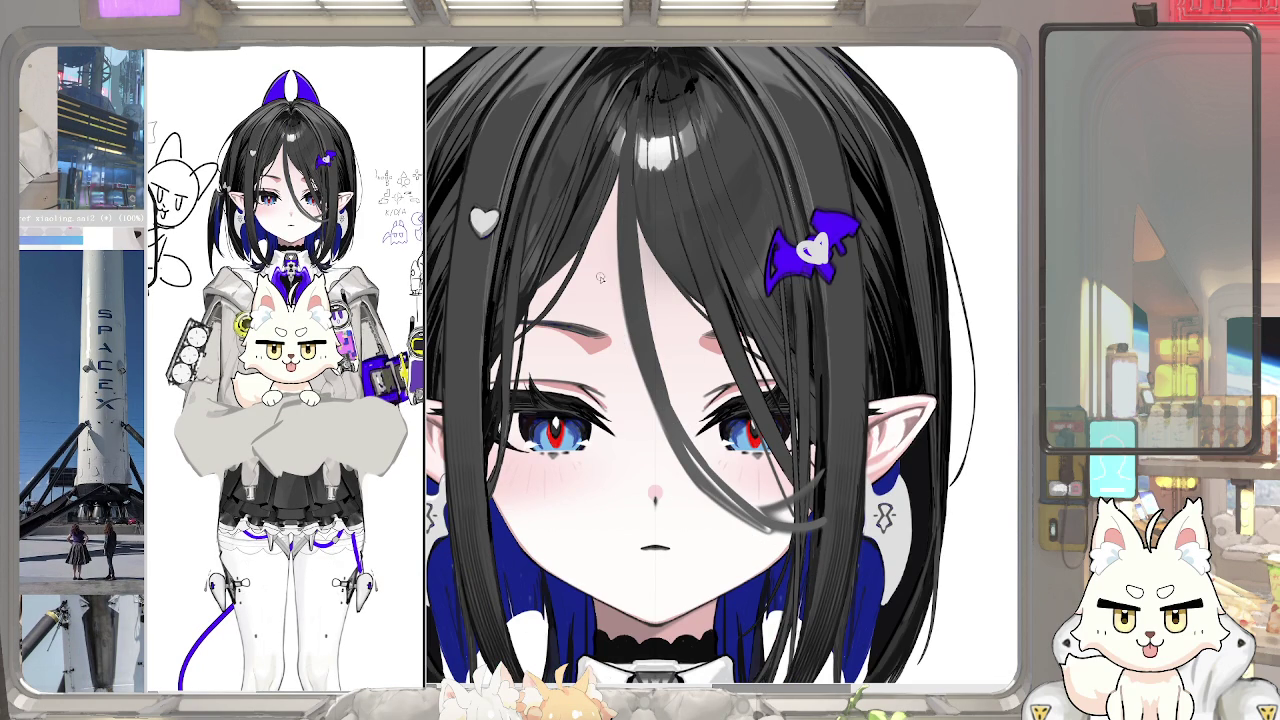
{"action": "left_click_drag", "start_coordinate": [616, 189], "coordinate": [641, 431]}
{"action": "key", "text": "ctrl+z"}
{"action": "left_click_drag", "start_coordinate": [620, 280], "coordinate": [665, 466]}
{"action": "key", "text": "ctrl+z"}
{"action": "left_click_drag", "start_coordinate": [615, 186], "coordinate": [660, 468]}
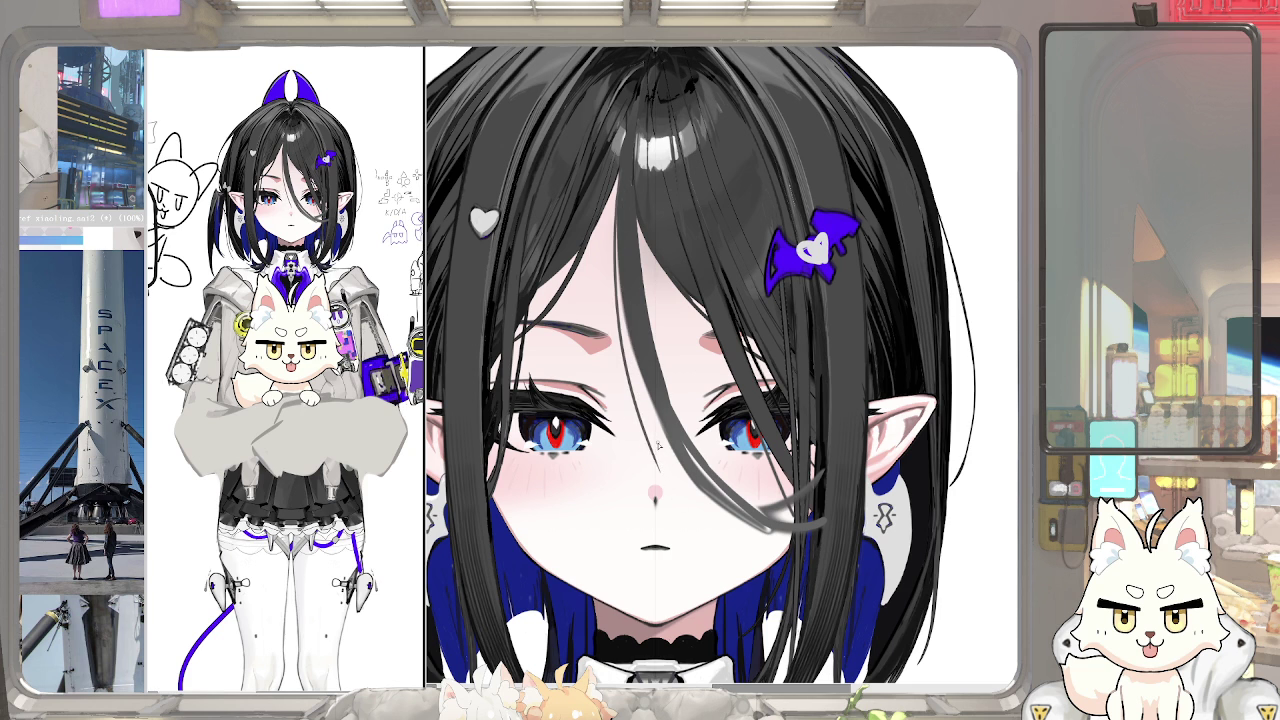
{"action": "key", "text": "ctrl+z"}
Try an ahoge strand above the head and undo it, leaving the blue back-hair shape
{"action": "scroll", "coordinate": [683, 471], "scroll_direction": "down", "scroll_amount": 3}
{"action": "scroll", "coordinate": [690, 480], "scroll_direction": "up", "scroll_amount": 2}
{"action": "scroll", "coordinate": [694, 489], "scroll_direction": "up", "scroll_amount": 1}
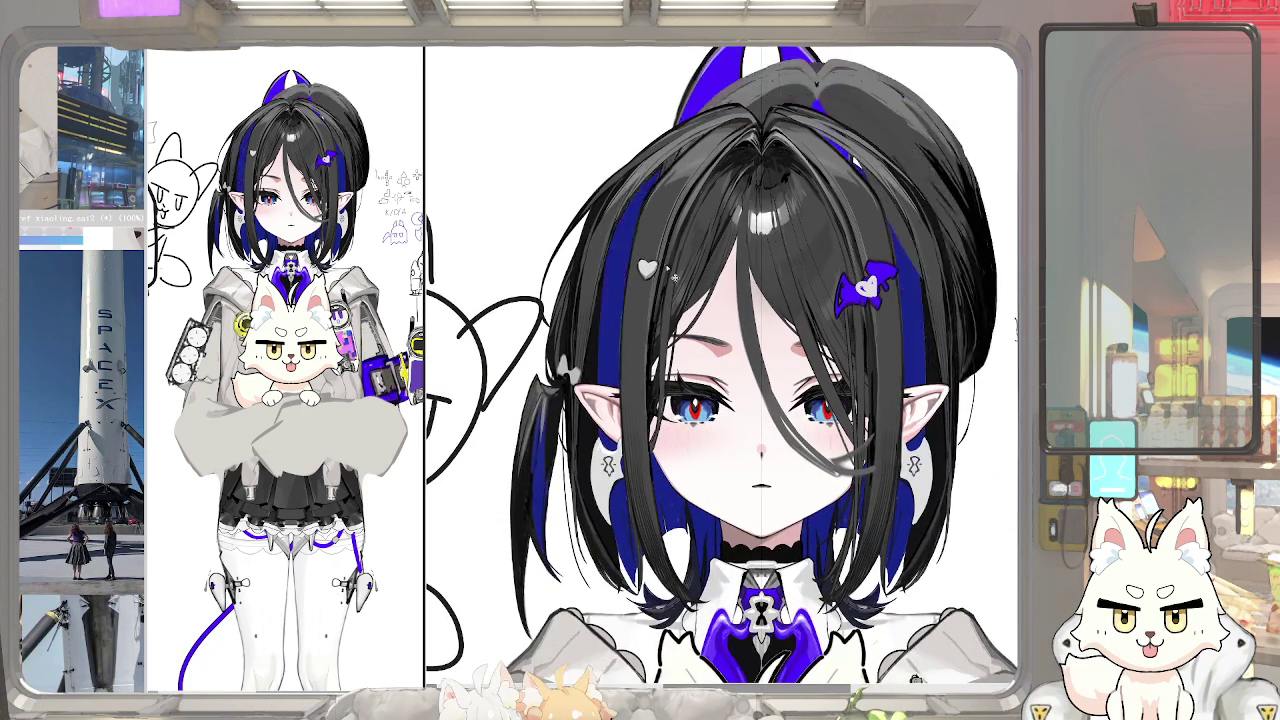
{"action": "left_click_drag", "start_coordinate": [945, 50], "coordinate": [862, 204]}
{"action": "key", "text": "ctrl+z"}
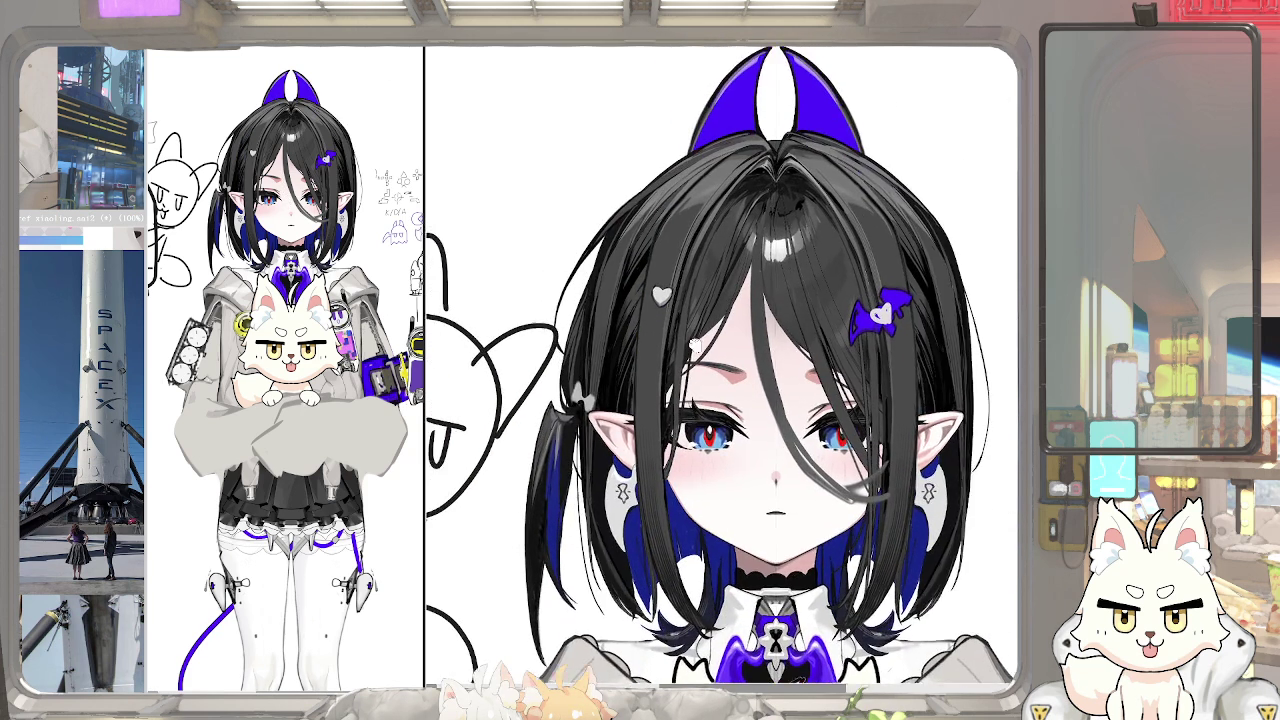
{"action": "scroll", "coordinate": [651, 265], "scroll_direction": "down", "scroll_amount": 1}
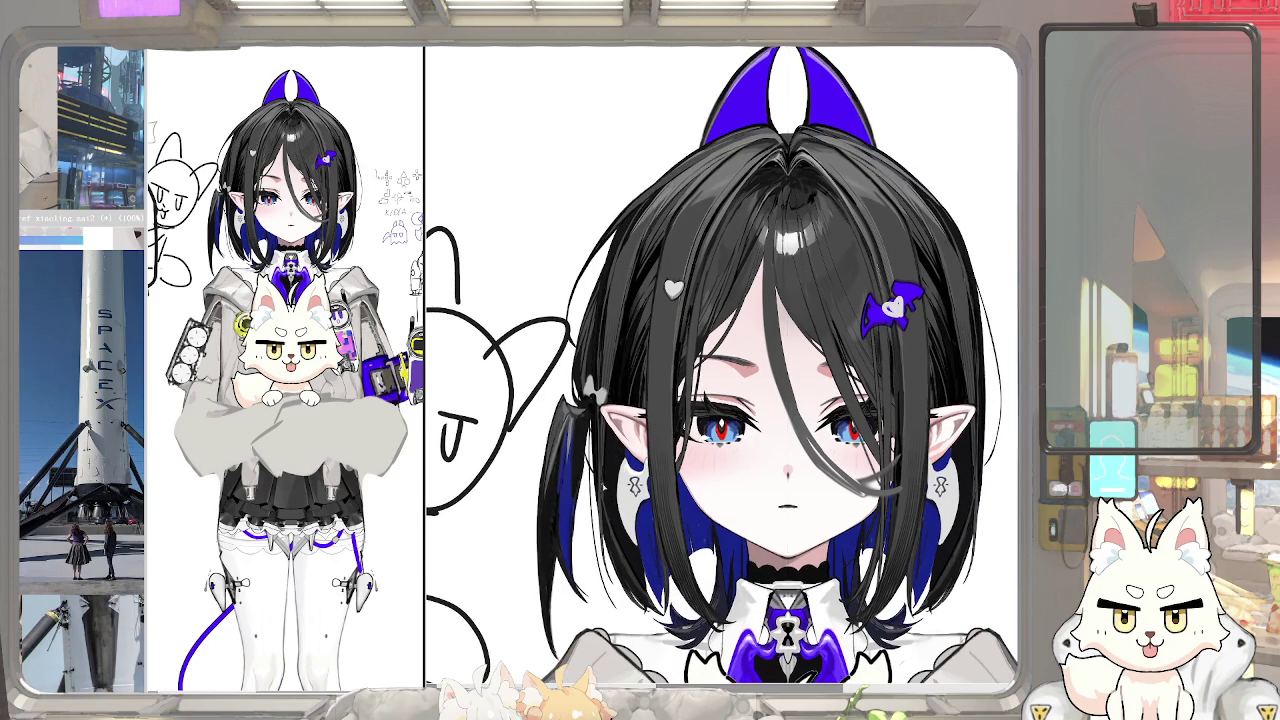
{"action": "scroll", "coordinate": [610, 366], "scroll_direction": "down", "scroll_amount": 1}
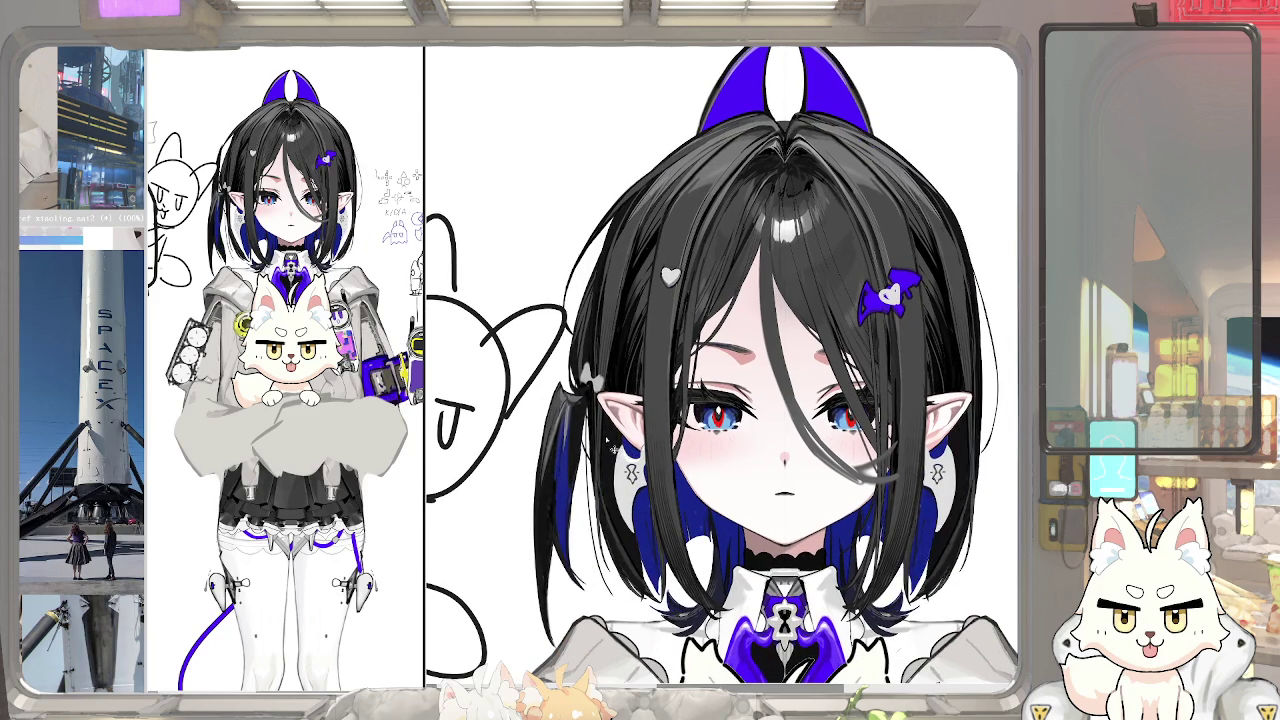
{"action": "scroll", "coordinate": [610, 366], "scroll_direction": "up", "scroll_amount": 1}
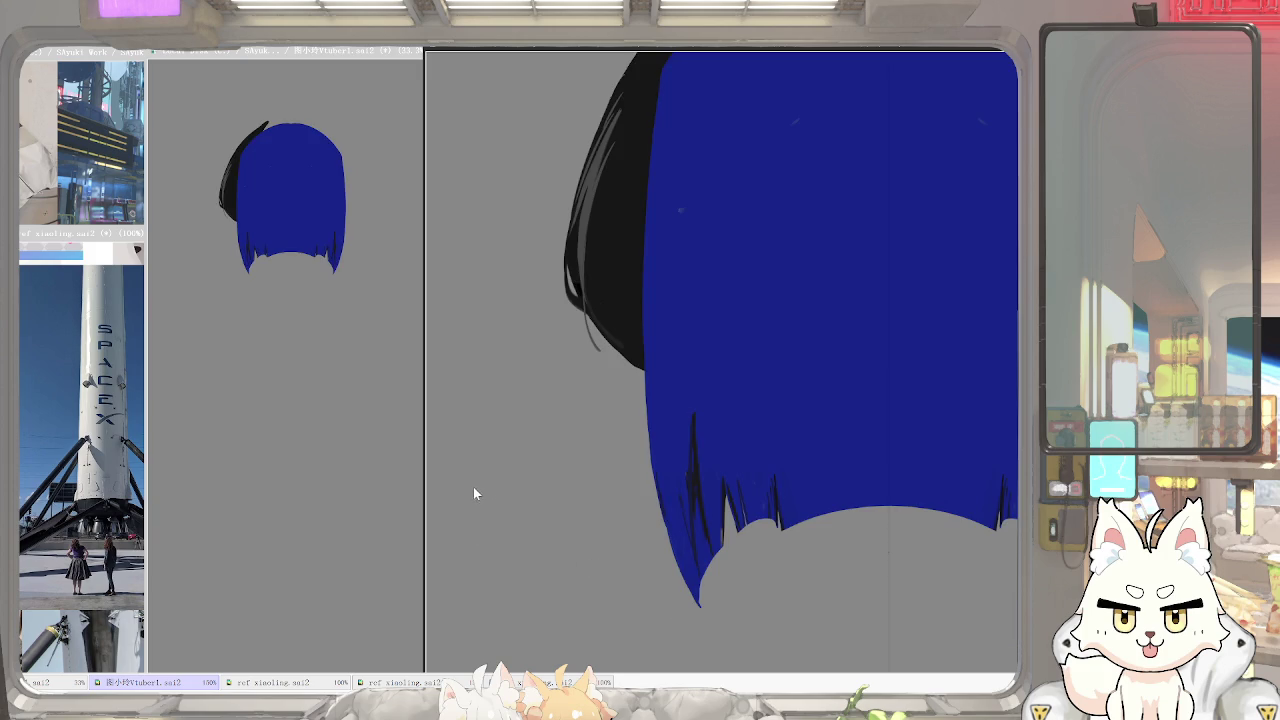
{"action": "scroll", "coordinate": [700, 385], "scroll_direction": "down", "scroll_amount": 2}
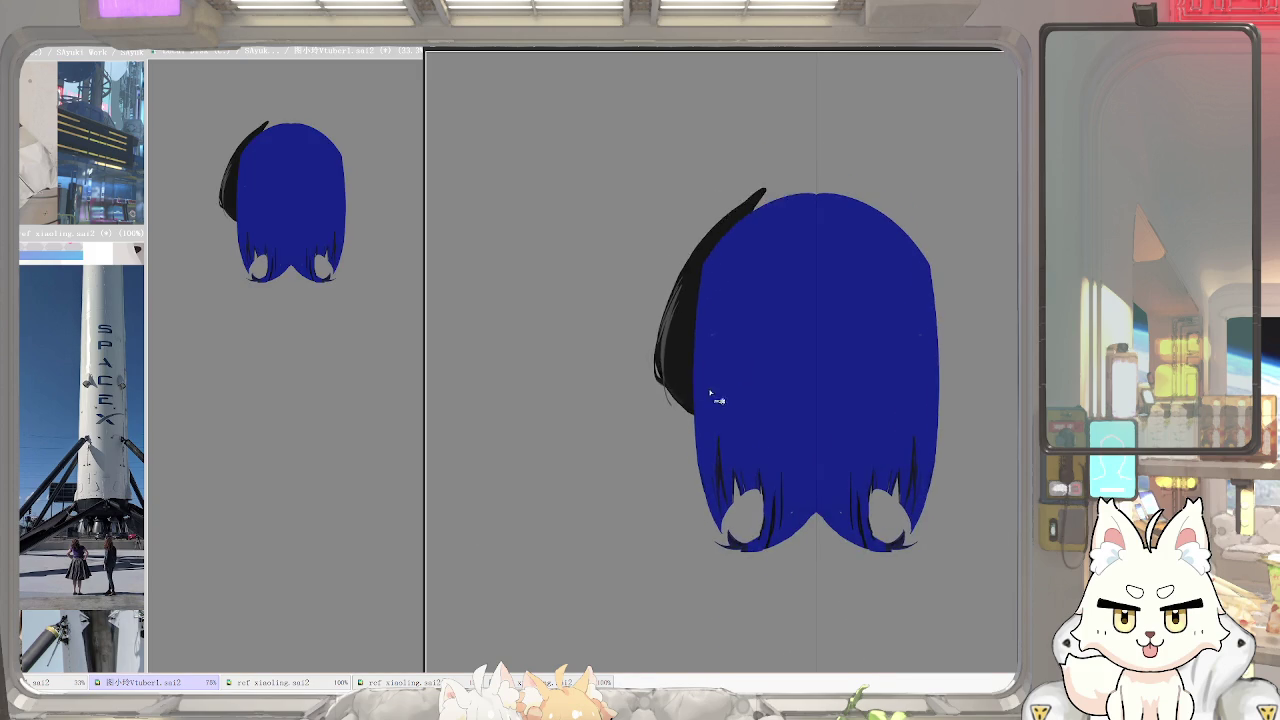
Activate the right-hand canvas view and compare the earlier and latest hair drawing
{"action": "left_click", "coordinate": [482, 571]}
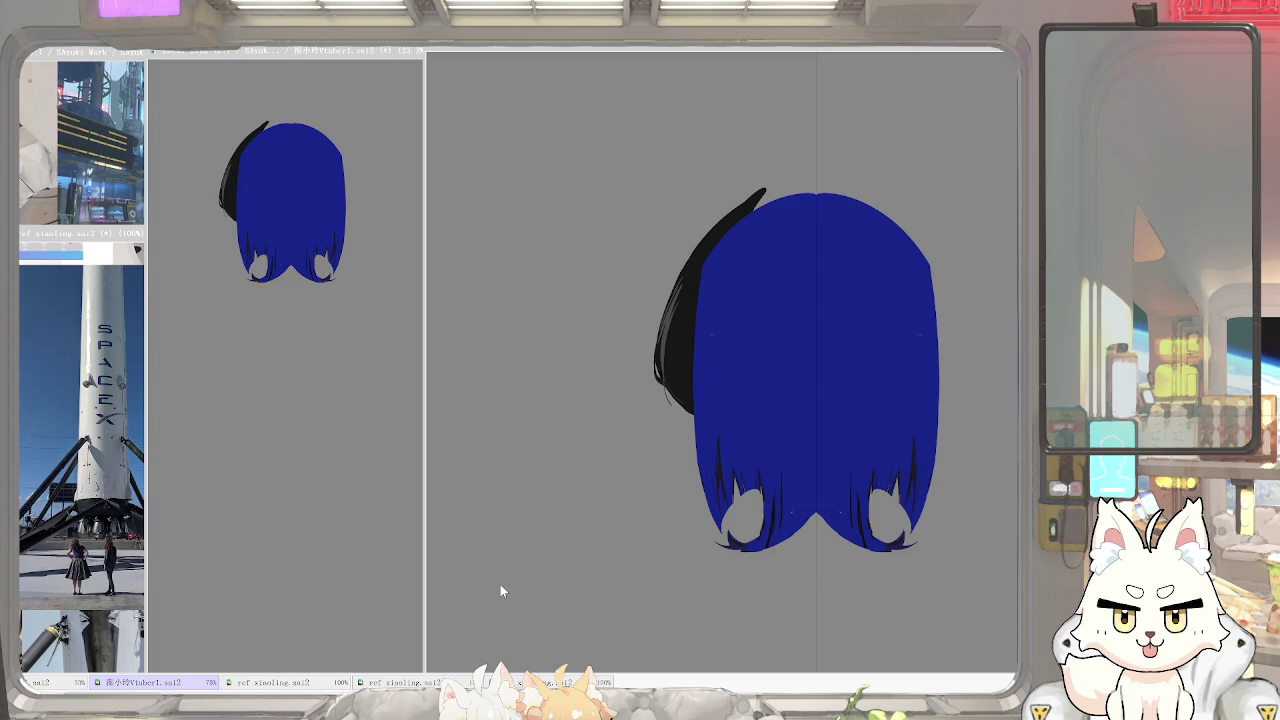
{"action": "left_click", "coordinate": [501, 588]}
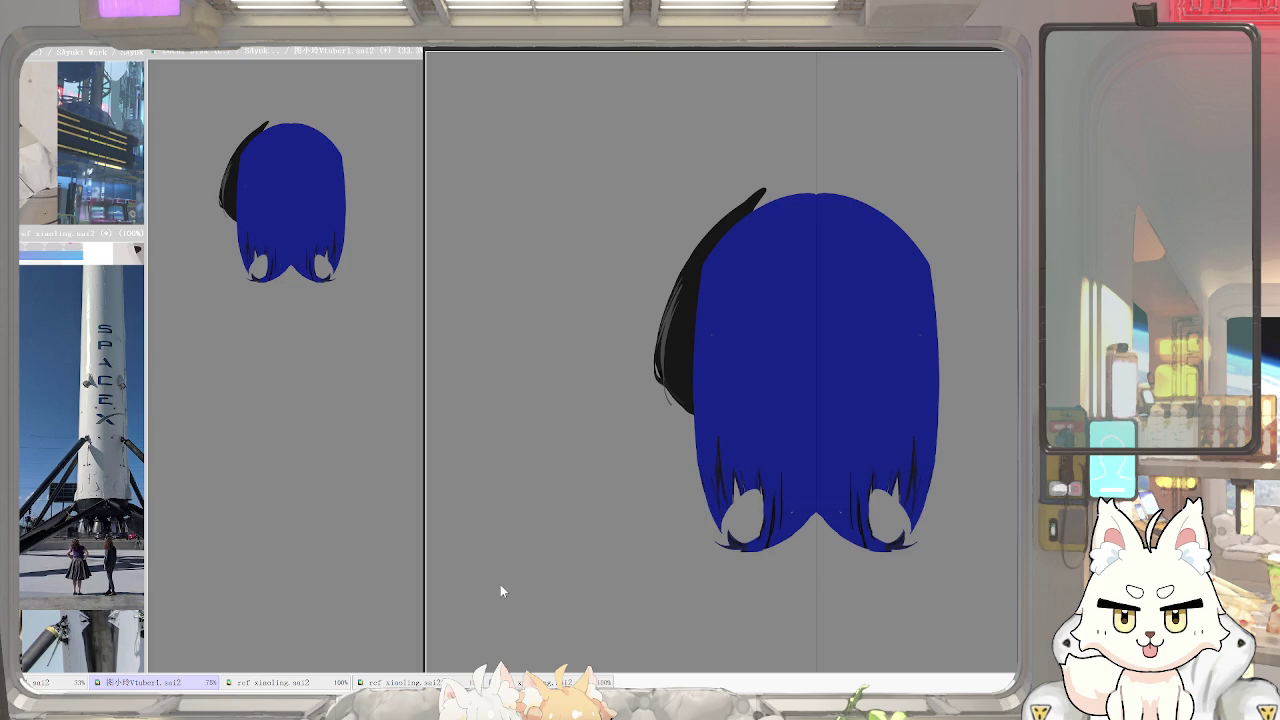
{"action": "key", "text": "ctrl+z"}
{"action": "key", "text": "ctrl+y"}
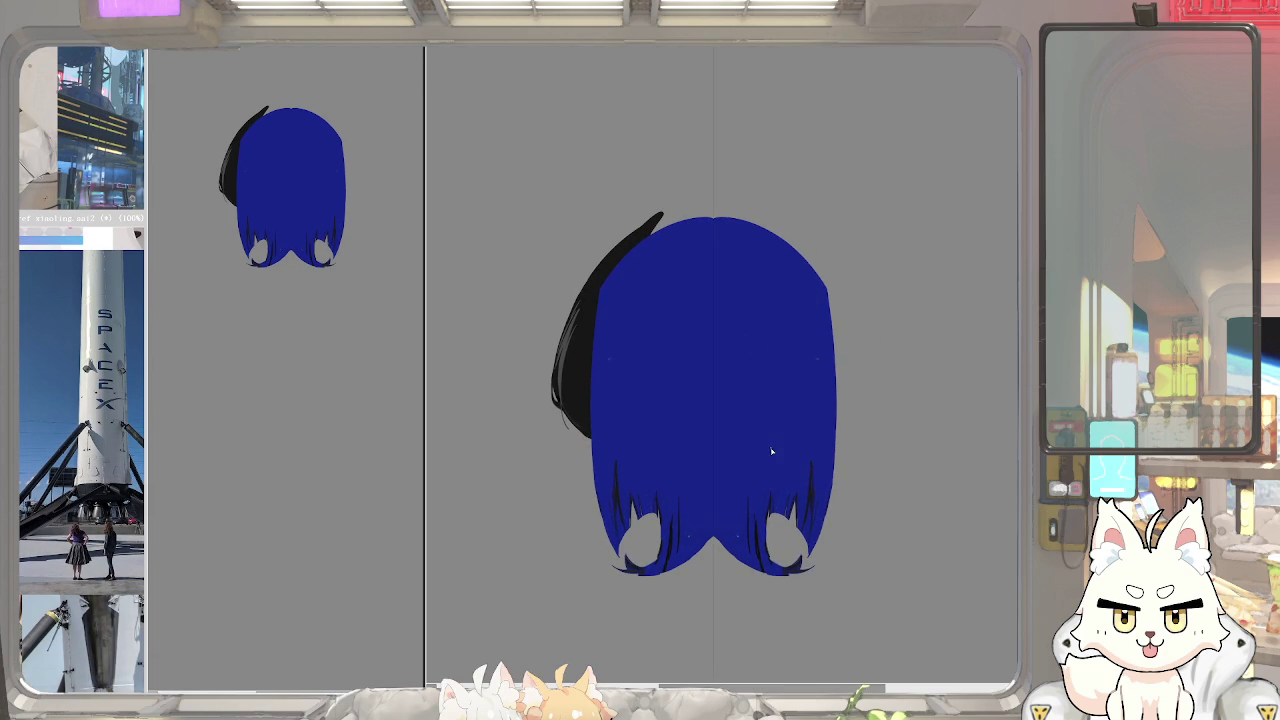
{"action": "scroll", "coordinate": [757, 294], "scroll_direction": "down", "scroll_amount": 5}
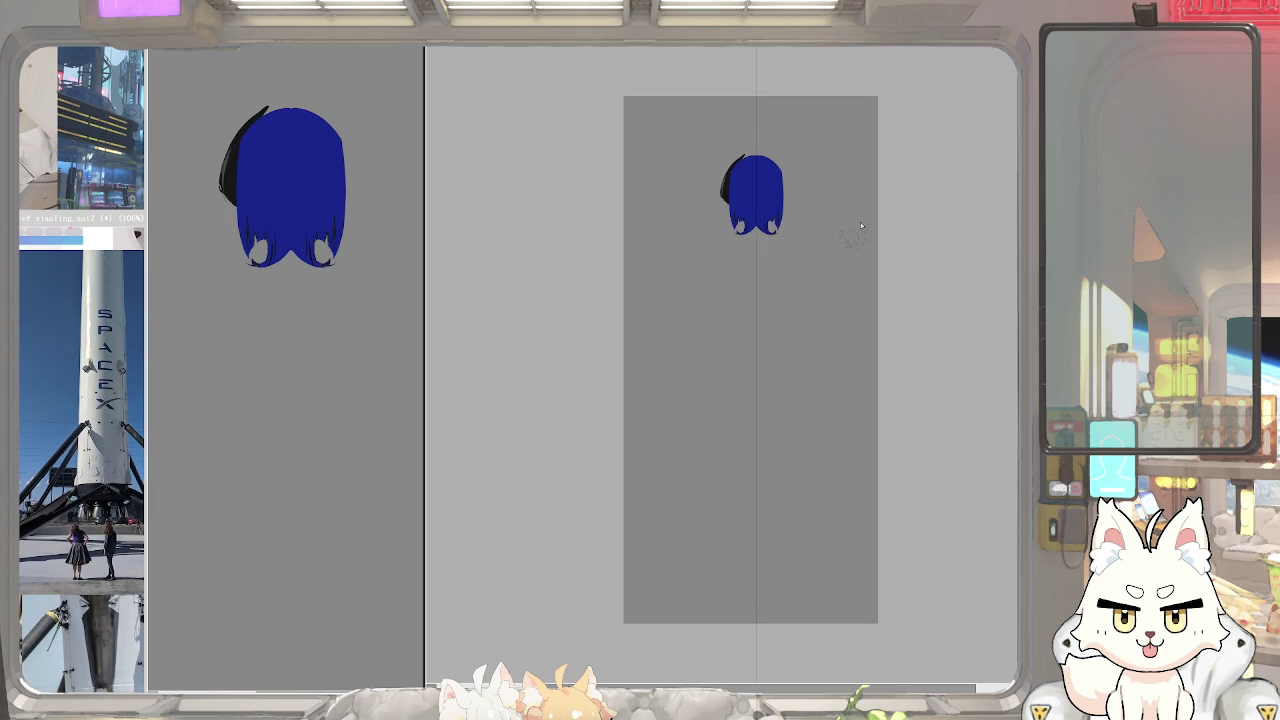
Switch to the blue-sketch document, hide the blue line sketch, and recentre the view on the hair
{"action": "key", "text": "ctrl+Tab"}
{"action": "key", "text": "ctrl+Tab"}
{"action": "left_click_drag", "start_coordinate": [803, 291], "coordinate": [888, 329]}
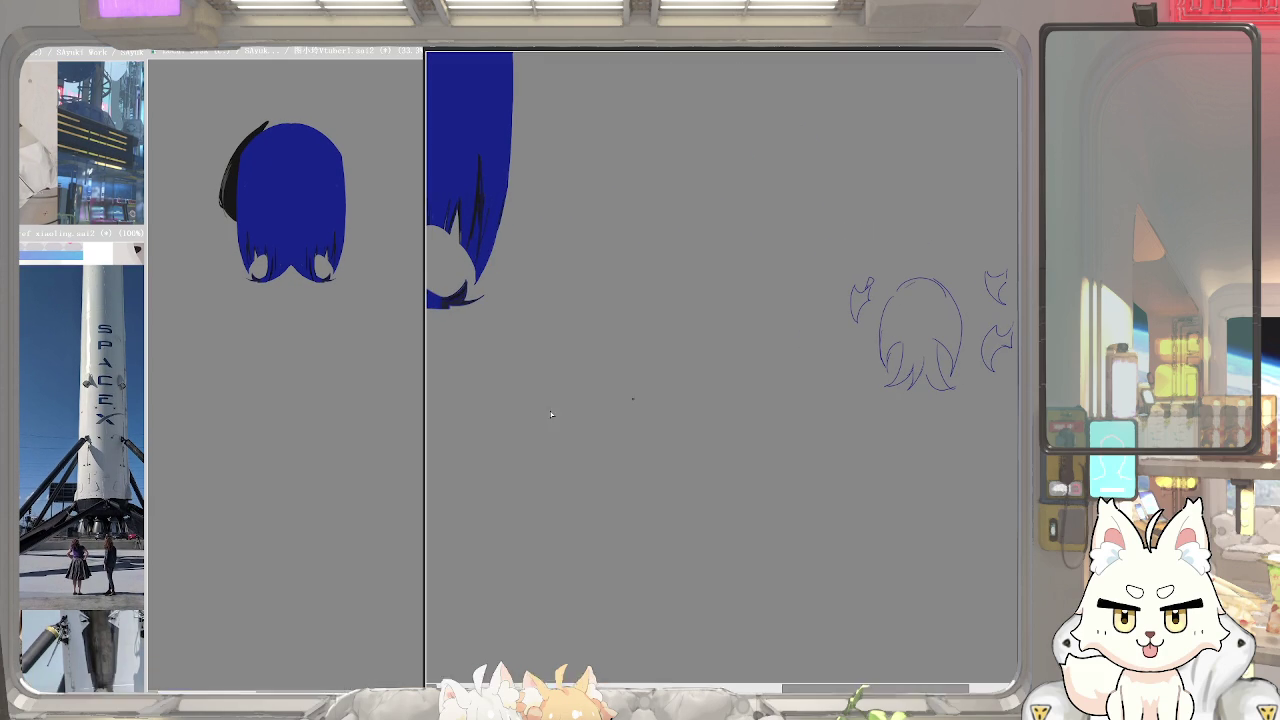
{"action": "key", "text": "Delete"}
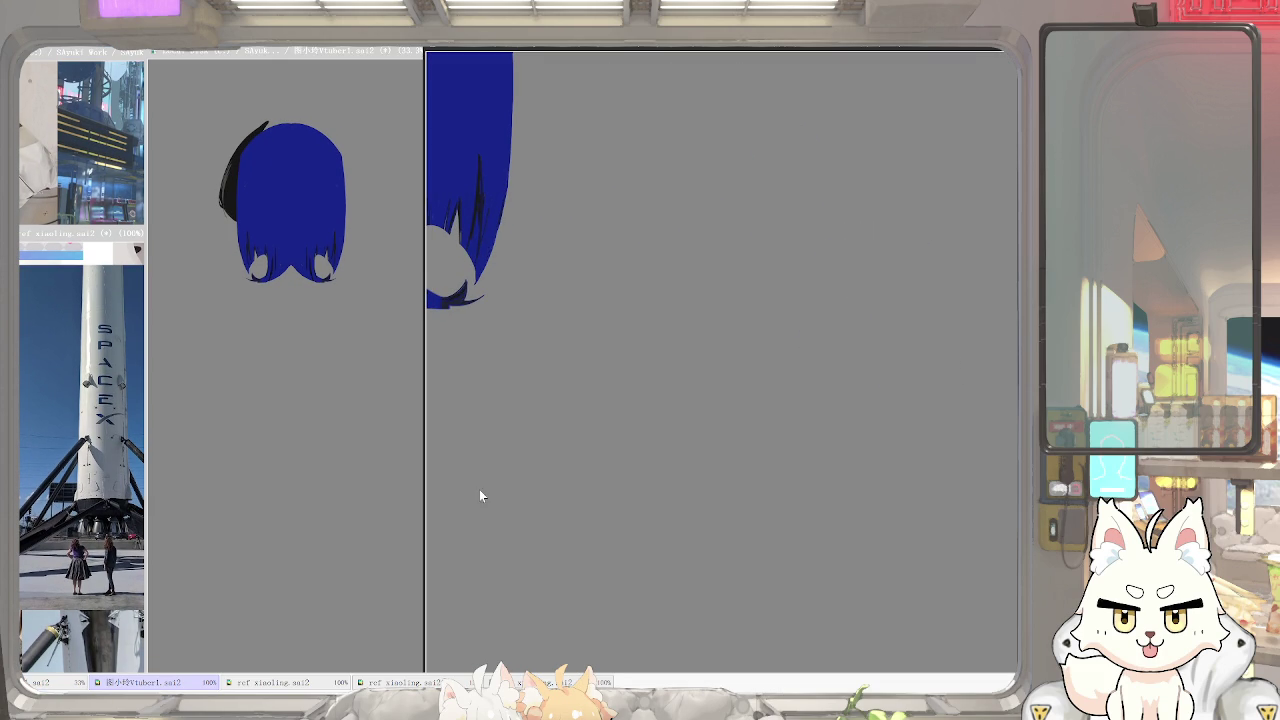
{"action": "scroll", "coordinate": [634, 343], "scroll_direction": "down", "scroll_amount": 3}
{"action": "scroll", "coordinate": [790, 190], "scroll_direction": "up", "scroll_amount": 4}
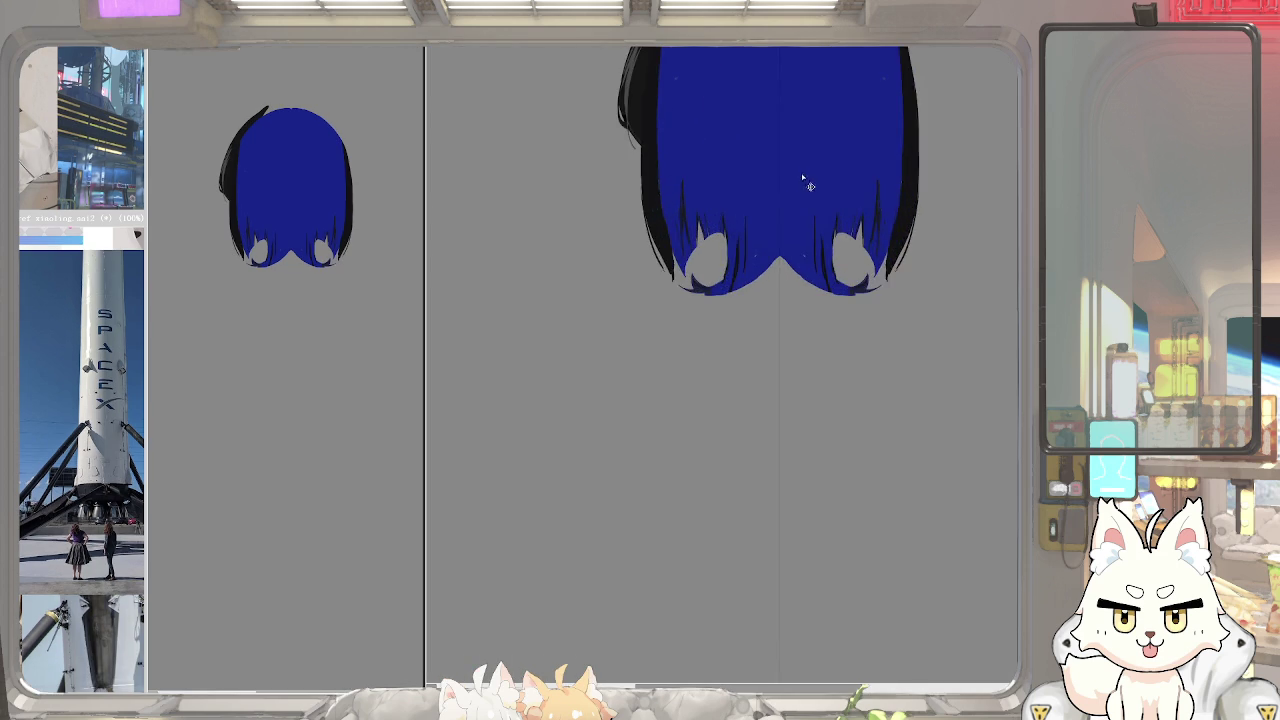
{"action": "scroll", "coordinate": [788, 197], "scroll_direction": "down", "scroll_amount": 3}
{"action": "scroll", "coordinate": [780, 317], "scroll_direction": "up", "scroll_amount": 1}
{"action": "scroll", "coordinate": [730, 298], "scroll_direction": "up", "scroll_amount": 2}
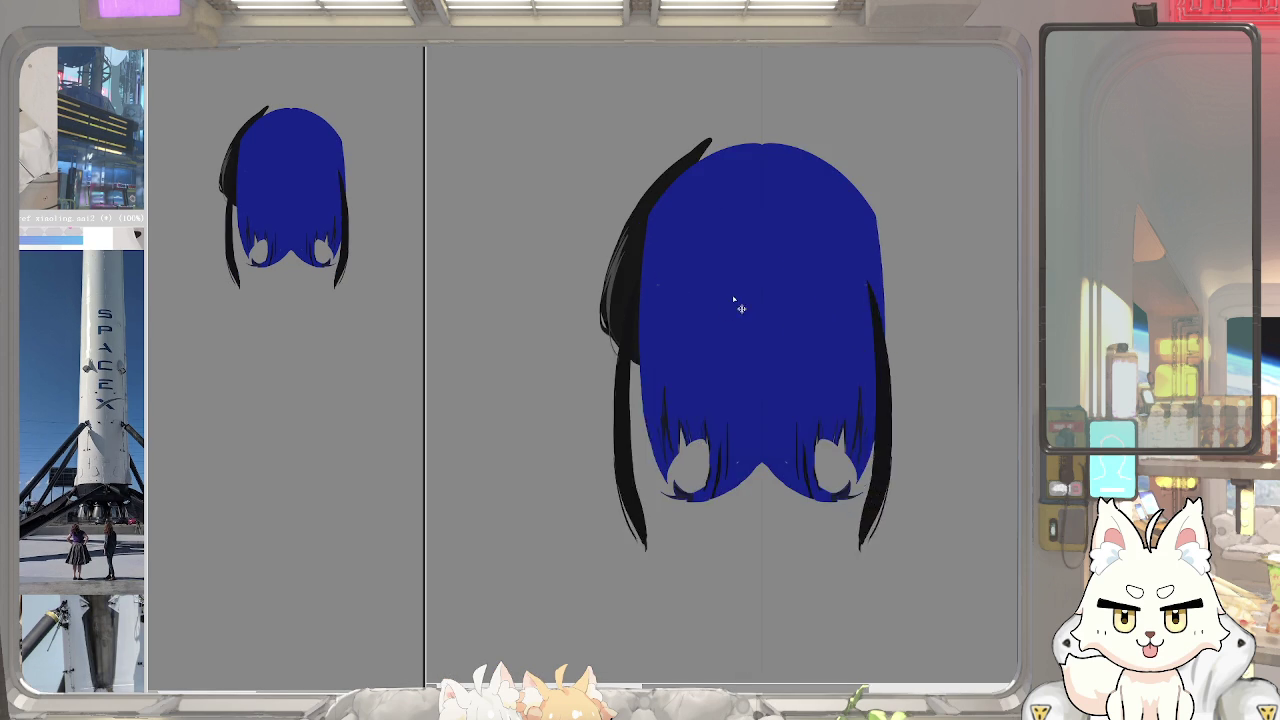
{"action": "scroll", "coordinate": [703, 347], "scroll_direction": "up", "scroll_amount": 1}
{"action": "key", "text": "ctrl+t"}
{"action": "key", "text": "Escape"}
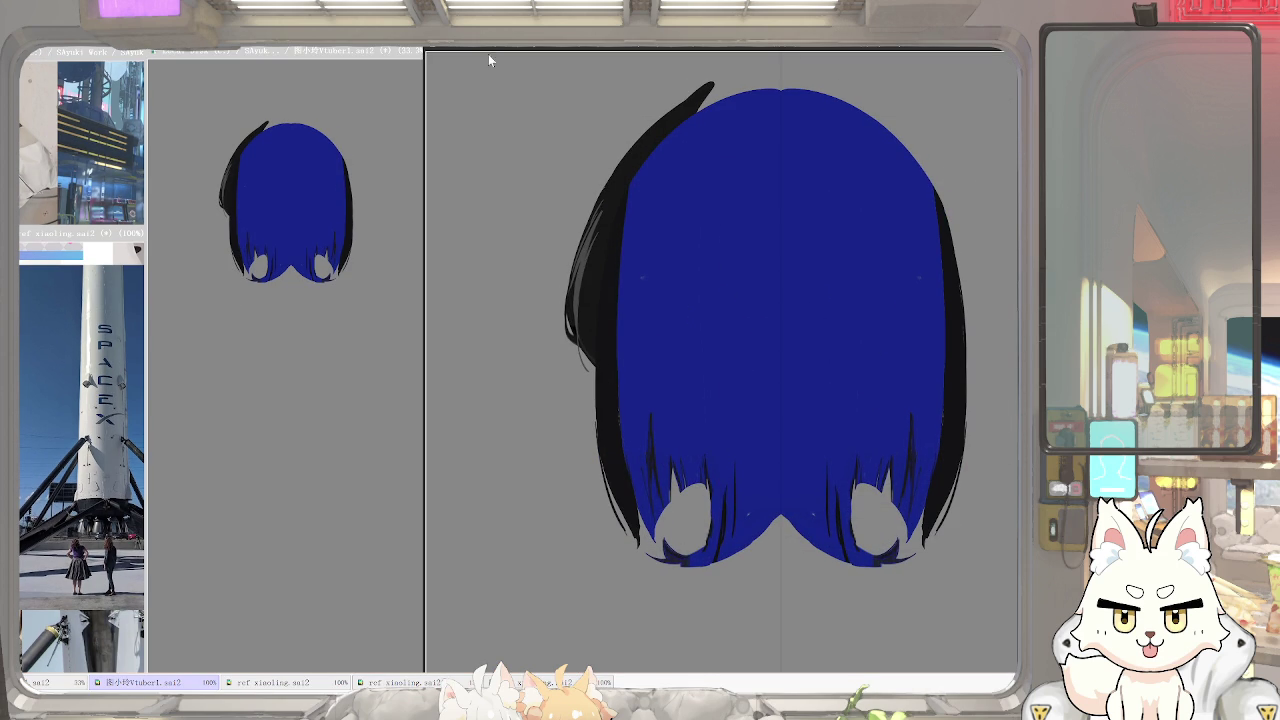
{"action": "left_click_drag", "start_coordinate": [699, 334], "coordinate": [701, 326]}
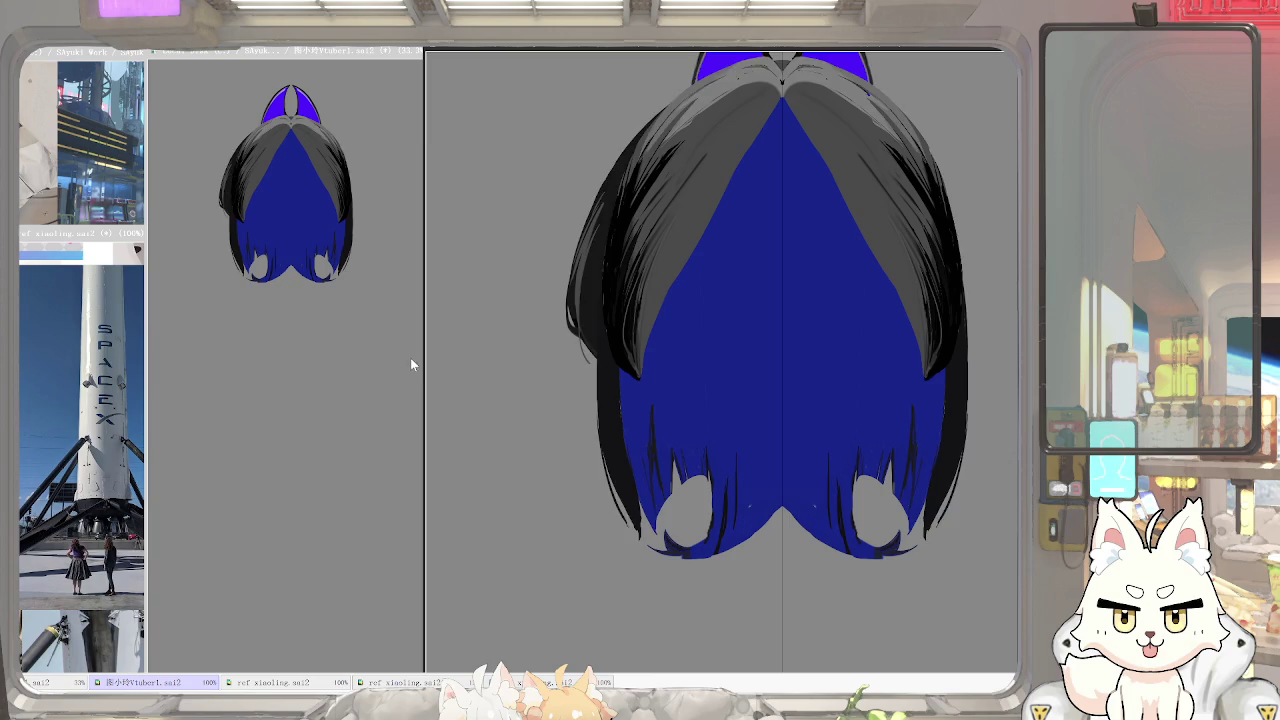
Restore the flyaway hair strokes on both sides, then hide the blue and grey hair fills
{"action": "left_click_drag", "start_coordinate": [521, 342], "coordinate": [751, 294]}
{"action": "key", "text": "Escape"}
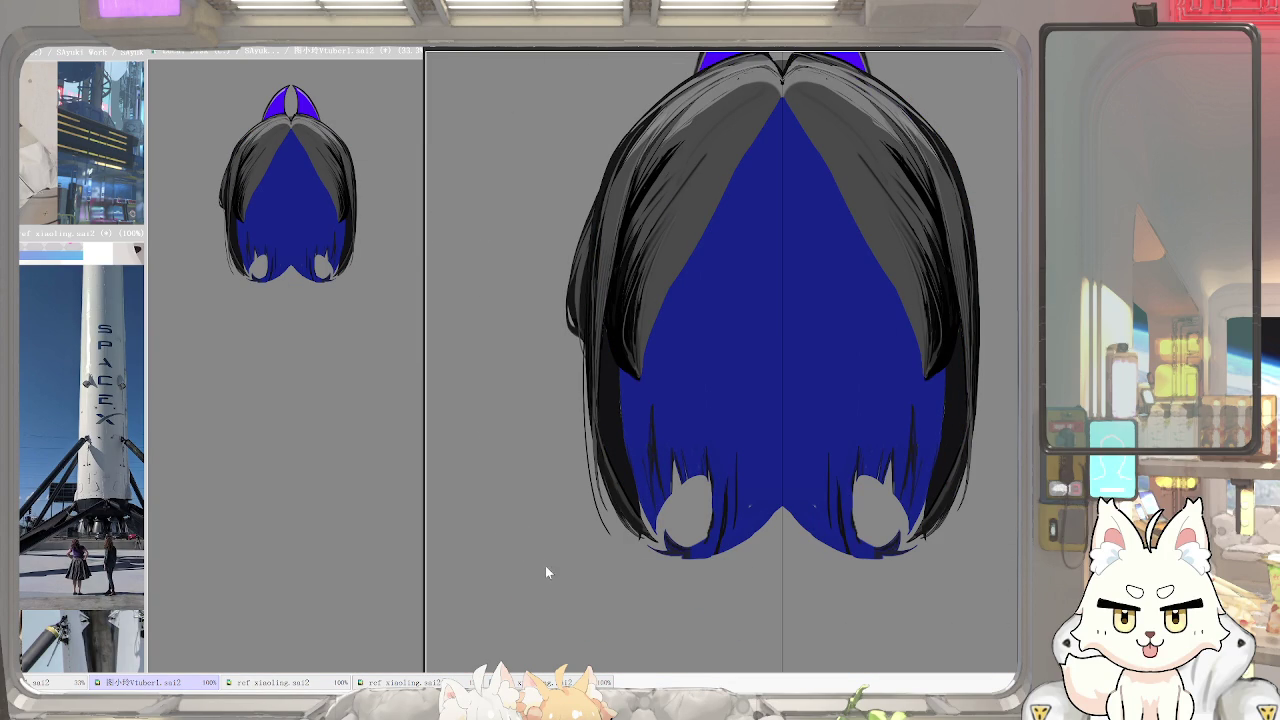
{"action": "key", "text": "ctrl+y"}
{"action": "key", "text": "ctrl+z"}
{"action": "key", "text": "ctrl+y"}
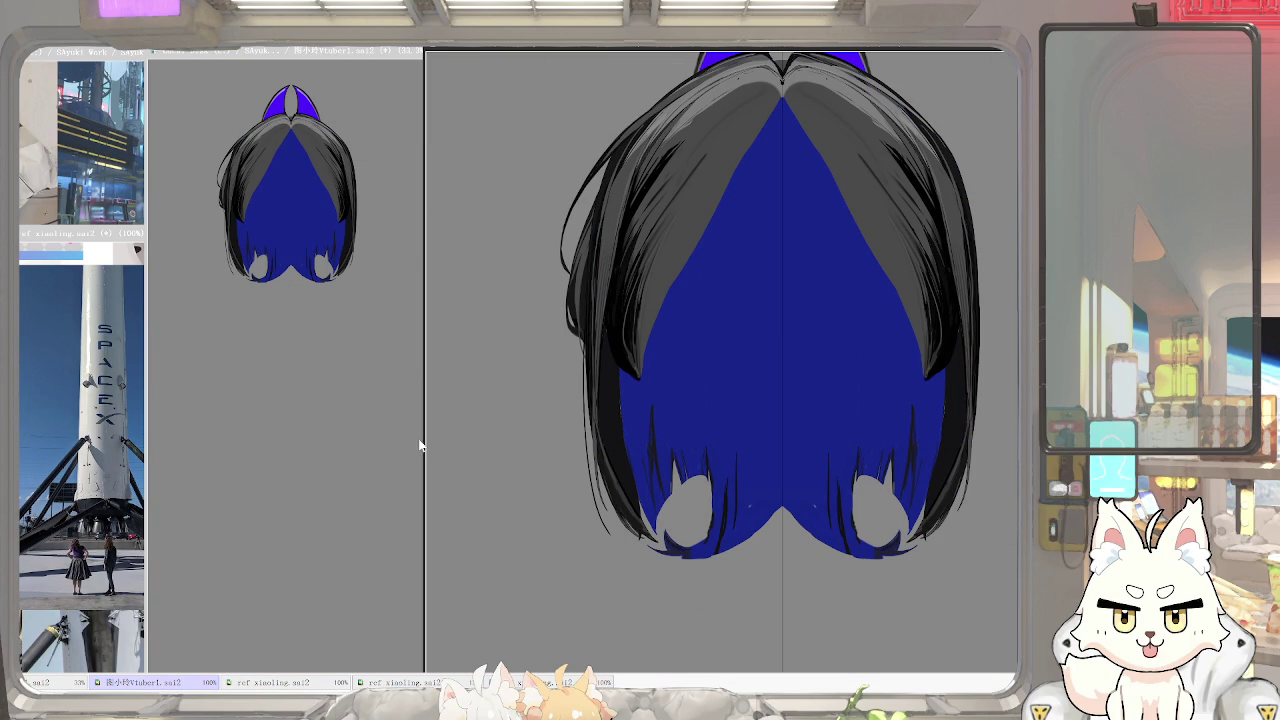
{"action": "key", "text": "ctrl+y"}
{"action": "key", "text": "ctrl+y"}
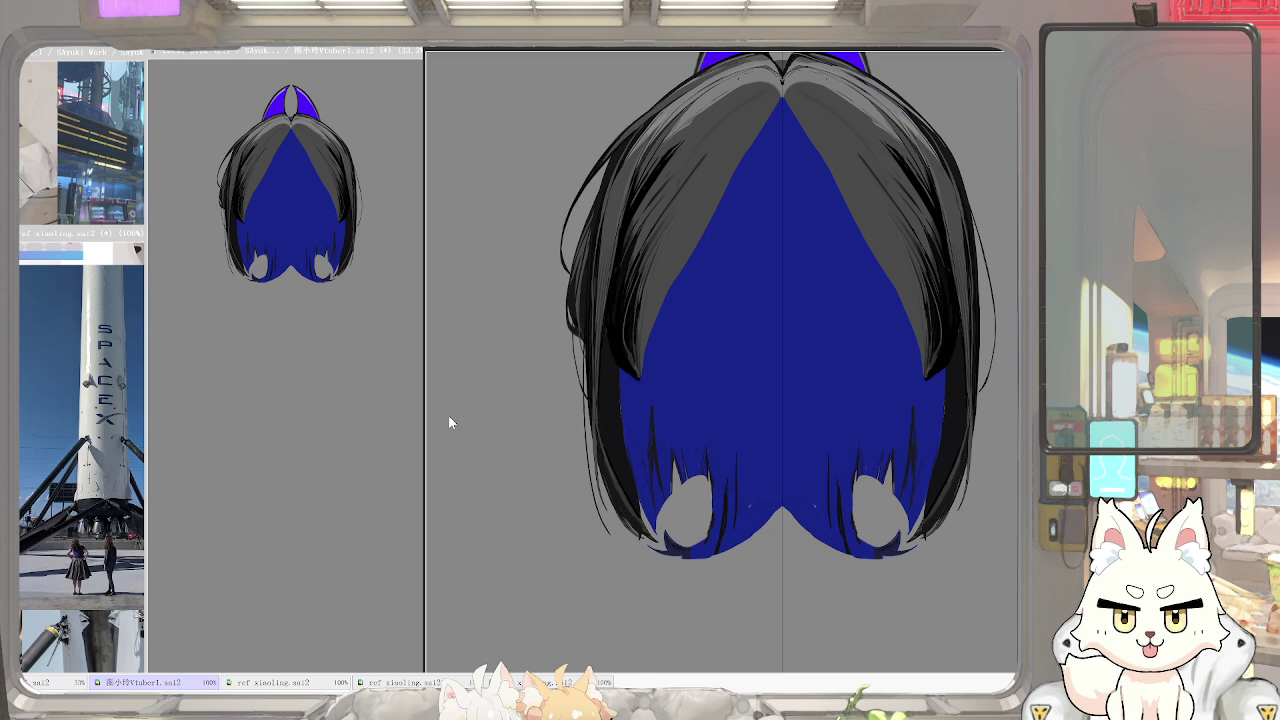
{"action": "key", "text": "ctrl+z"}
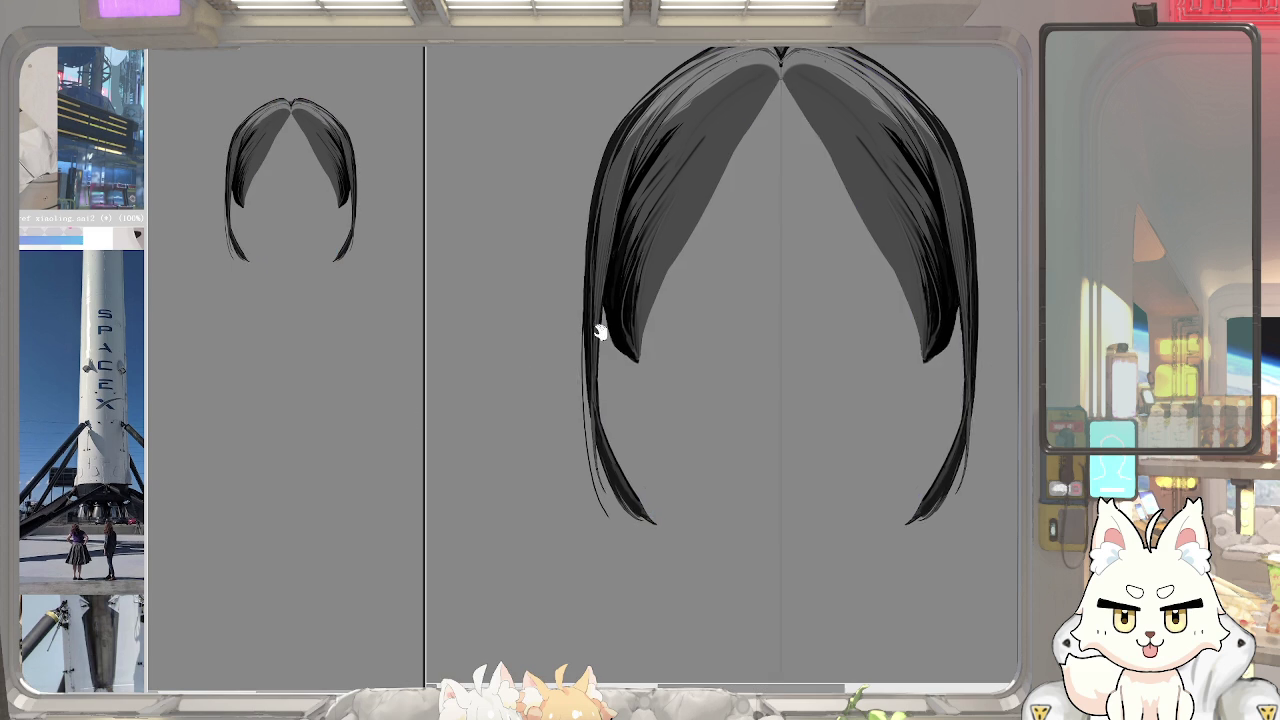
Paint trial blue strokes down alongside the left hair strand
{"action": "scroll", "coordinate": [567, 302], "scroll_direction": "up", "scroll_amount": 3}
{"action": "left_click_drag", "start_coordinate": [556, 278], "coordinate": [568, 482]}
{"action": "scroll", "coordinate": [557, 334], "scroll_direction": "up", "scroll_amount": 2}
{"action": "scroll", "coordinate": [557, 309], "scroll_direction": "down", "scroll_amount": 3}
{"action": "scroll", "coordinate": [568, 482], "scroll_direction": "down", "scroll_amount": 3}
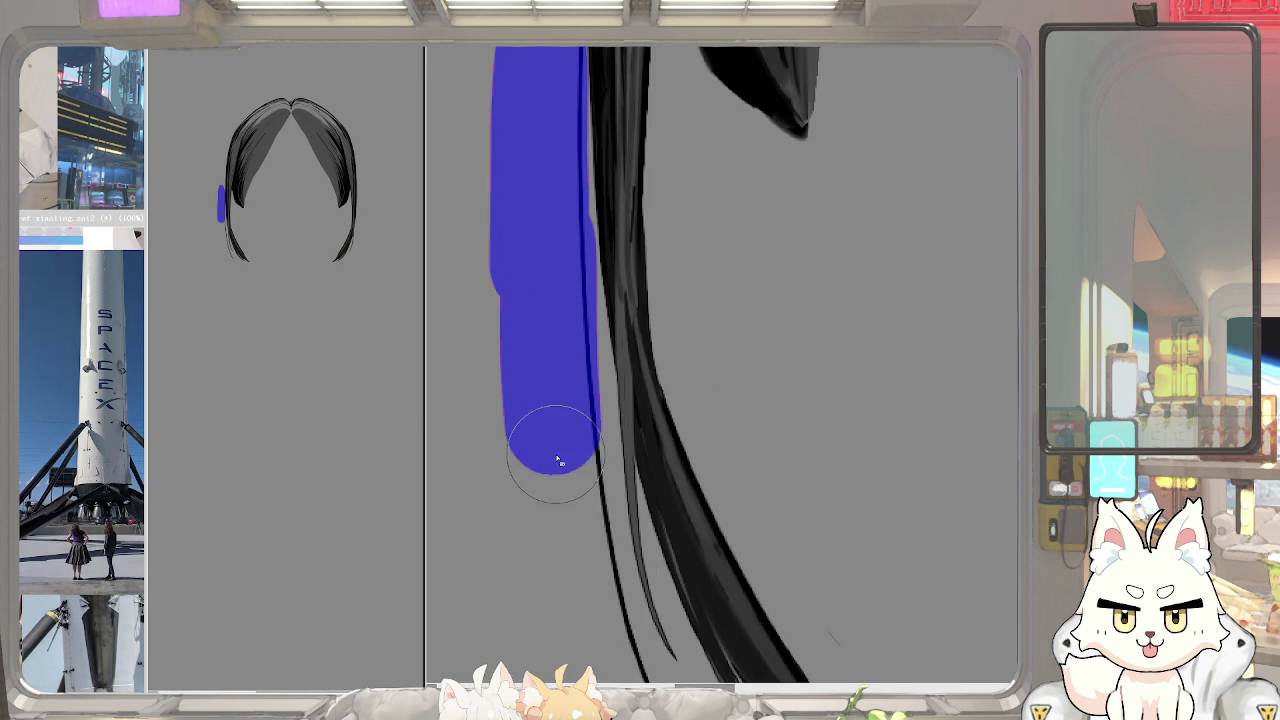
{"action": "left_click_drag", "start_coordinate": [528, 228], "coordinate": [543, 380]}
{"action": "scroll", "coordinate": [543, 380], "scroll_direction": "down", "scroll_amount": 2}
{"action": "mouse_move", "coordinate": [540, 280]}
{"action": "left_mouse_down"}
{"action": "mouse_move", "coordinate": [586, 557]}
{"action": "mouse_move", "coordinate": [607, 598]}
{"action": "left_mouse_up"}
{"action": "scroll", "coordinate": [607, 598], "scroll_direction": "down", "scroll_amount": 3}
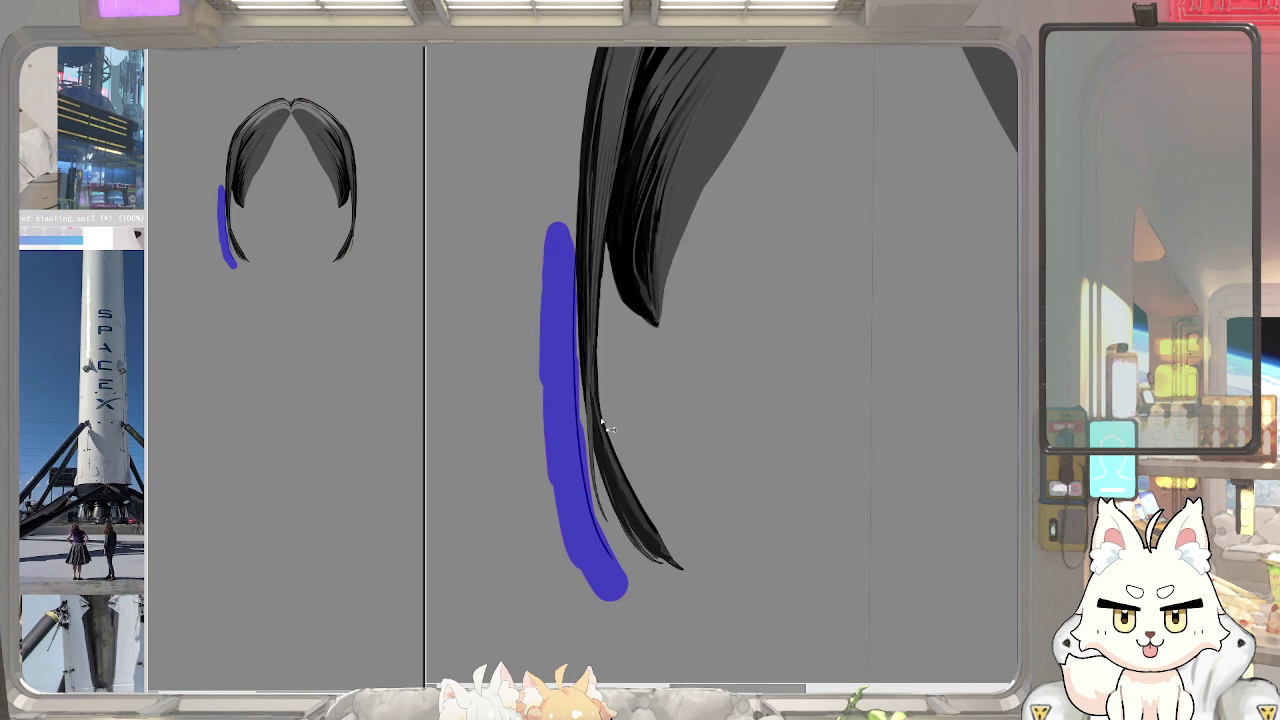
{"action": "scroll", "coordinate": [657, 336], "scroll_direction": "down", "scroll_amount": 3}
{"action": "scroll", "coordinate": [766, 309], "scroll_direction": "up", "scroll_amount": 3}
{"action": "scroll", "coordinate": [774, 420], "scroll_direction": "up", "scroll_amount": 1}
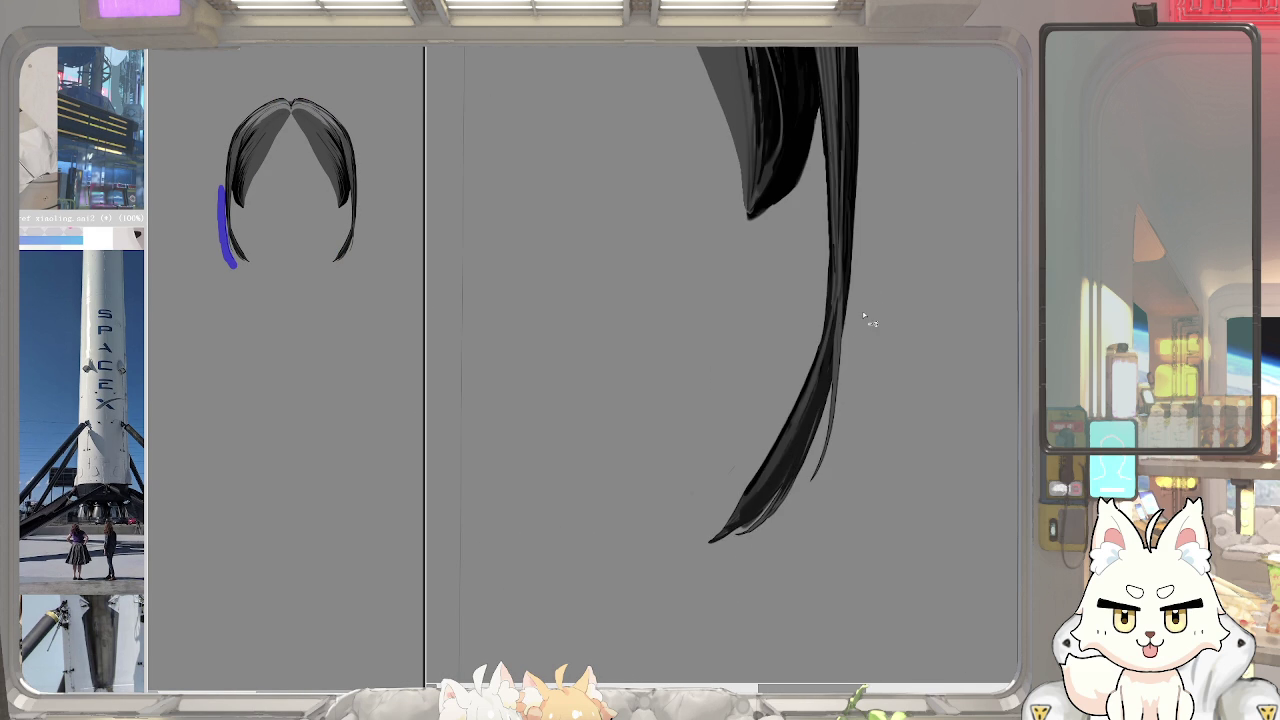
{"action": "left_click_drag", "start_coordinate": [857, 310], "coordinate": [731, 422]}
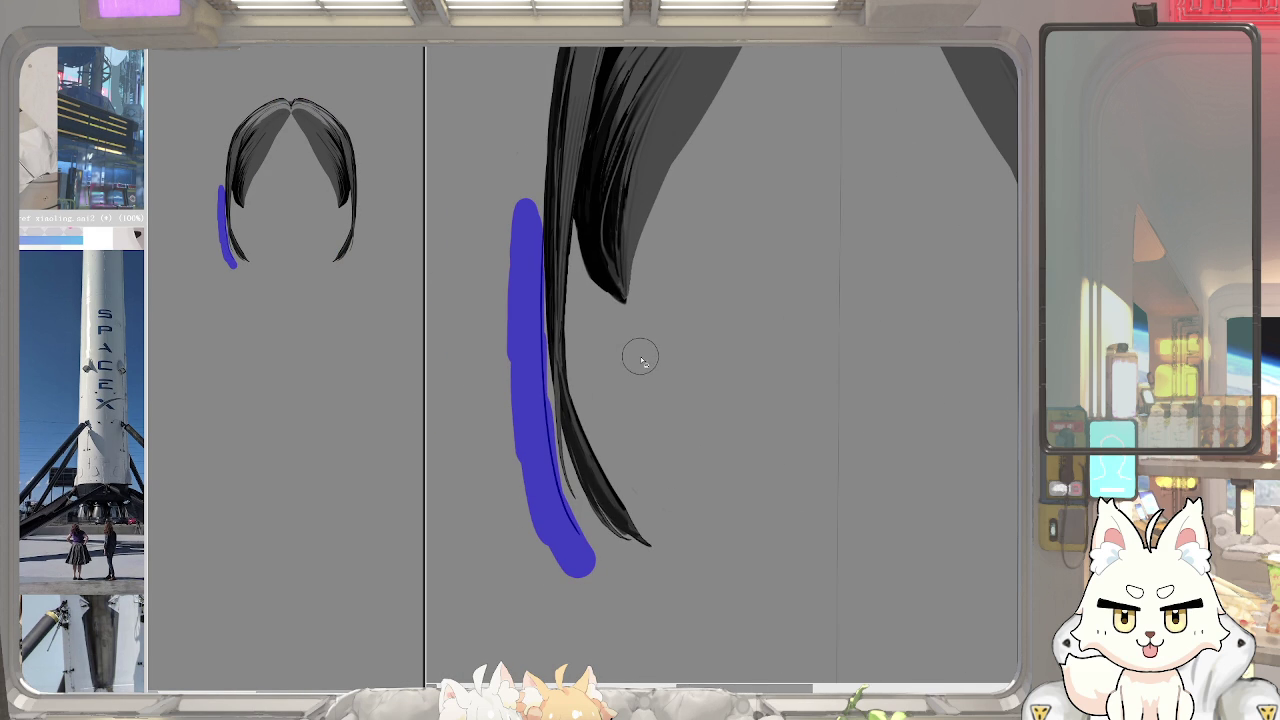
Remove the blue strokes, select the thin outer strand line, and start pulling it upward
{"action": "key", "text": "ctrl+z"}
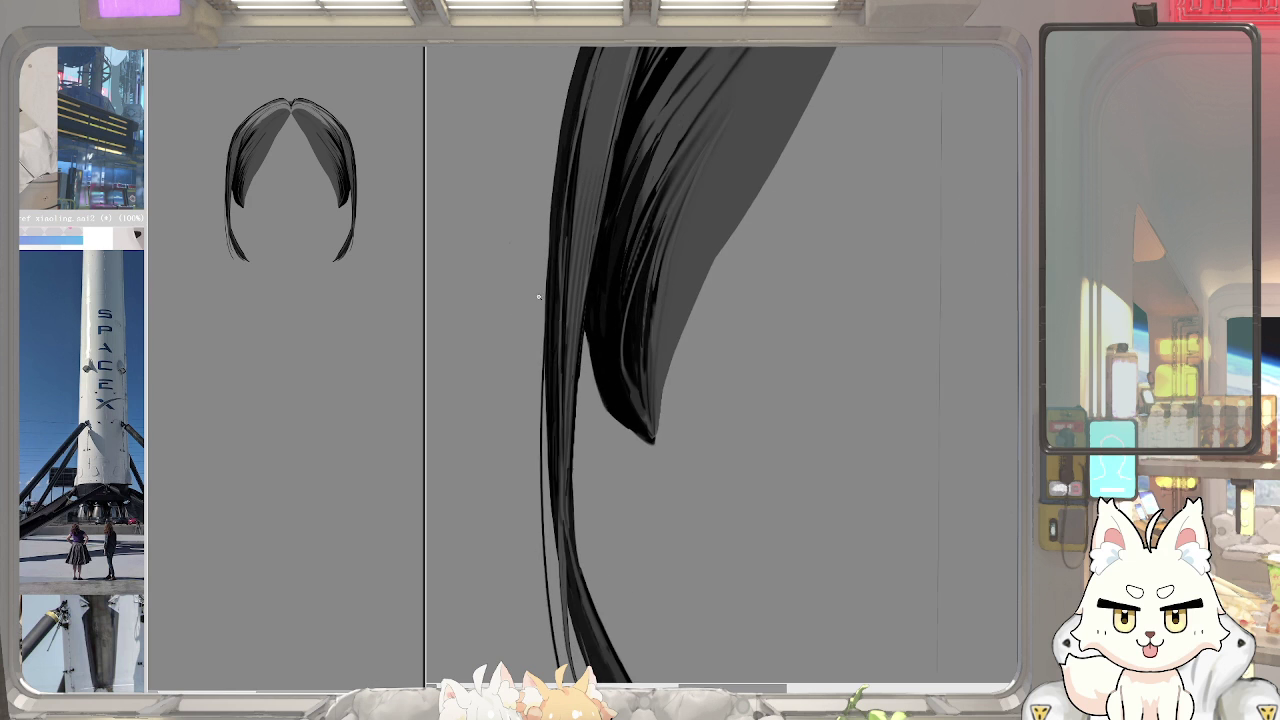
{"action": "left_click_drag", "start_coordinate": [557, 334], "coordinate": [571, 247]}
{"action": "key", "text": "ctrl+d"}
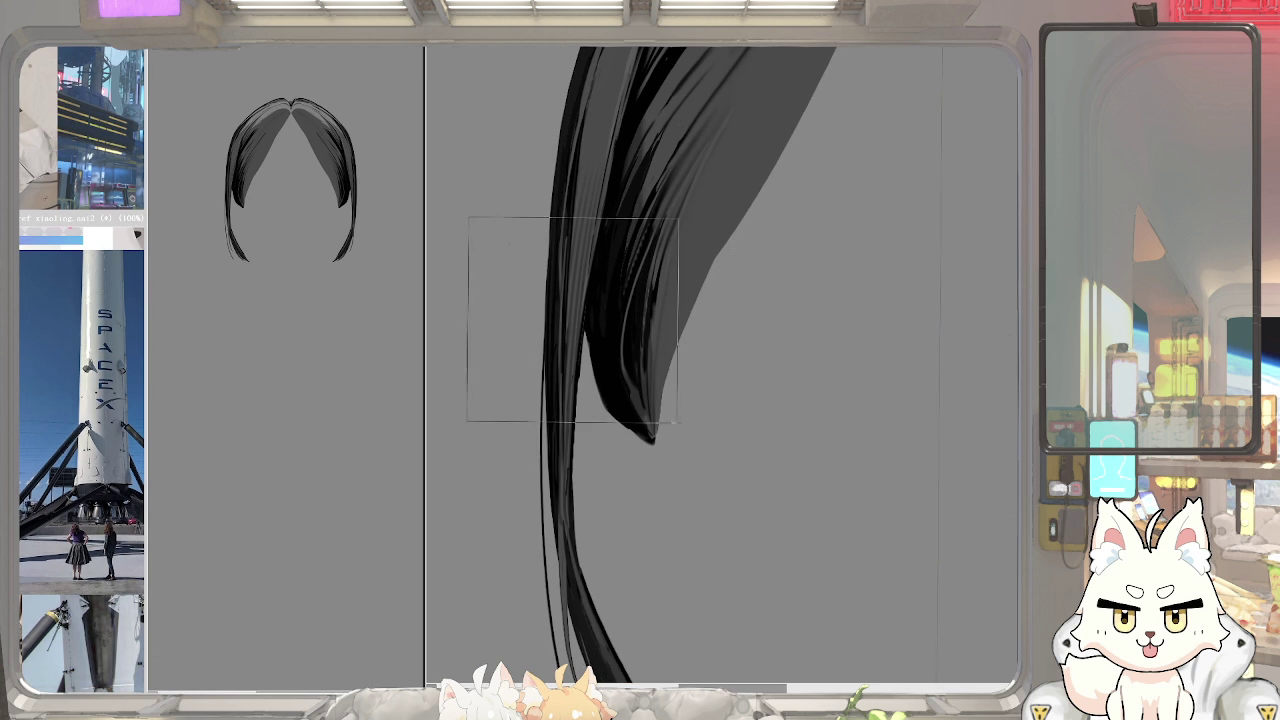
{"action": "left_click_drag", "start_coordinate": [548, 348], "coordinate": [553, 208]}
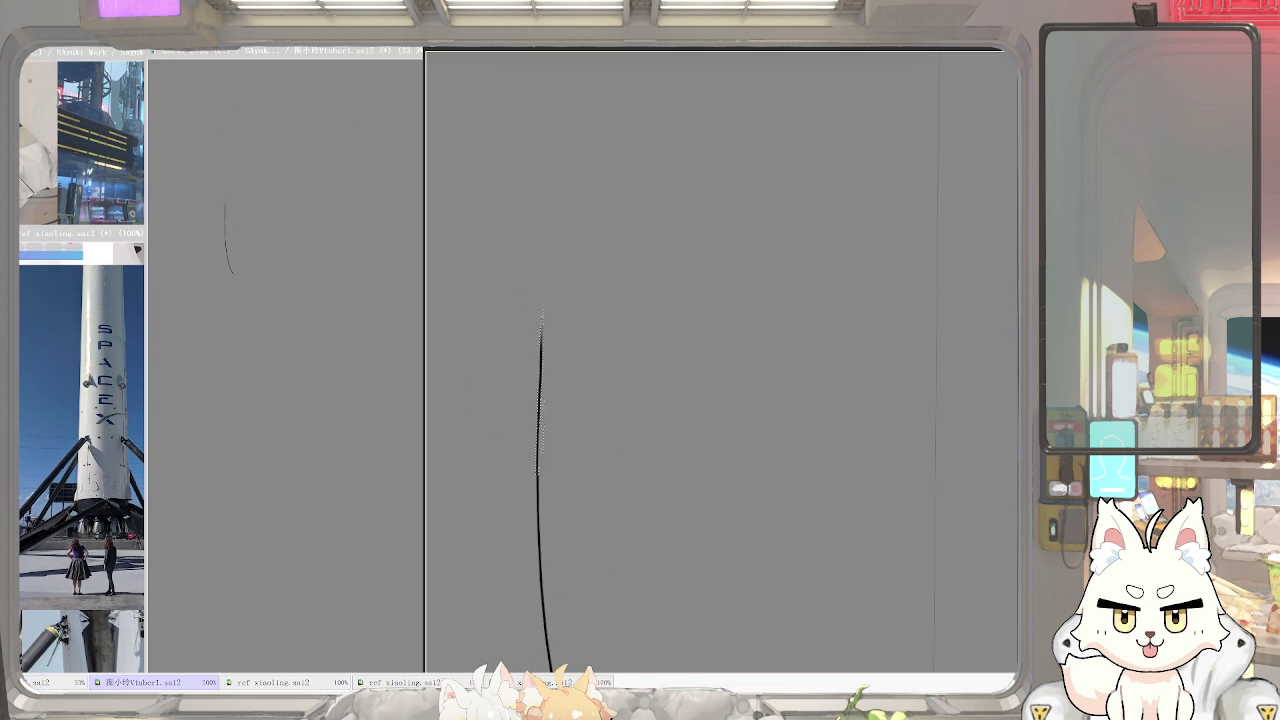
Drag the thin line's control points to extend it higher and bend its lower end right
{"action": "left_click_drag", "start_coordinate": [560, 369], "coordinate": [543, 386]}
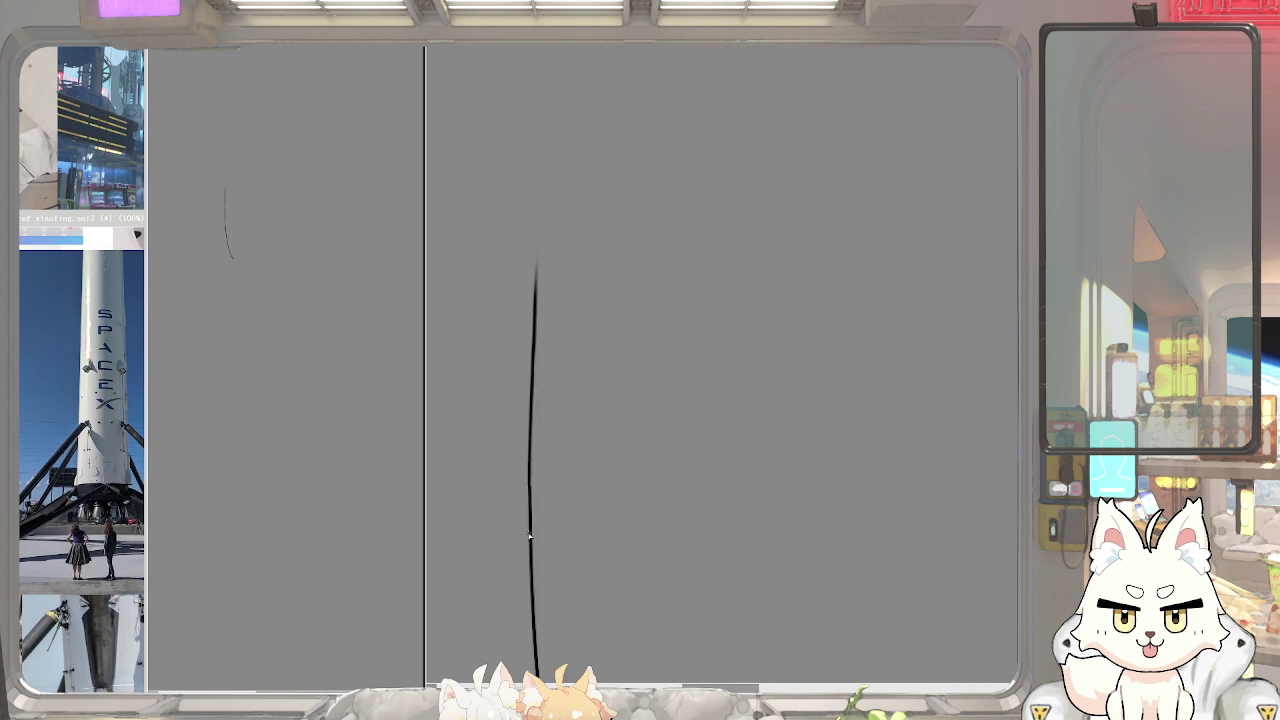
{"action": "left_click_drag", "start_coordinate": [537, 457], "coordinate": [583, 400]}
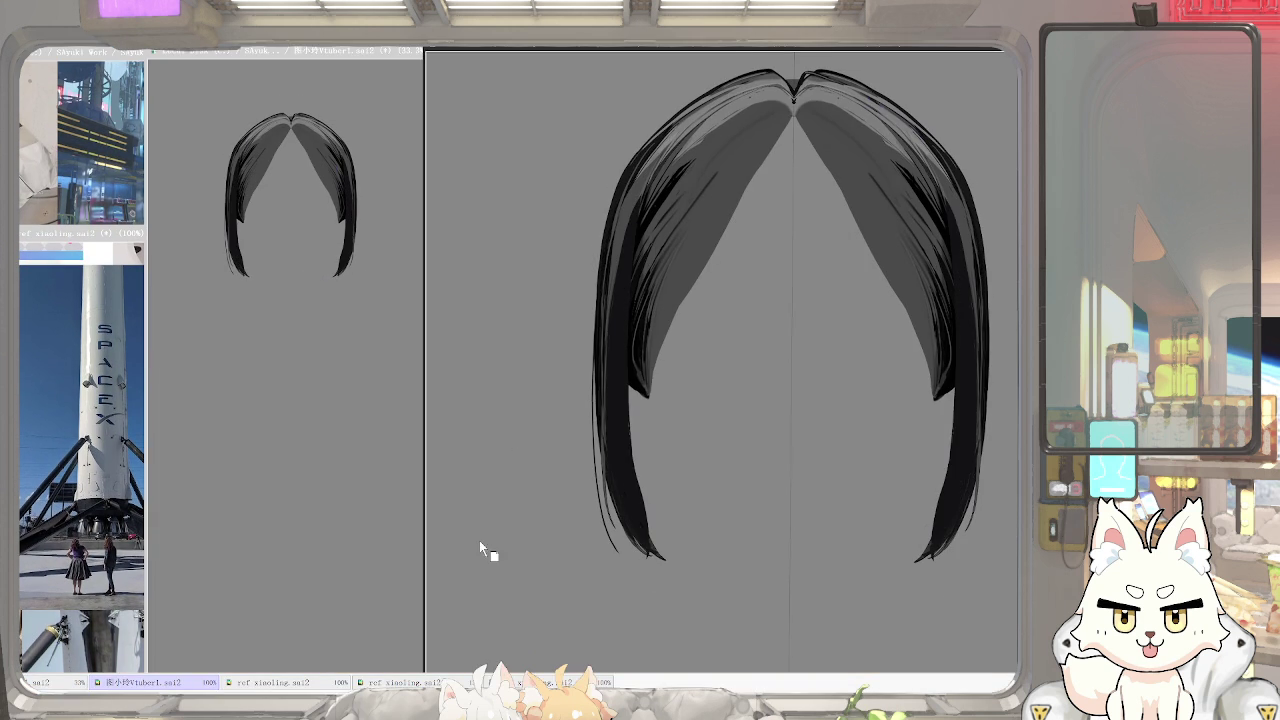
Warp the hair strand into a longer curve, comparing it against the original before keeping it
{"action": "scroll", "coordinate": [605, 490], "scroll_direction": "up", "scroll_amount": 3}
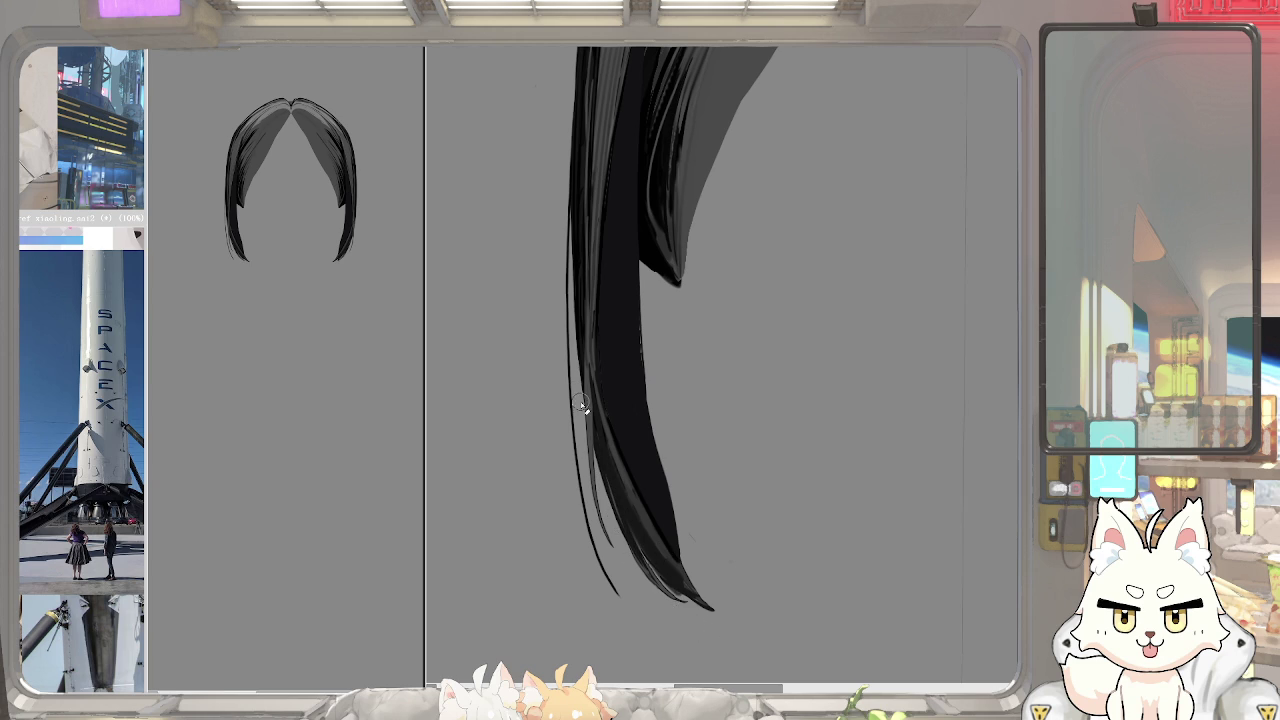
{"action": "left_click_drag", "start_coordinate": [703, 541], "coordinate": [683, 516]}
{"action": "mouse_move", "coordinate": [706, 591]}
{"action": "left_mouse_down"}
{"action": "mouse_move", "coordinate": [631, 391]}
{"action": "mouse_move", "coordinate": [543, 380]}
{"action": "mouse_move", "coordinate": [658, 257]}
{"action": "left_mouse_up"}
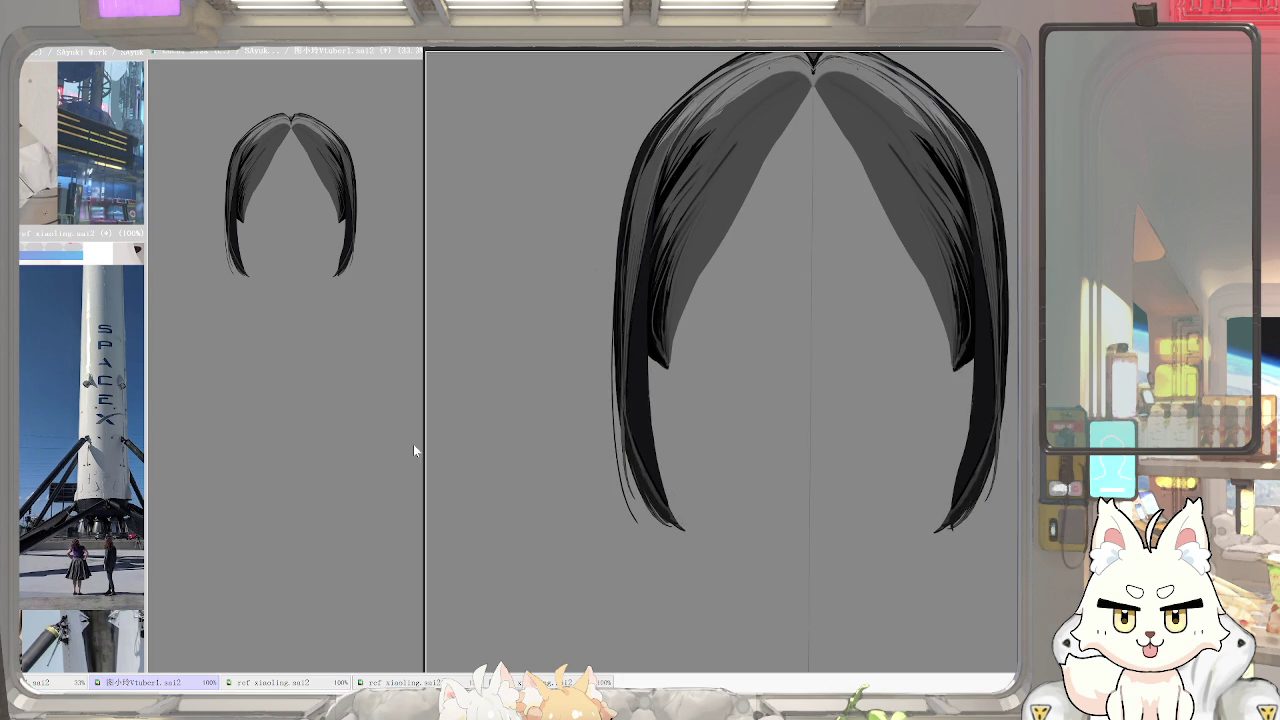
{"action": "key", "text": "ctrl+z"}
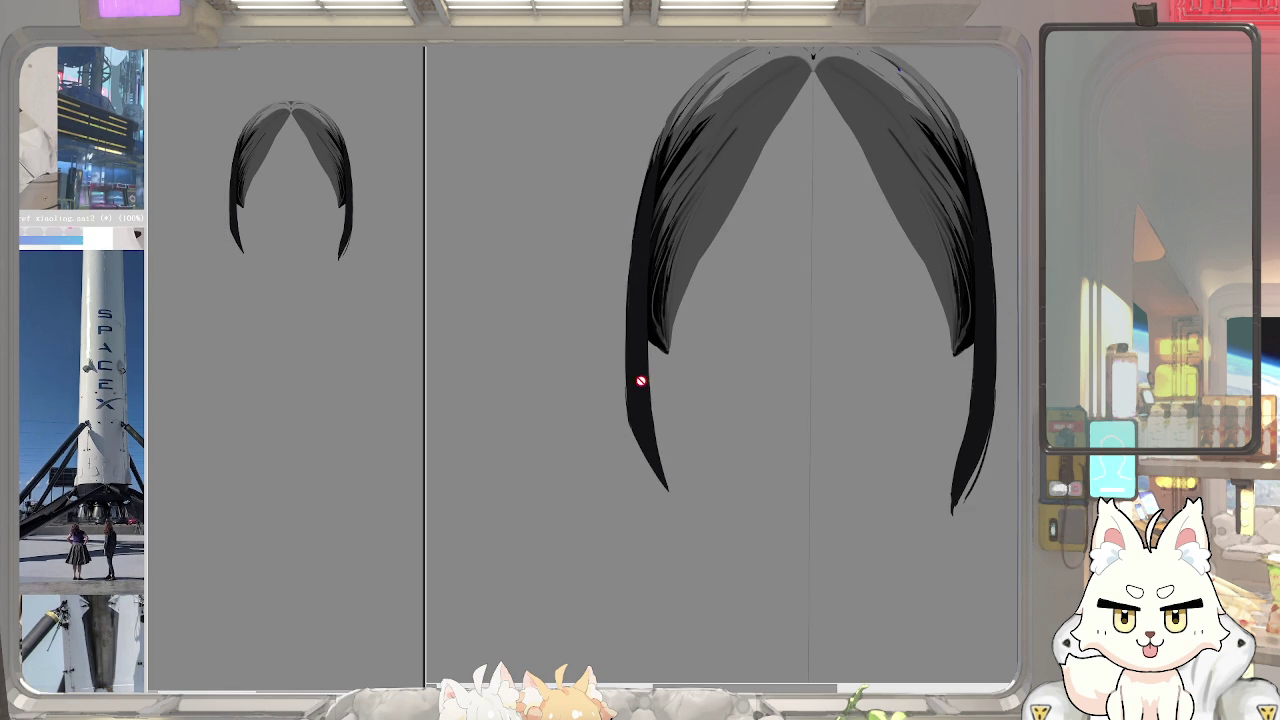
{"action": "key", "text": "ctrl+y"}
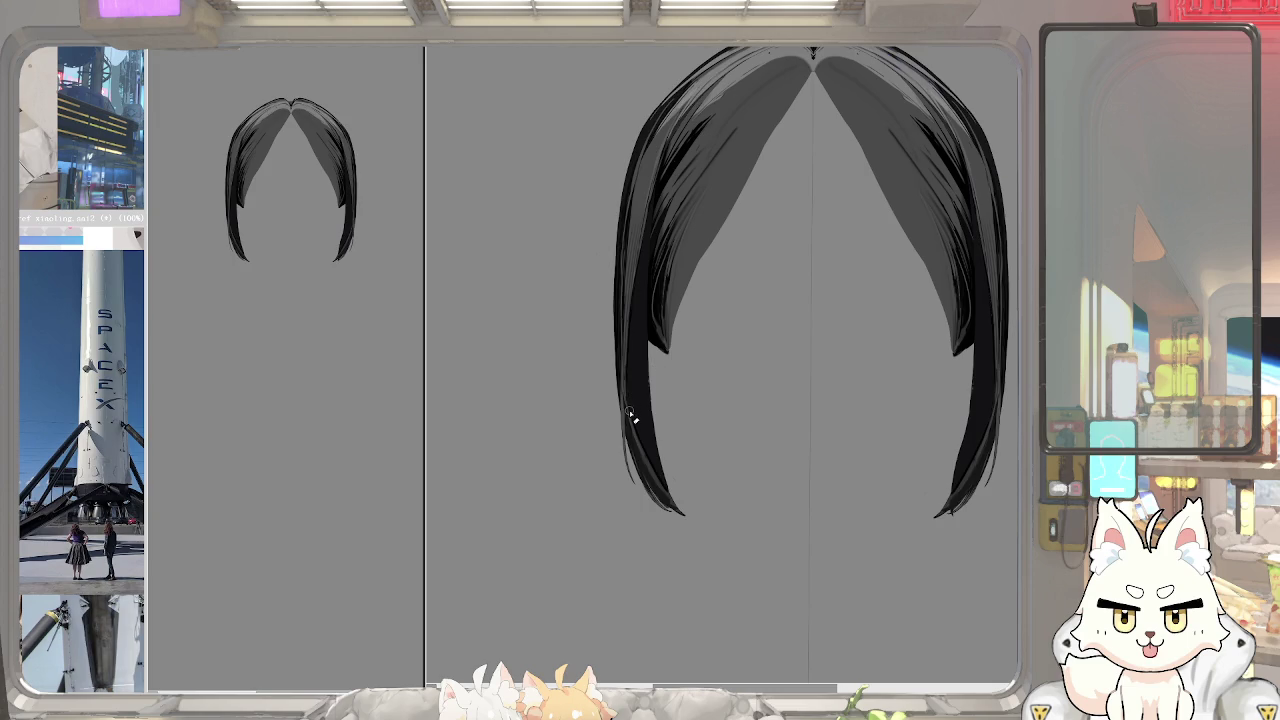
{"action": "key", "text": "ctrl+z"}
{"action": "key", "text": "ctrl+y"}
Smooth the notch on the left strand's outer edge, keeping its darker, thicker tip
{"action": "scroll", "coordinate": [621, 432], "scroll_direction": "up", "scroll_amount": 2}
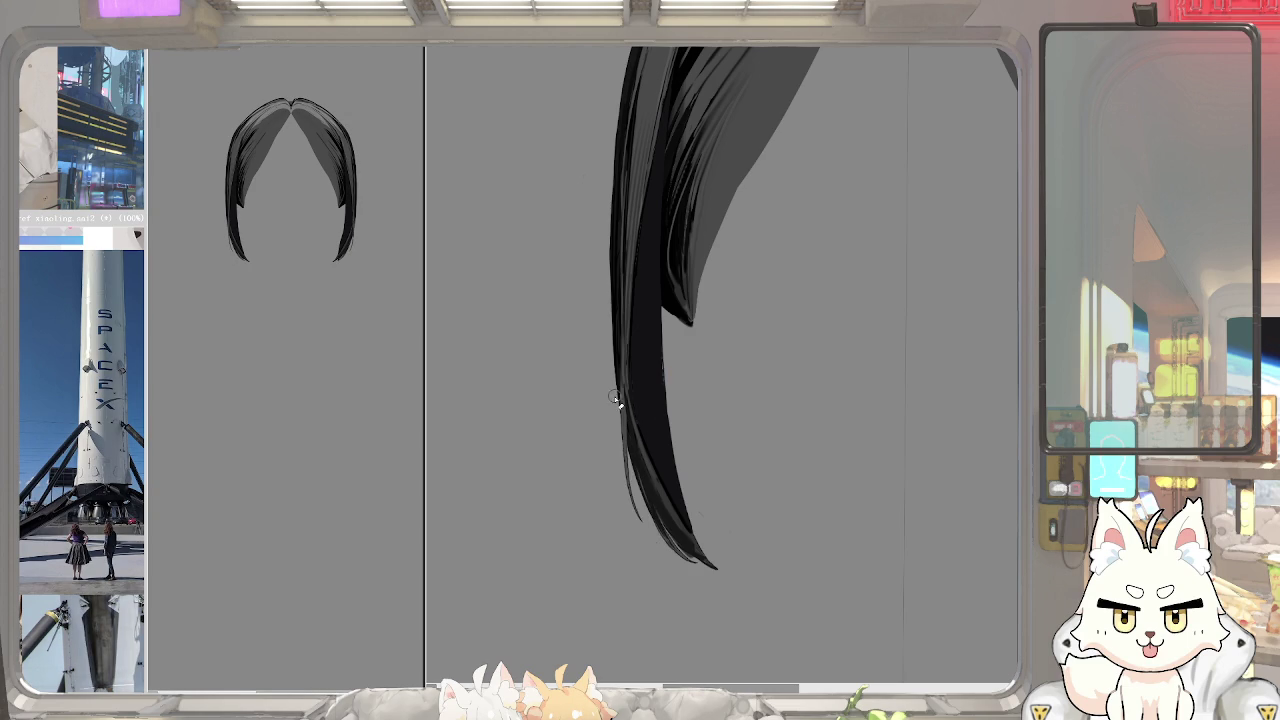
{"action": "left_click_drag", "start_coordinate": [611, 404], "coordinate": [685, 572]}
{"action": "left_click_drag", "start_coordinate": [618, 428], "coordinate": [715, 583]}
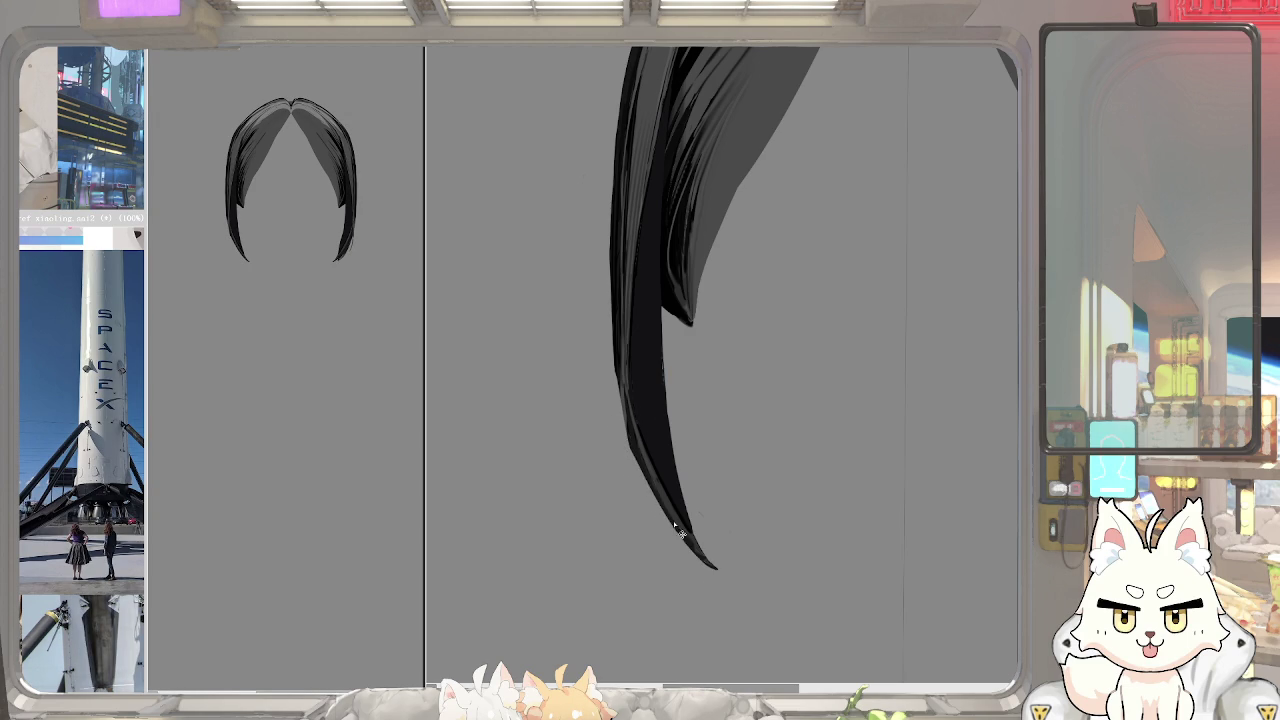
{"action": "scroll", "coordinate": [680, 420], "scroll_direction": "down", "scroll_amount": 2}
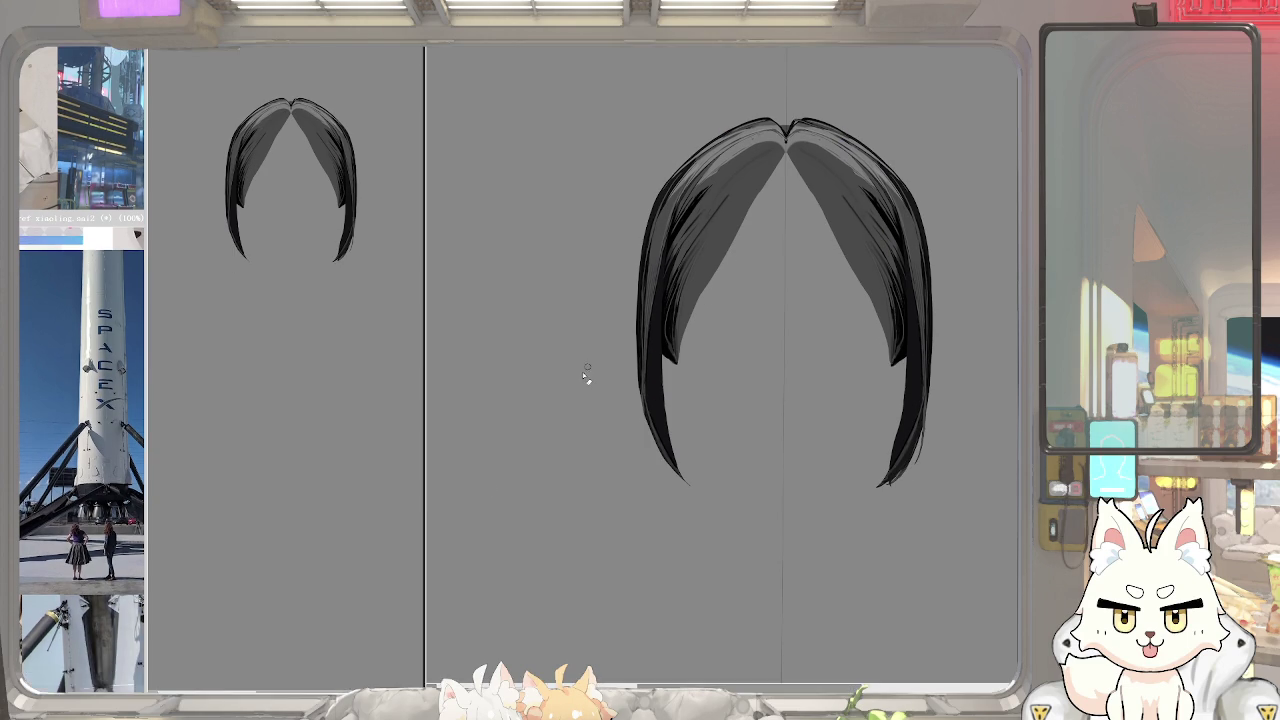
{"action": "key", "text": "ctrl+z"}
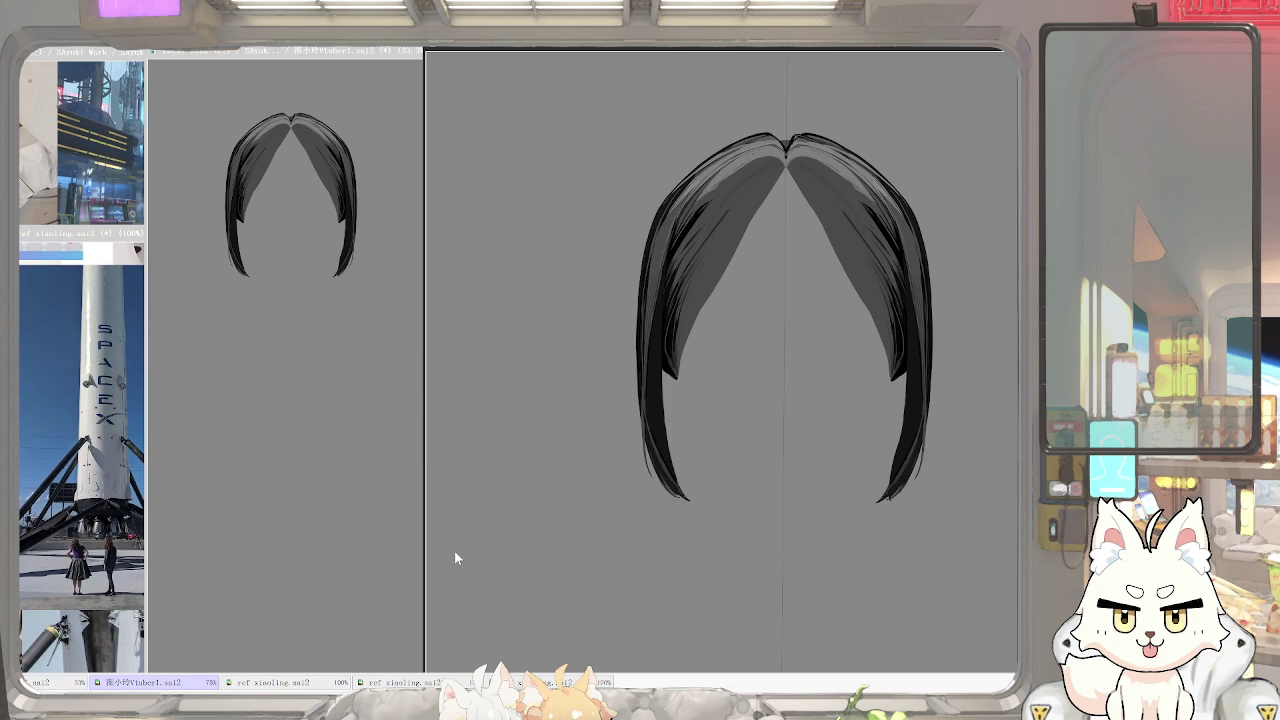
{"action": "scroll", "coordinate": [666, 320], "scroll_direction": "up", "scroll_amount": 2}
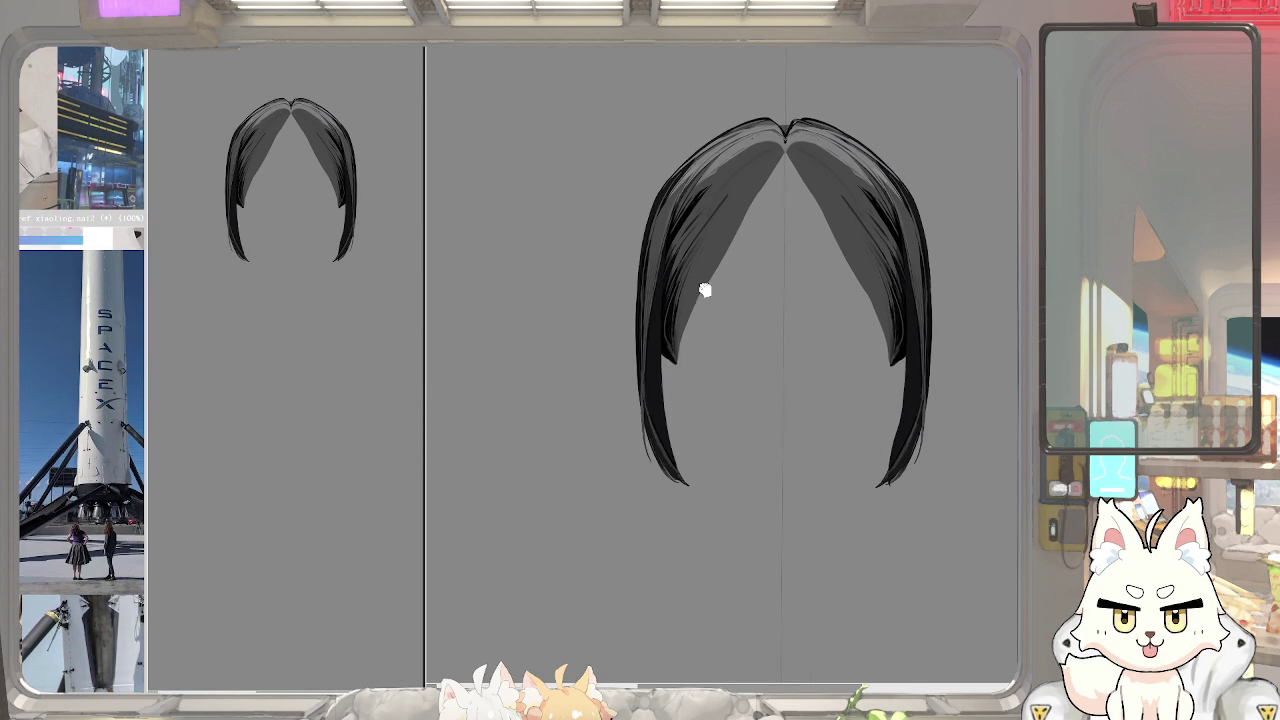
{"action": "scroll", "coordinate": [640, 420], "scroll_direction": "down", "scroll_amount": 5}
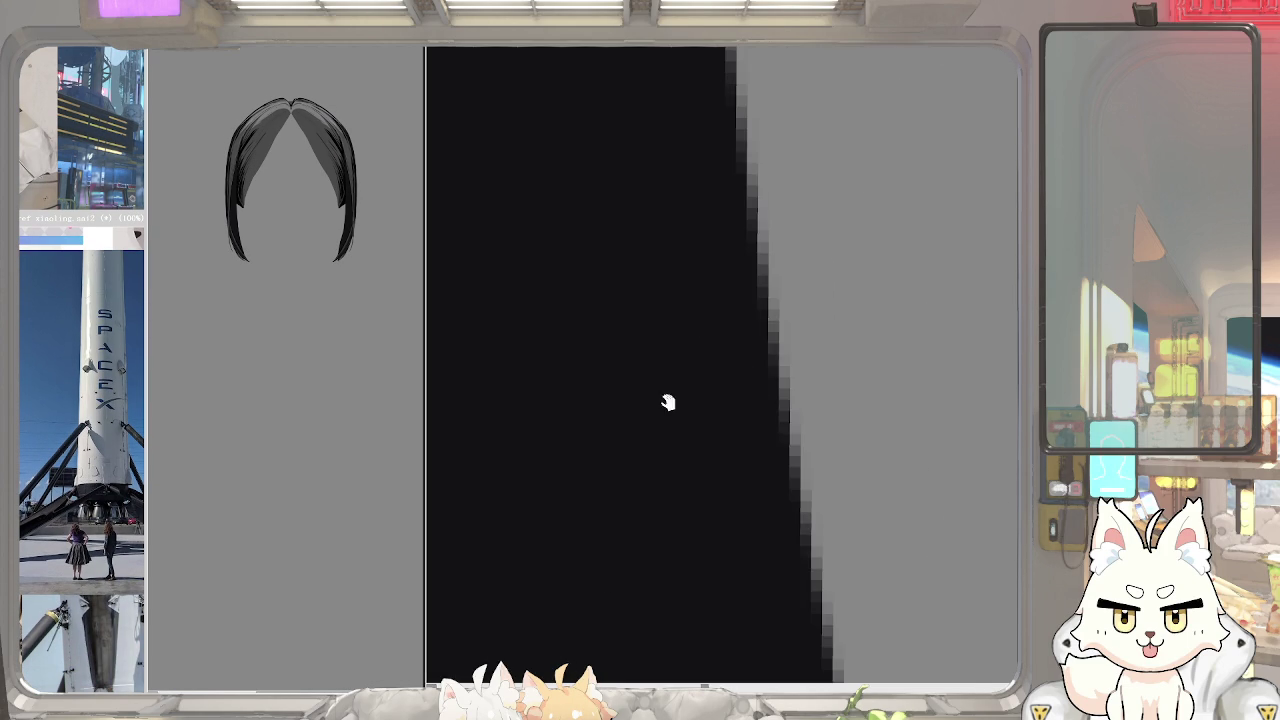
{"action": "scroll", "coordinate": [628, 320], "scroll_direction": "up", "scroll_amount": 5}
{"action": "scroll", "coordinate": [628, 320], "scroll_direction": "up", "scroll_amount": 1}
{"action": "scroll", "coordinate": [624, 357], "scroll_direction": "up", "scroll_amount": 1}
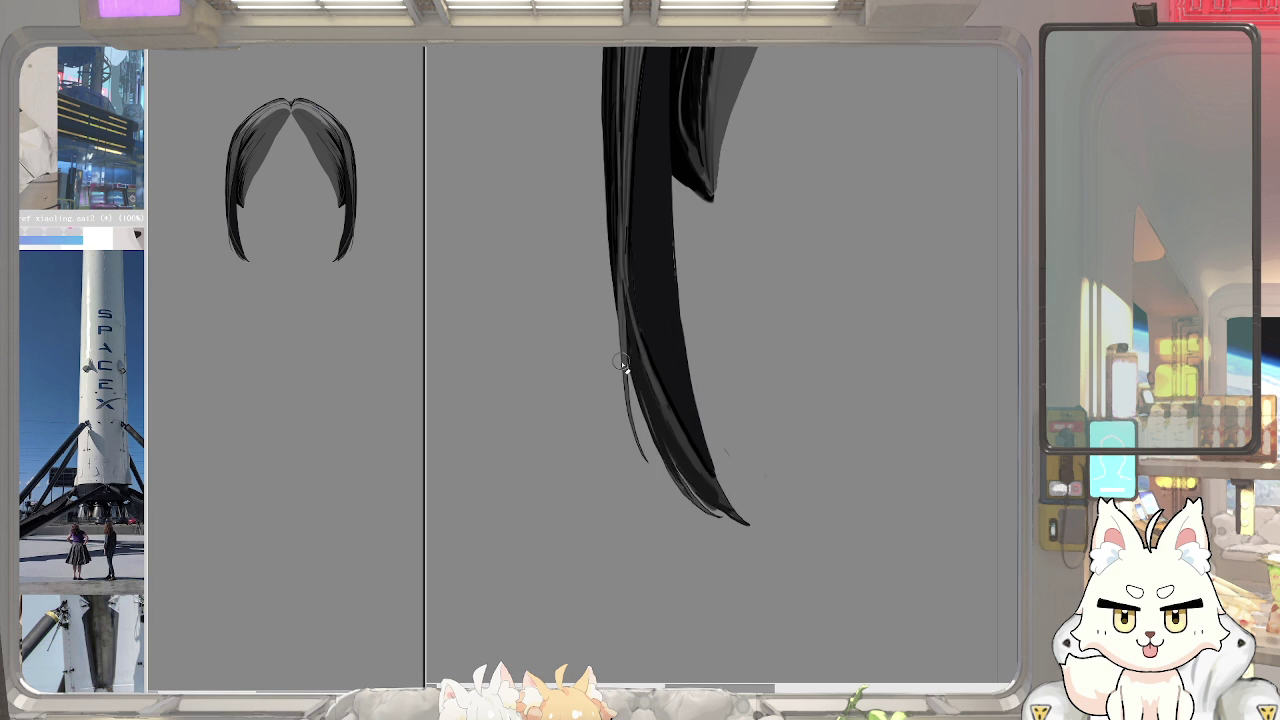
{"action": "scroll", "coordinate": [742, 518], "scroll_direction": "up", "scroll_amount": 1}
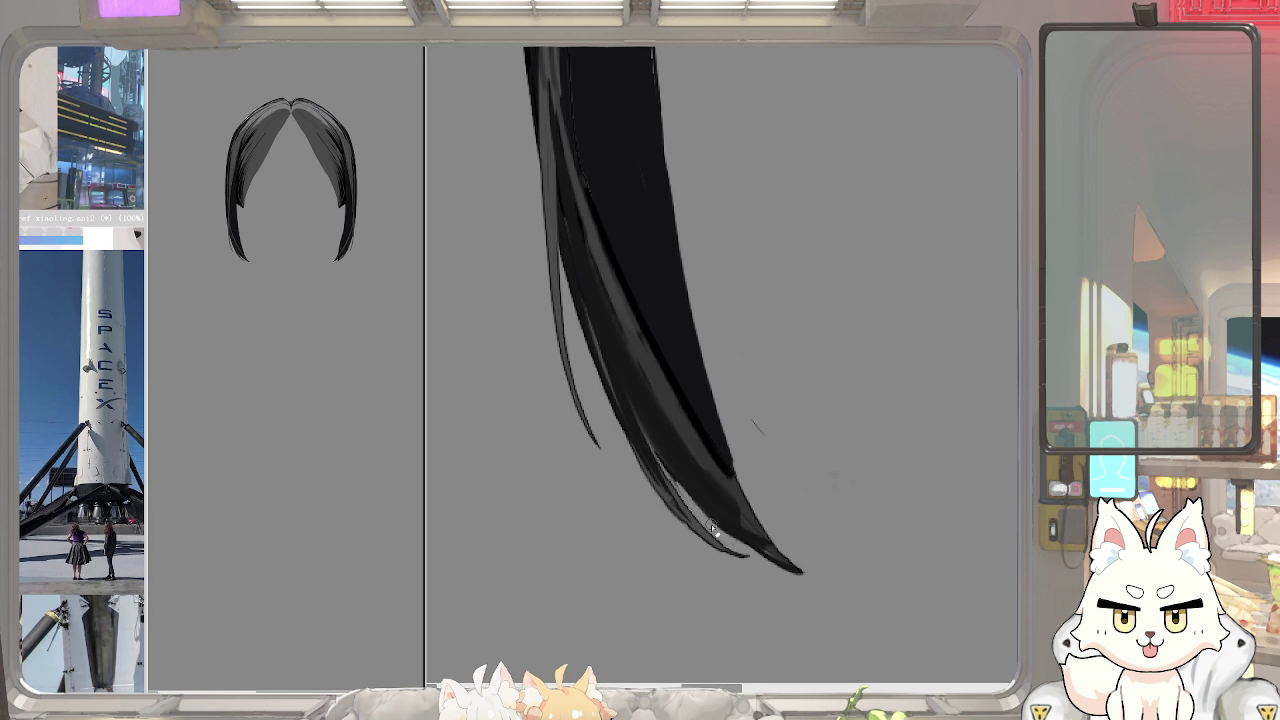
{"action": "scroll", "coordinate": [764, 440], "scroll_direction": "down", "scroll_amount": 1}
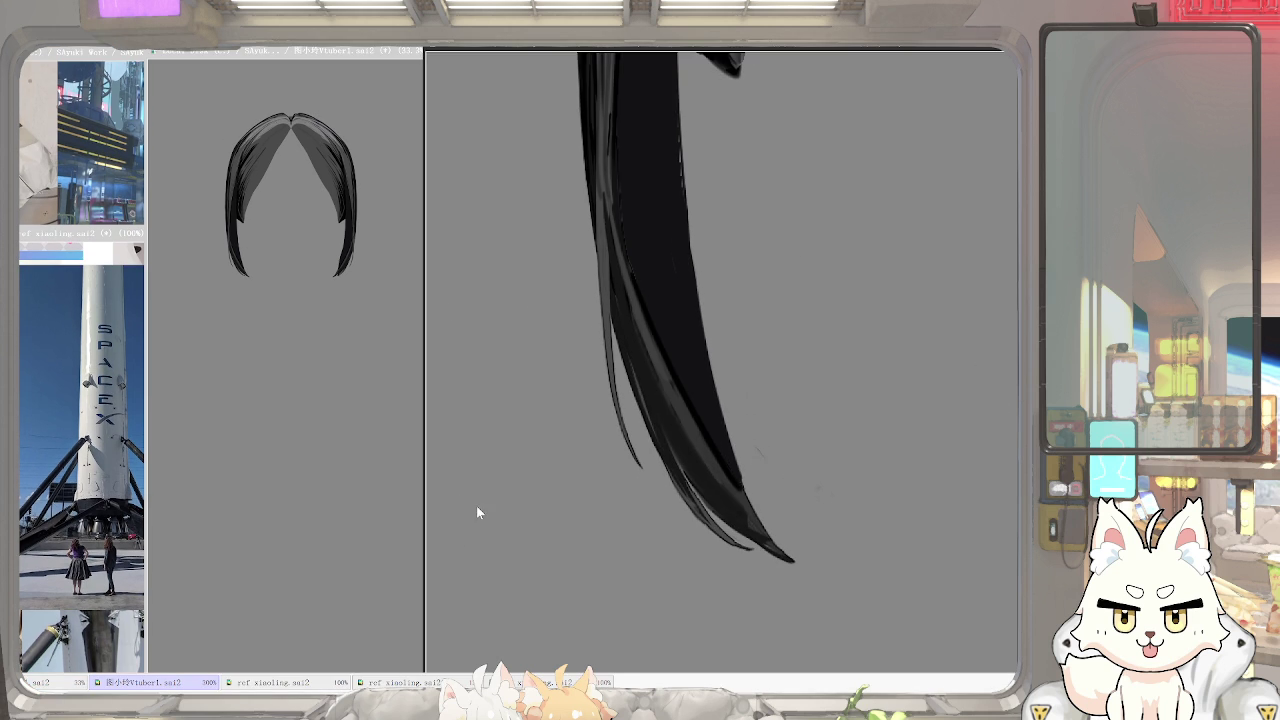
{"action": "mouse_move", "coordinate": [734, 334]}
{"action": "left_mouse_down"}
{"action": "mouse_move", "coordinate": [660, 371]}
{"action": "mouse_move", "coordinate": [800, 291]}
{"action": "left_mouse_up"}
{"action": "scroll", "coordinate": [800, 291], "scroll_direction": "down", "scroll_amount": 2}
{"action": "key", "text": "ctrl+t"}
{"action": "left_click_drag", "start_coordinate": [874, 381], "coordinate": [846, 449]}
{"action": "key", "text": "Return"}
{"action": "scroll", "coordinate": [740, 138], "scroll_direction": "up", "scroll_amount": 2}
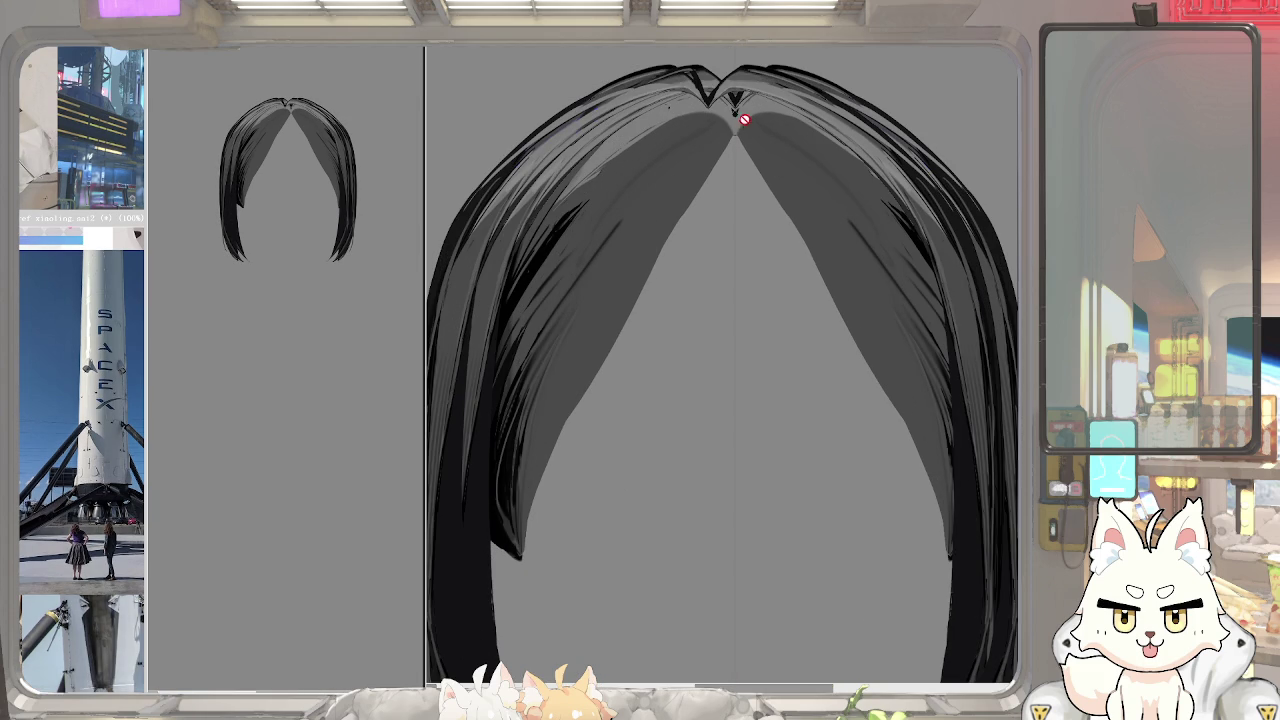
{"action": "key", "text": "ctrl+z"}
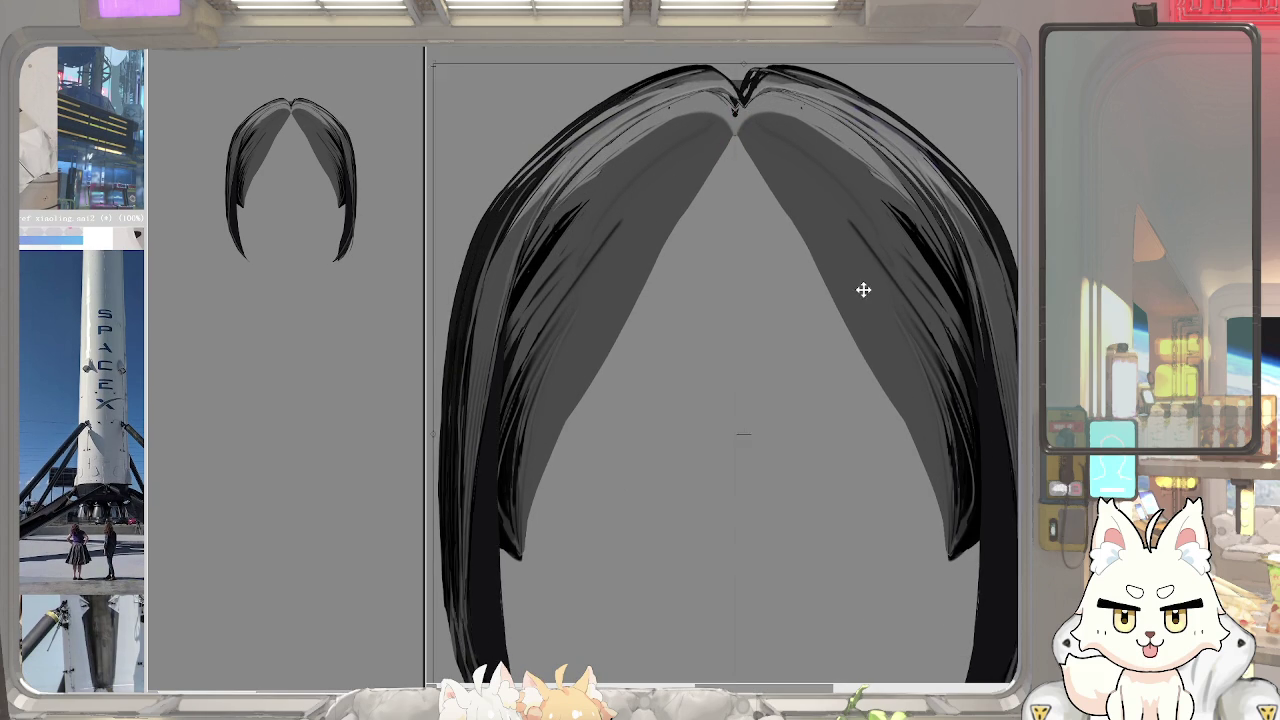
{"action": "scroll", "coordinate": [817, 331], "scroll_direction": "down", "scroll_amount": 3}
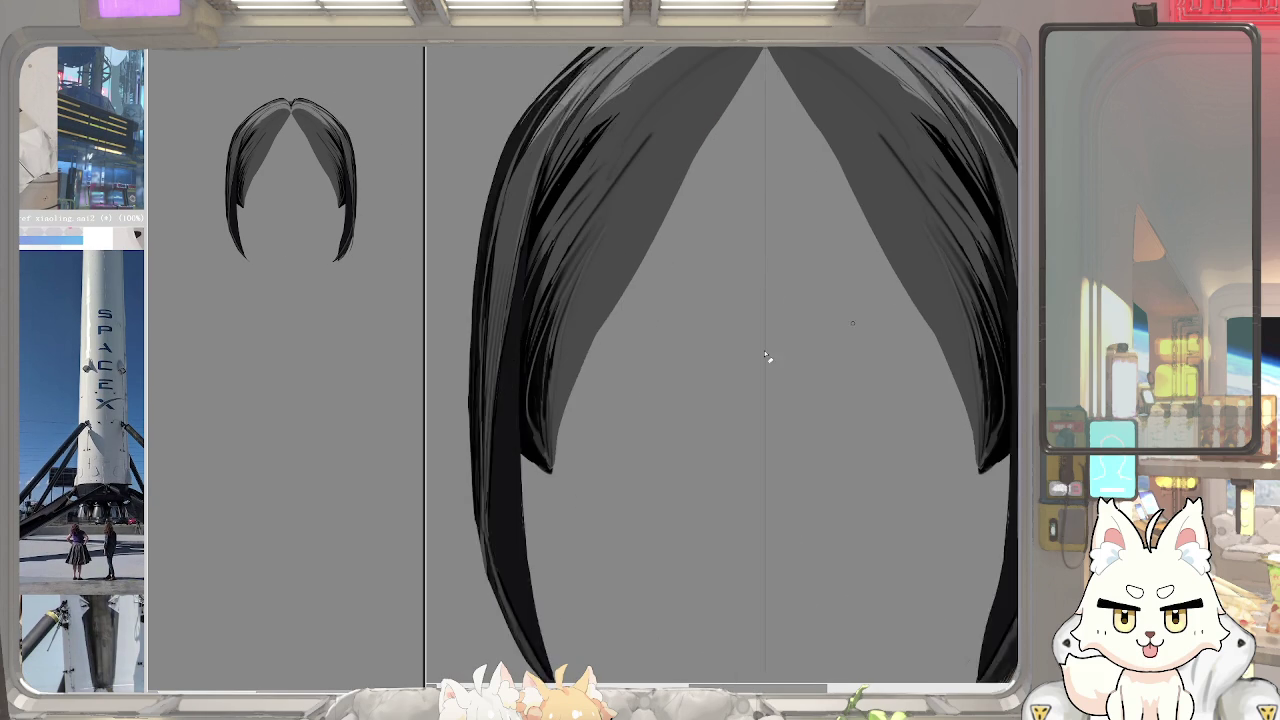
{"action": "scroll", "coordinate": [608, 347], "scroll_direction": "down", "scroll_amount": 3}
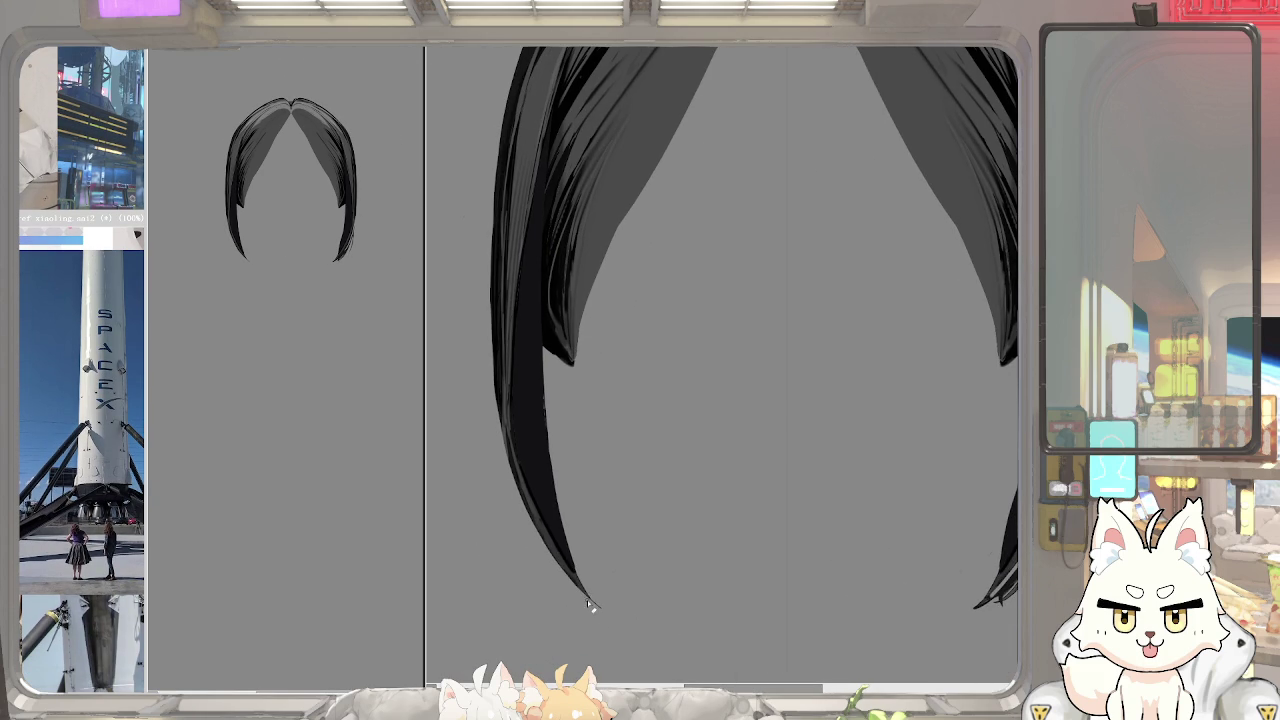
{"action": "scroll", "coordinate": [626, 429], "scroll_direction": "down", "scroll_amount": 2}
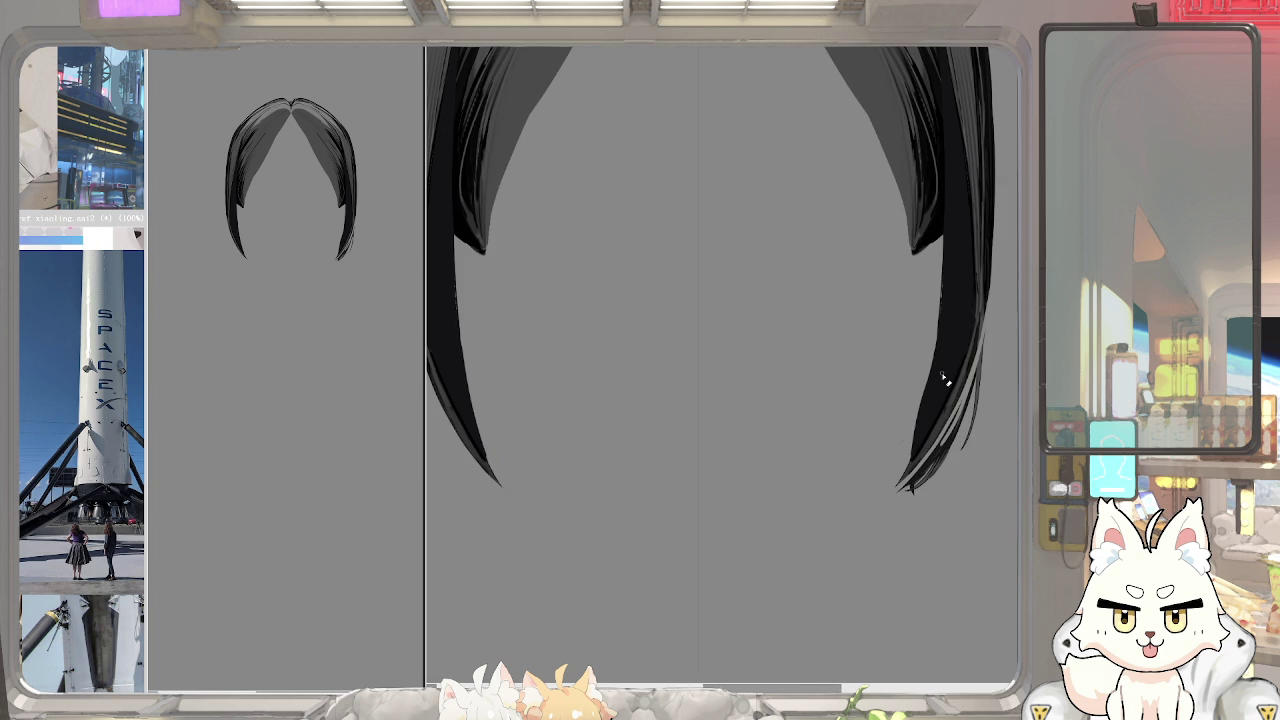
{"action": "left_click_drag", "start_coordinate": [955, 455], "coordinate": [893, 495]}
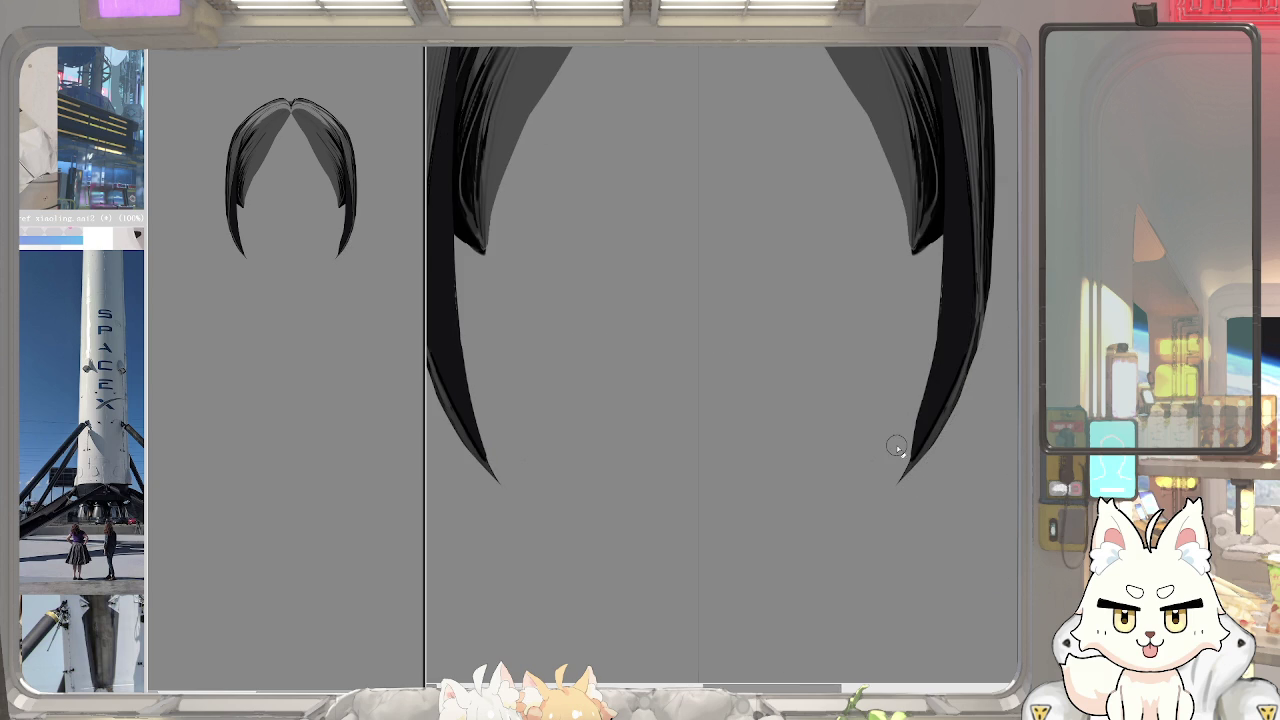
{"action": "scroll", "coordinate": [753, 466], "scroll_direction": "up", "scroll_amount": 3}
{"action": "scroll", "coordinate": [753, 466], "scroll_direction": "down", "scroll_amount": 2}
{"action": "key", "text": "ctrl+z"}
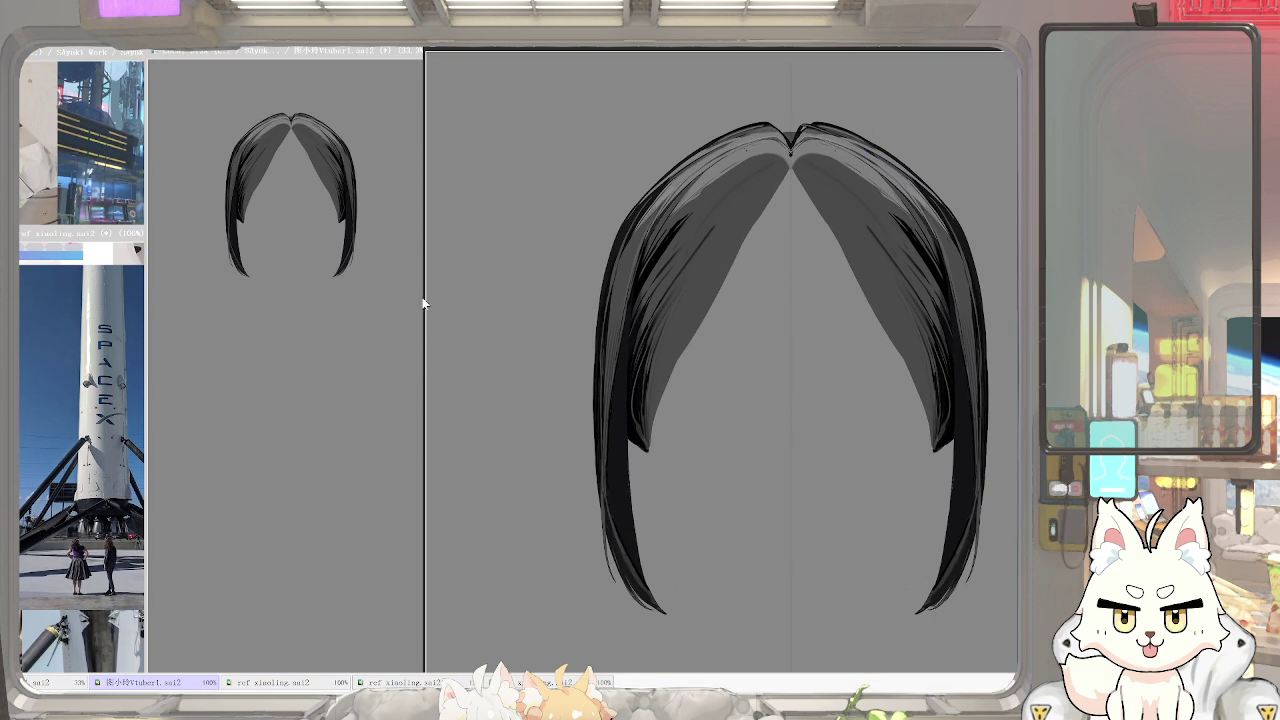
Shift the hair drawing slightly left with a free transform
{"action": "key", "text": "ctrl+t"}
{"action": "left_click_drag", "start_coordinate": [651, 367], "coordinate": [643, 361]}
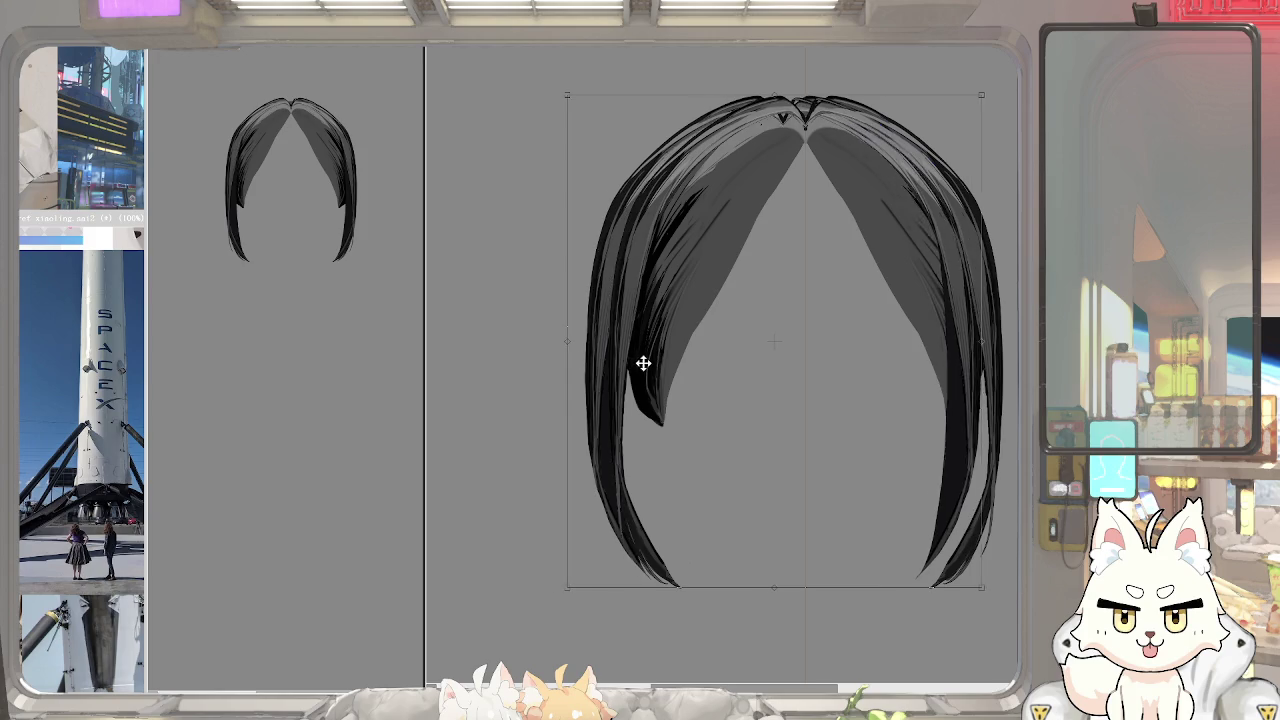
{"action": "key", "text": "Return"}
Clear the selection and paint a Selection Pen stroke over the left front strand
{"action": "key", "text": "ctrl+a"}
{"action": "key", "text": "ctrl+d"}
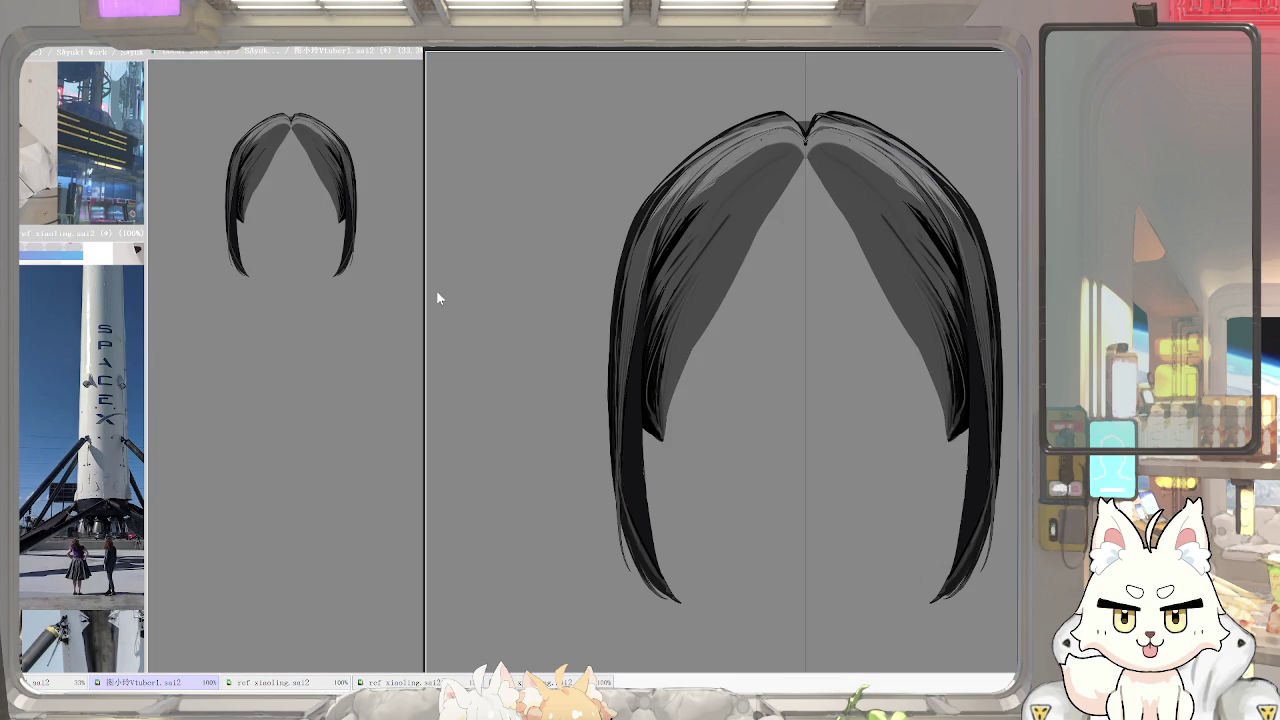
{"action": "left_click_drag", "start_coordinate": [640, 220], "coordinate": [620, 520]}
{"action": "scroll", "coordinate": [652, 294], "scroll_direction": "up", "scroll_amount": 2}
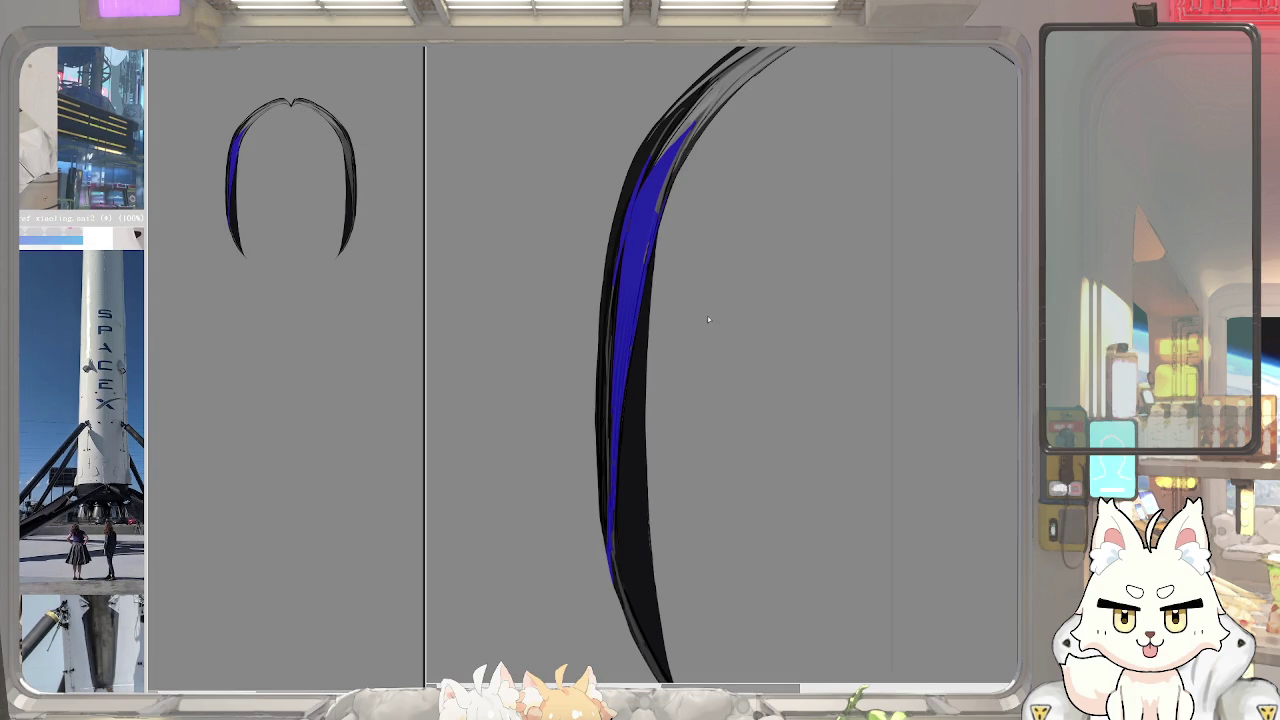
Enlarge the selection pen to finish the strand, then bring back the full coloured character
{"action": "scroll", "coordinate": [652, 294], "scroll_direction": "up", "scroll_amount": 2}
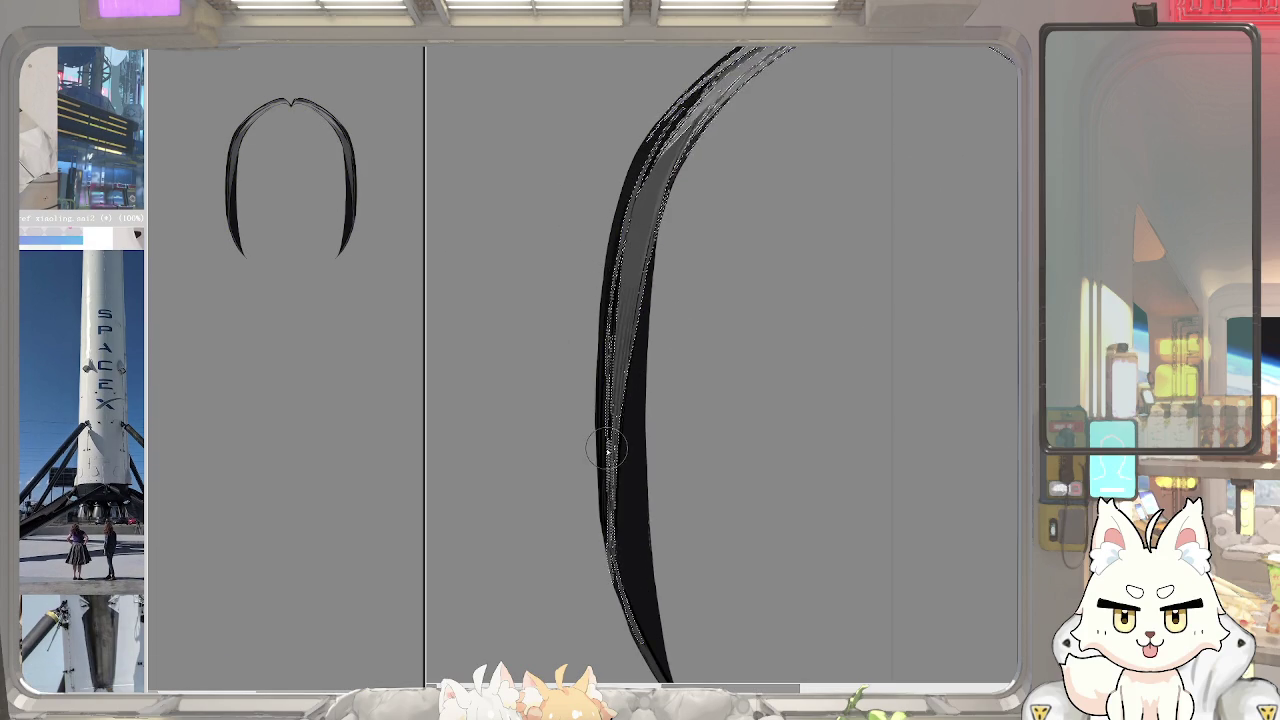
{"action": "key", "text": "bracketright"}
{"action": "key", "text": "bracketright"}
{"action": "key", "text": "bracketright"}
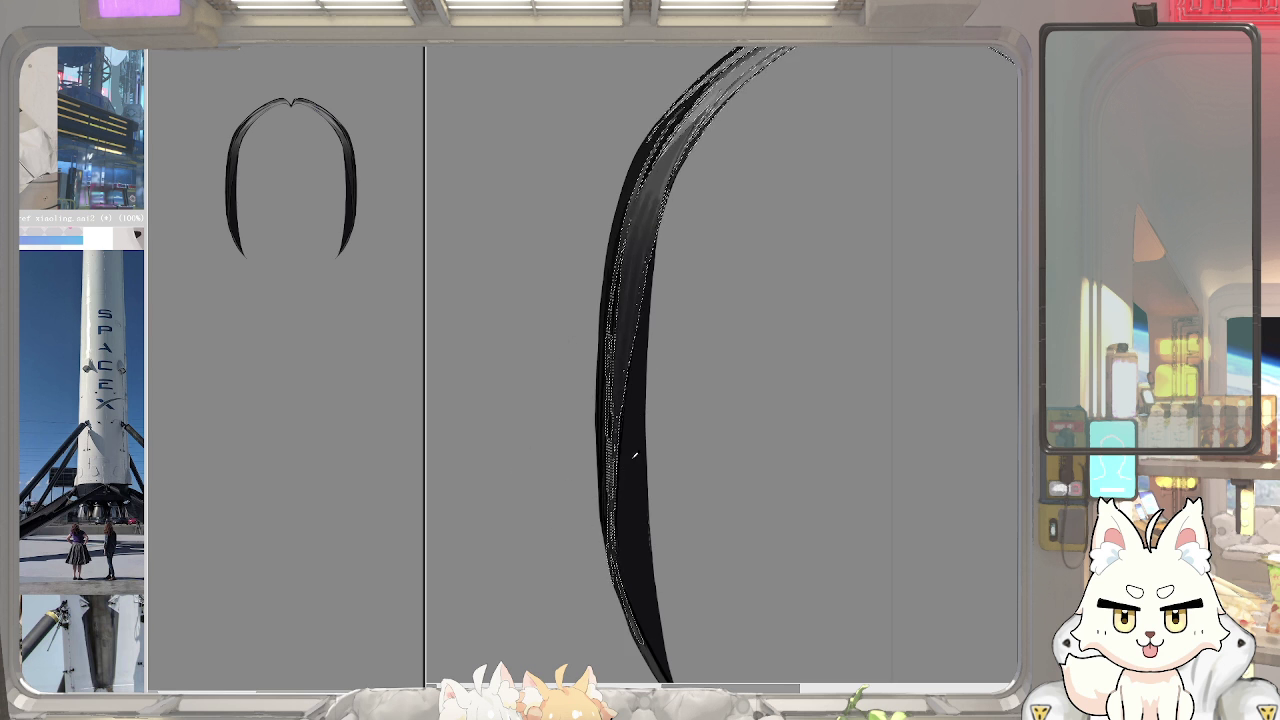
{"action": "key", "text": "ctrl+z"}
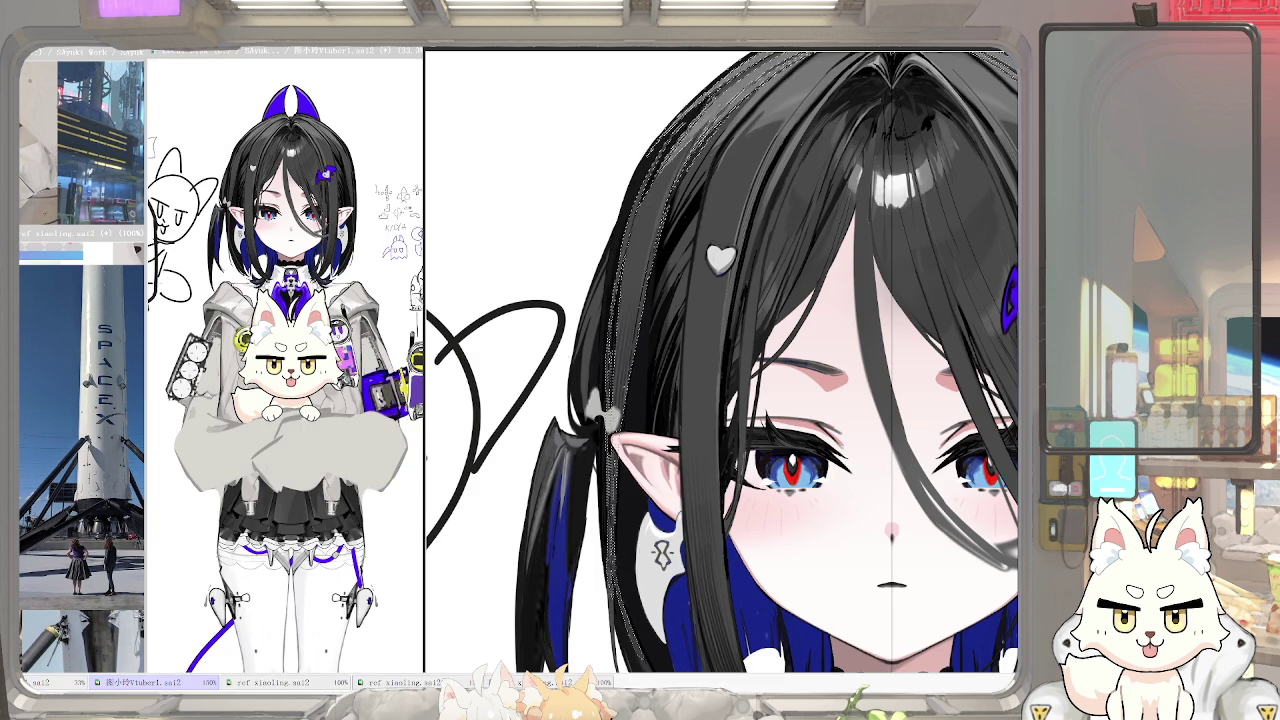
Nudge the side hair strand left with the Move tool, then drag it further left
{"action": "key", "text": "v"}
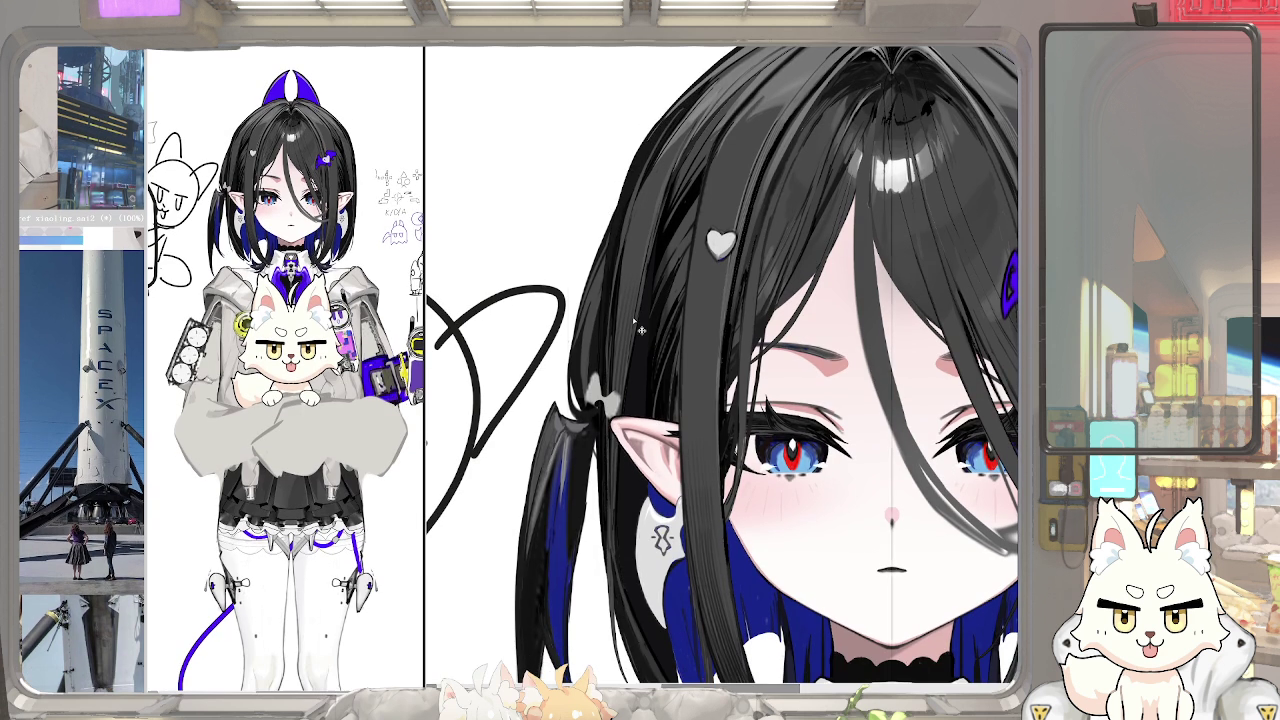
{"action": "key", "text": "shift+Left"}
{"action": "key", "text": "shift+Left"}
{"action": "key", "text": "shift+Left"}
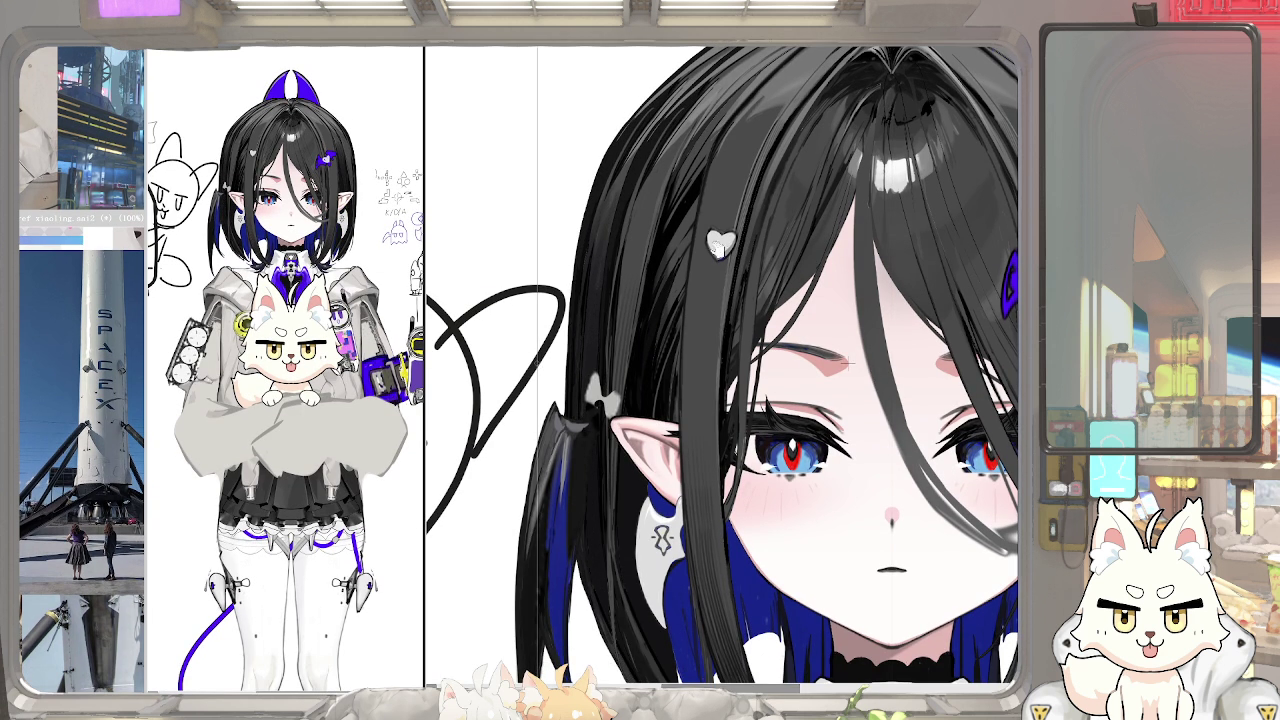
{"action": "key", "text": "ctrl+minus"}
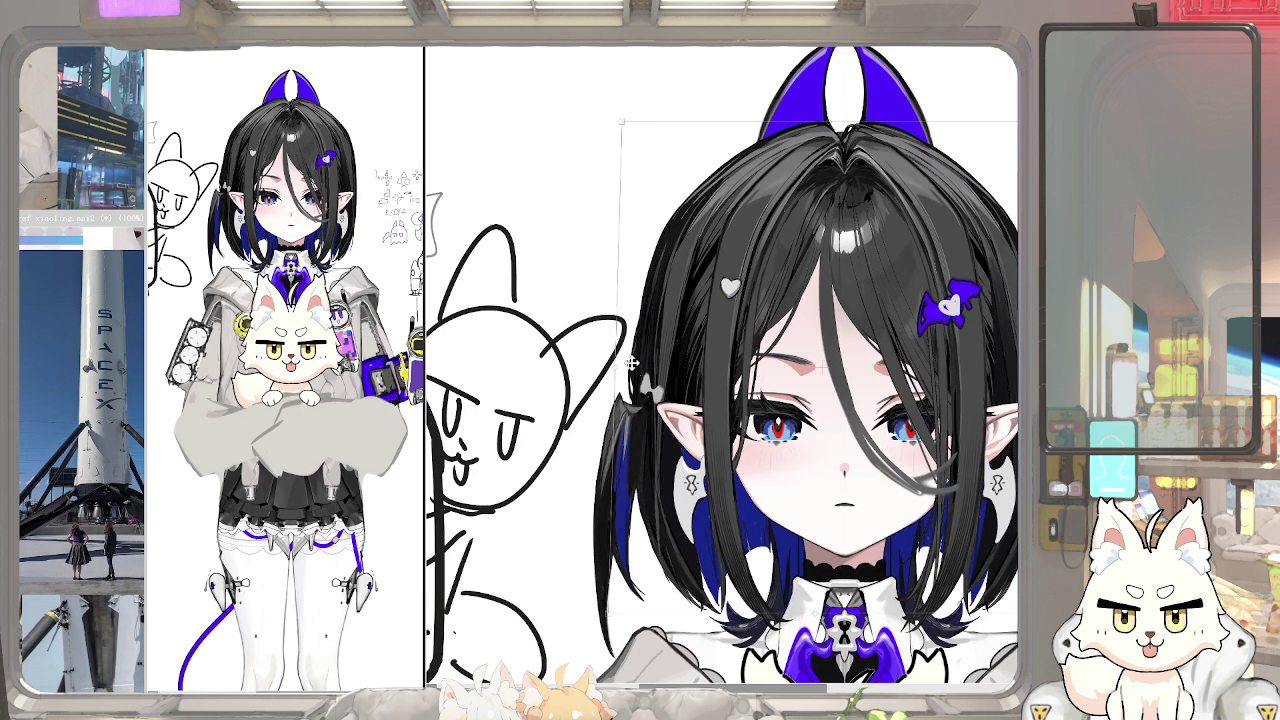
{"action": "left_click_drag", "start_coordinate": [636, 357], "coordinate": [617, 358]}
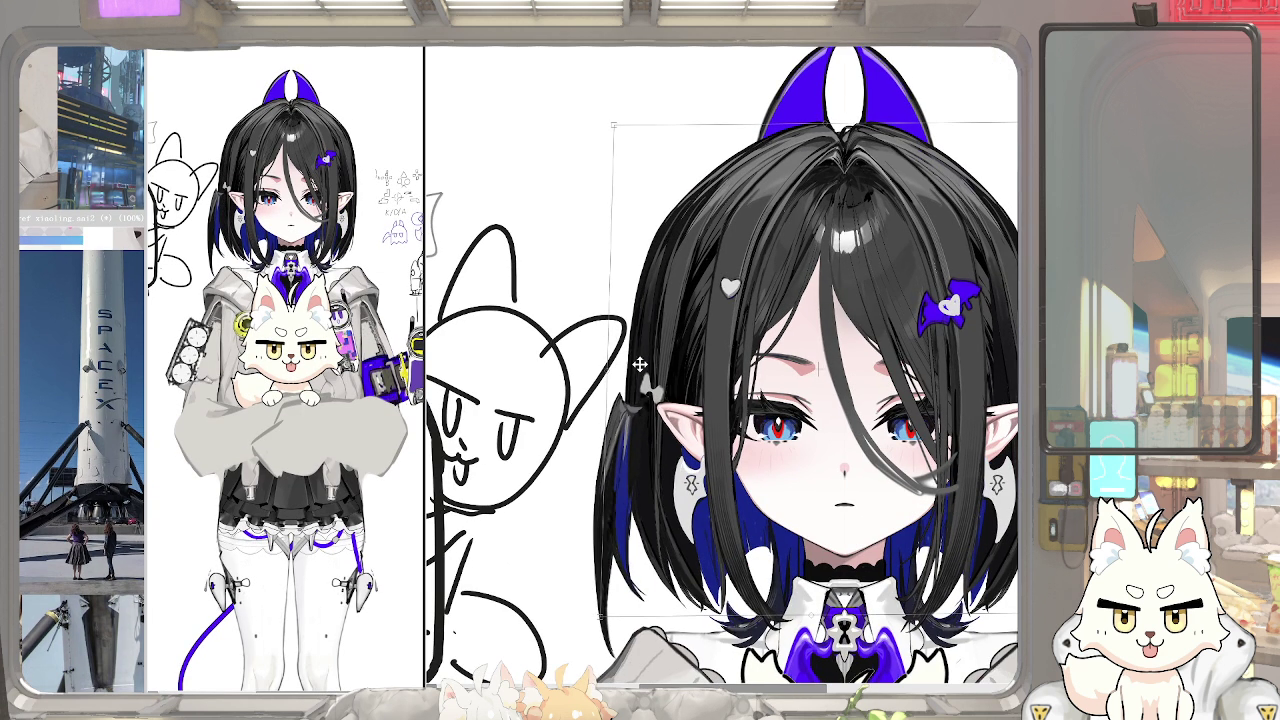
{"action": "scroll", "coordinate": [659, 313], "scroll_direction": "up", "scroll_amount": 3}
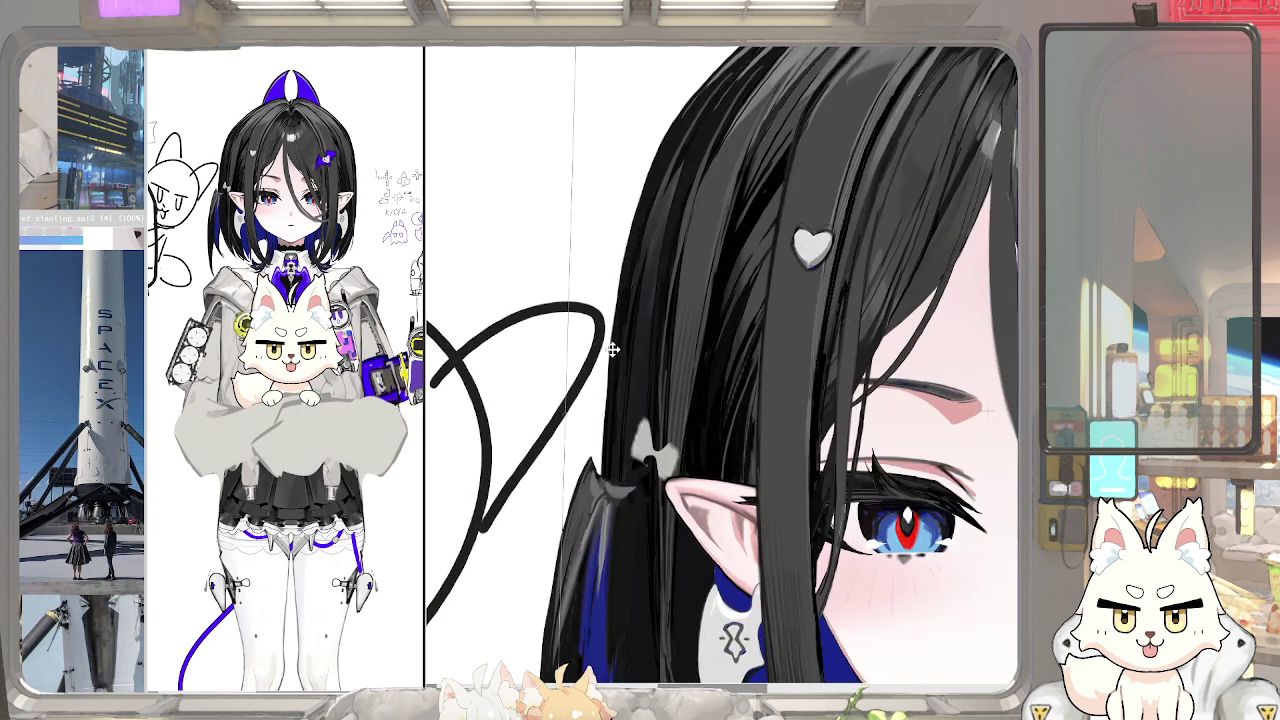
{"action": "left_click_drag", "start_coordinate": [578, 350], "coordinate": [545, 414]}
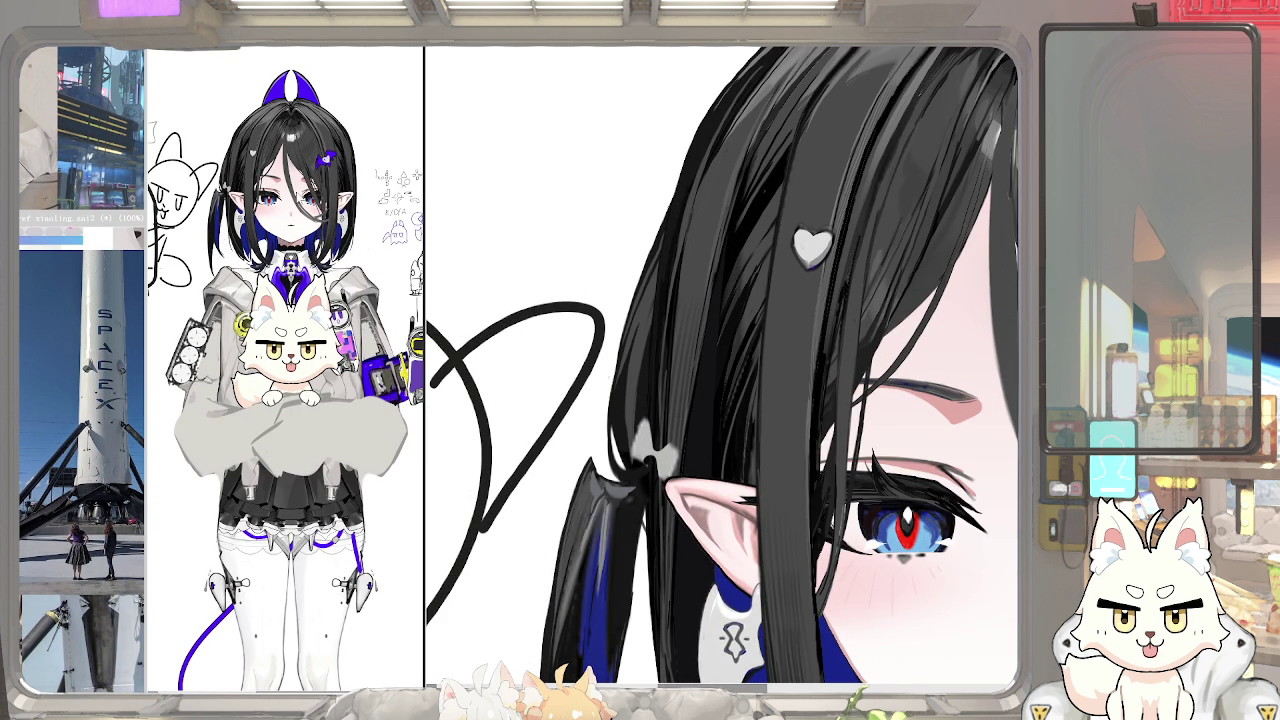
Shift the hair beside the ear further left, checking the result at different zoom levels
{"action": "left_click_drag", "start_coordinate": [424, 360], "coordinate": [470, 360]}
{"action": "scroll", "coordinate": [243, 170], "scroll_direction": "up", "scroll_amount": 2}
{"action": "scroll", "coordinate": [243, 170], "scroll_direction": "up", "scroll_amount": 2}
{"action": "scroll", "coordinate": [243, 170], "scroll_direction": "down", "scroll_amount": 3}
{"action": "left_click_drag", "start_coordinate": [470, 360], "coordinate": [424, 360]}
{"action": "scroll", "coordinate": [728, 294], "scroll_direction": "up", "scroll_amount": 1}
{"action": "mouse_move", "coordinate": [677, 317]}
{"action": "left_mouse_down"}
{"action": "mouse_move", "coordinate": [553, 316]}
{"action": "mouse_move", "coordinate": [573, 310]}
{"action": "left_mouse_up"}
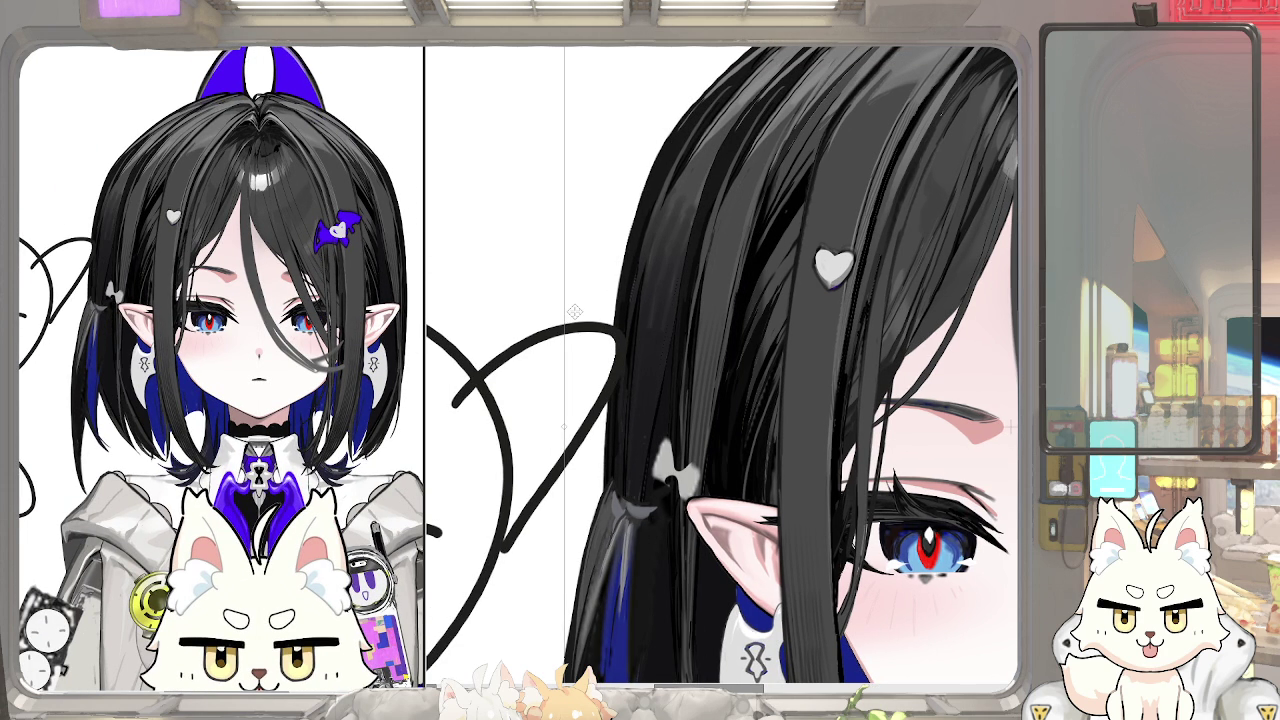
{"action": "scroll", "coordinate": [718, 294], "scroll_direction": "down", "scroll_amount": 5}
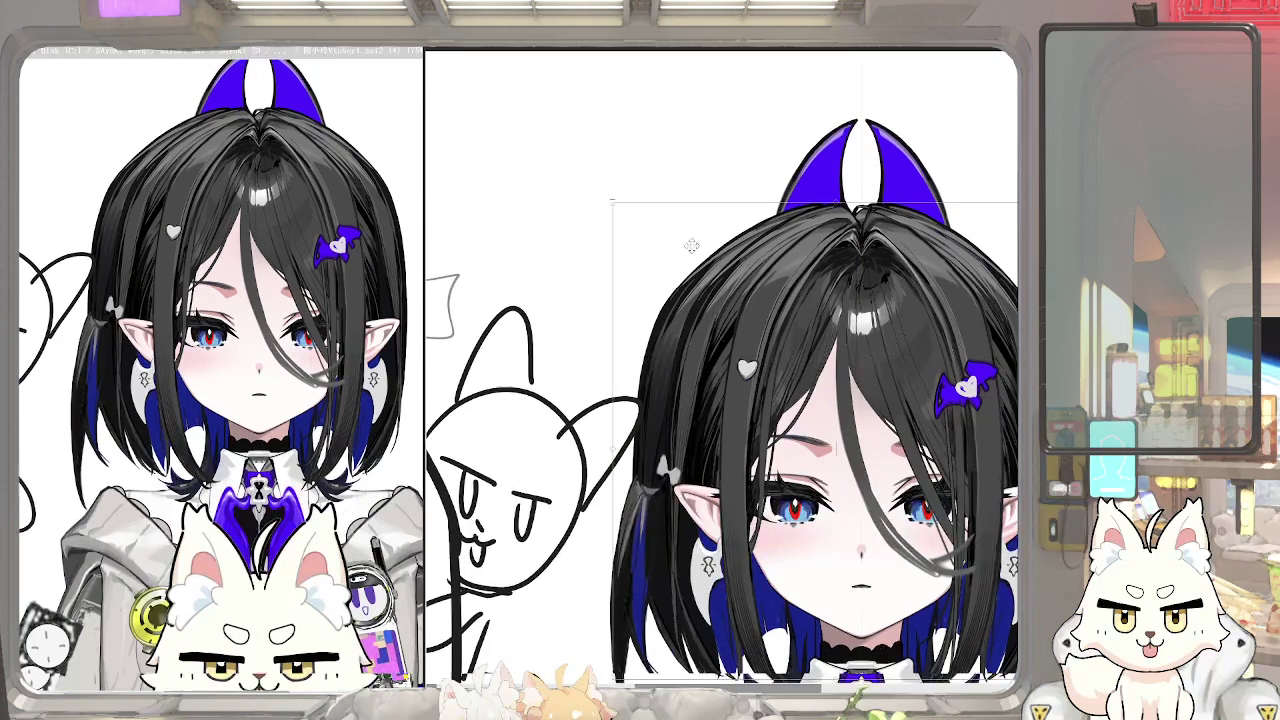
{"action": "scroll", "coordinate": [530, 402], "scroll_direction": "up", "scroll_amount": 1}
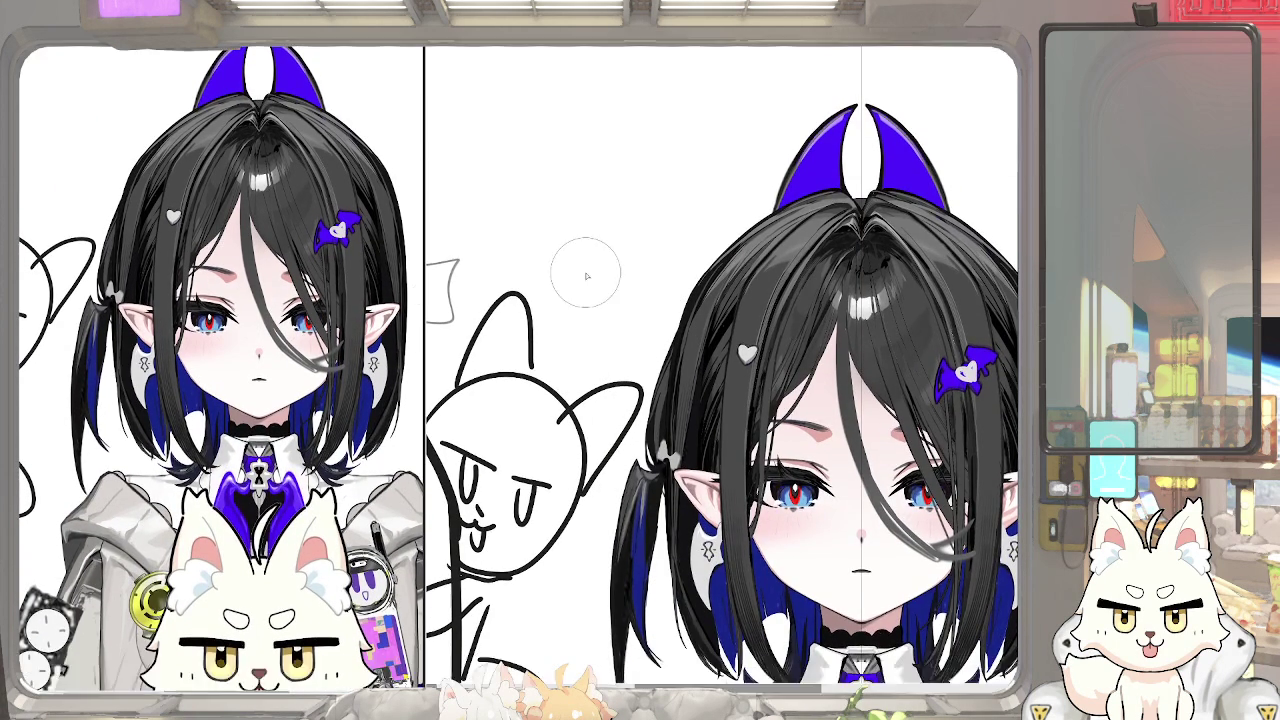
{"action": "scroll", "coordinate": [729, 249], "scroll_direction": "up", "scroll_amount": 2}
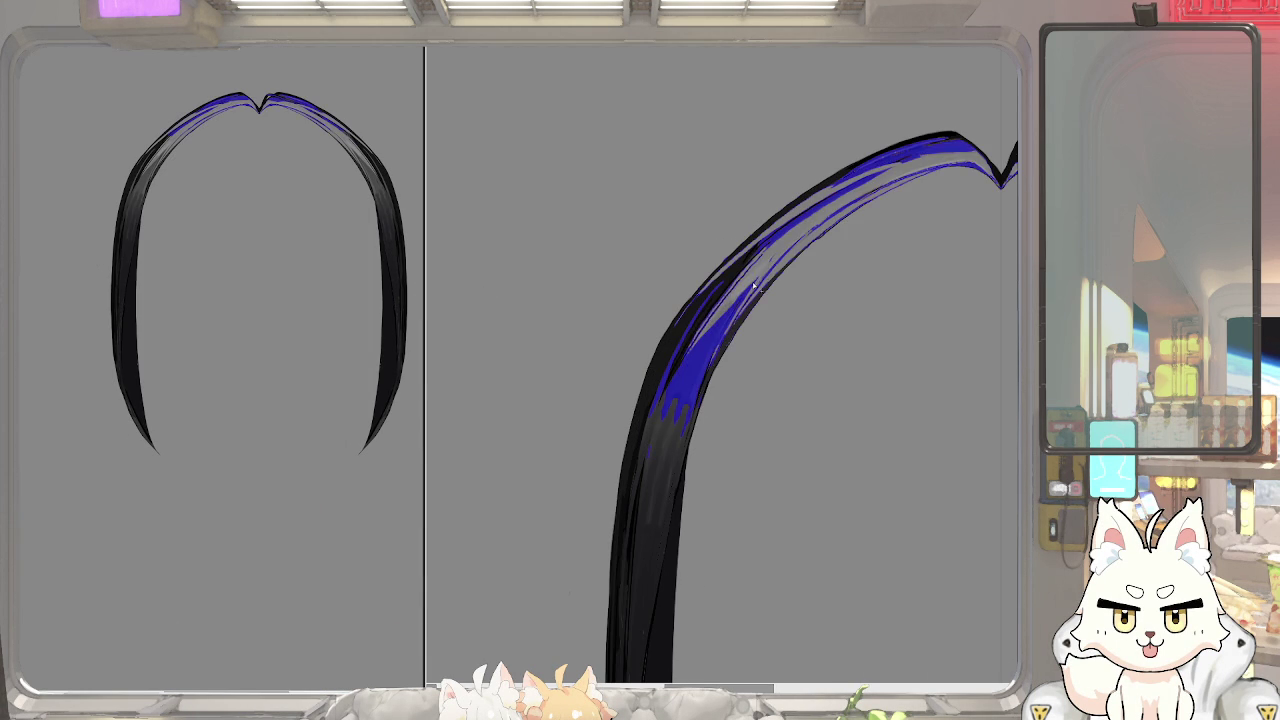
Shade the arched black hair strand with dark strokes and grey streaks using a smaller brush
{"action": "scroll", "coordinate": [737, 297], "scroll_direction": "up", "scroll_amount": 1}
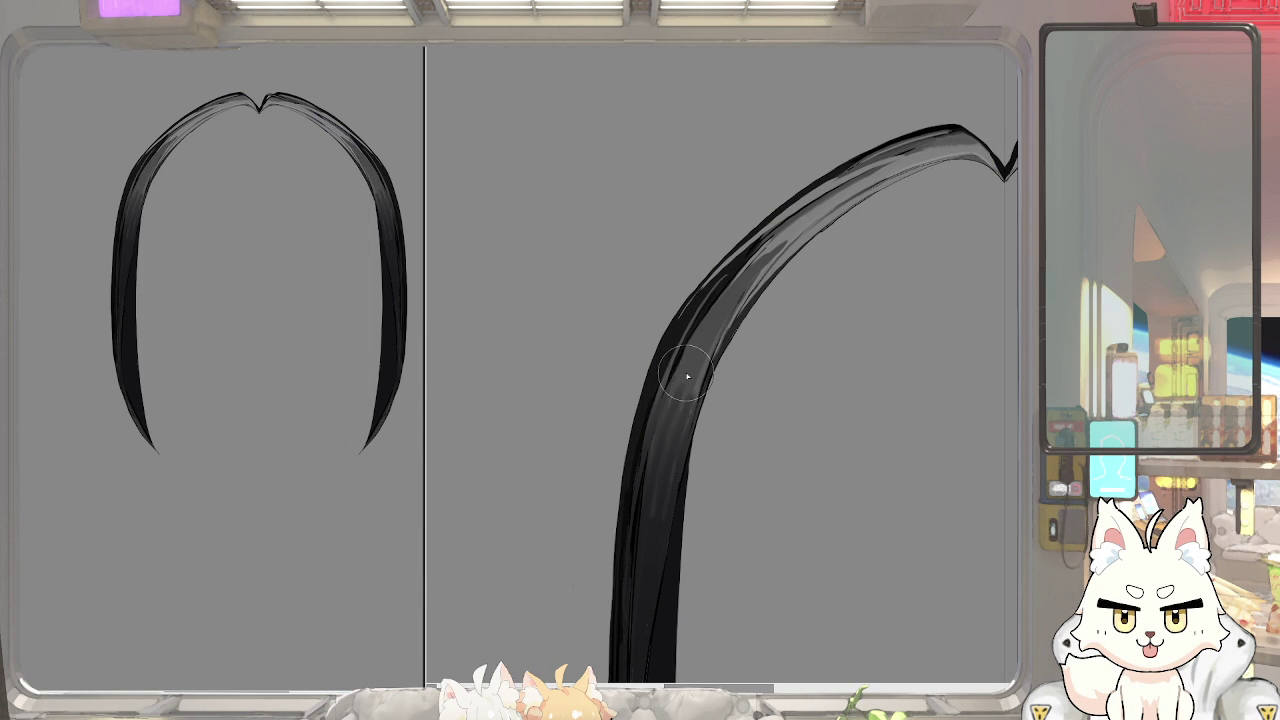
{"action": "key", "text": "bracketleft"}
{"action": "key", "text": "bracketleft"}
{"action": "key", "text": "bracketleft"}
{"action": "key", "text": "ctrl+z"}
{"action": "key", "text": "ctrl+z"}
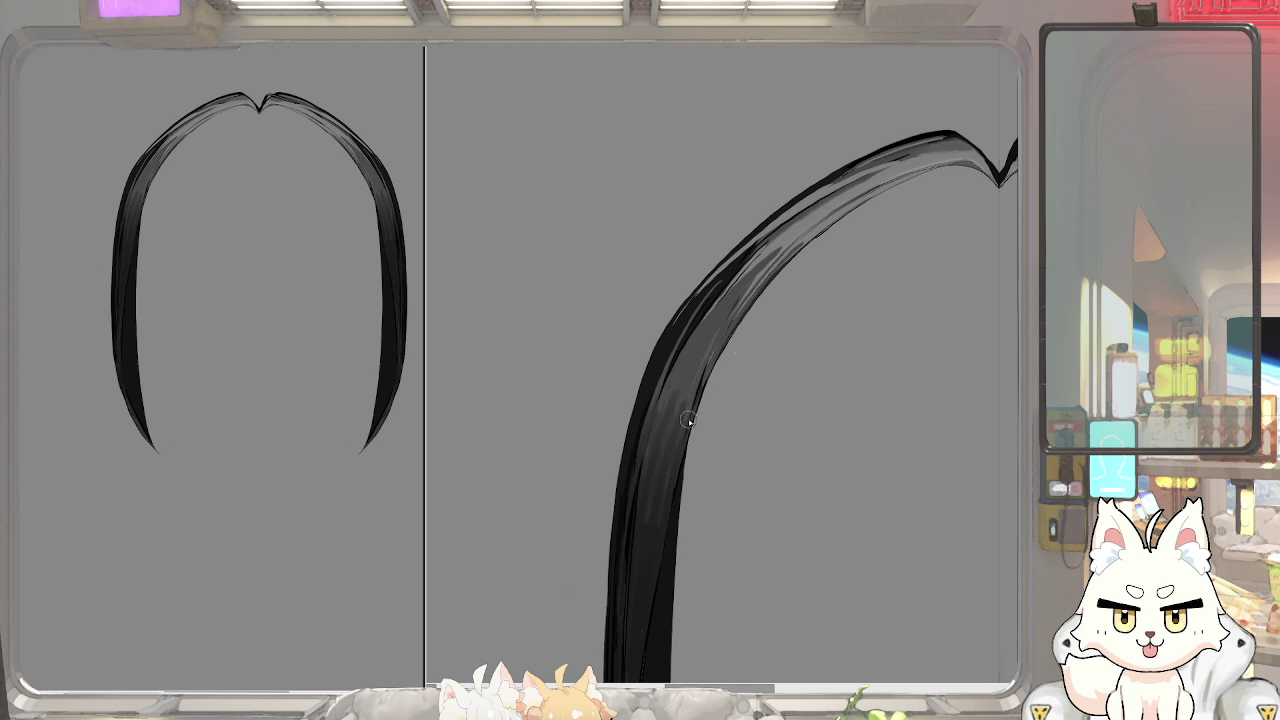
{"action": "scroll", "coordinate": [806, 233], "scroll_direction": "up", "scroll_amount": 2}
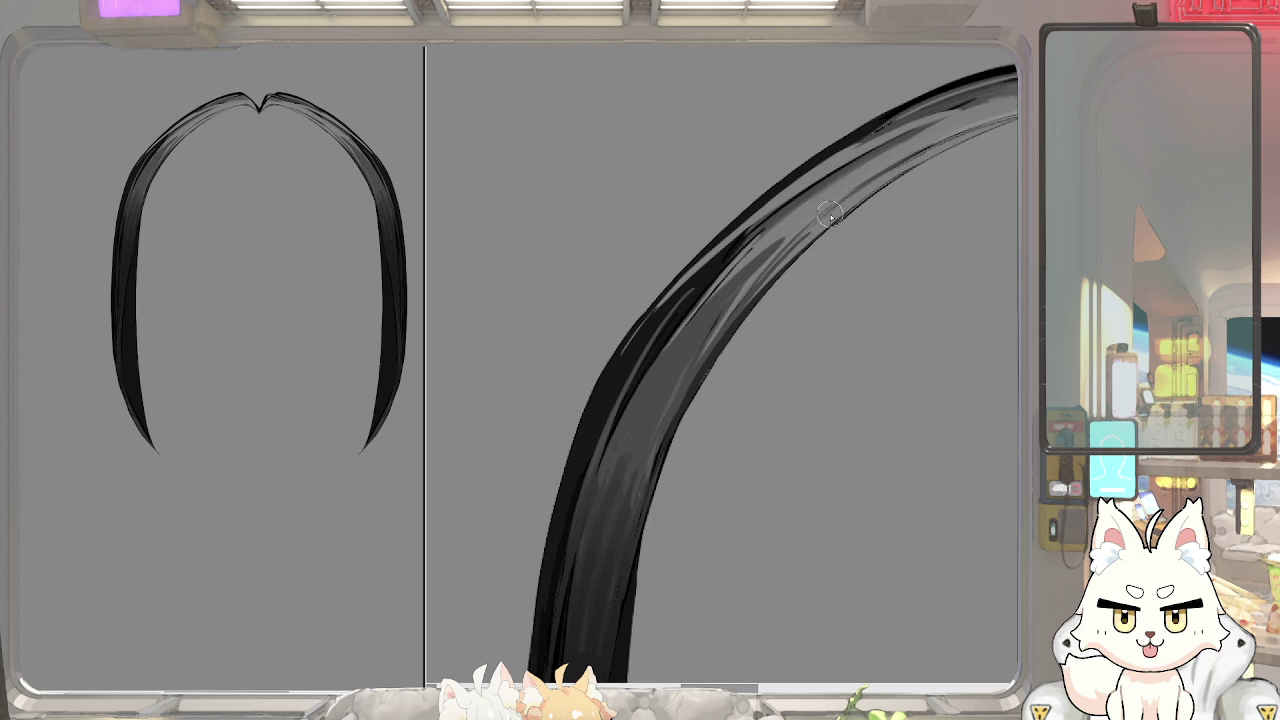
{"action": "scroll", "coordinate": [835, 215], "scroll_direction": "down", "scroll_amount": 1}
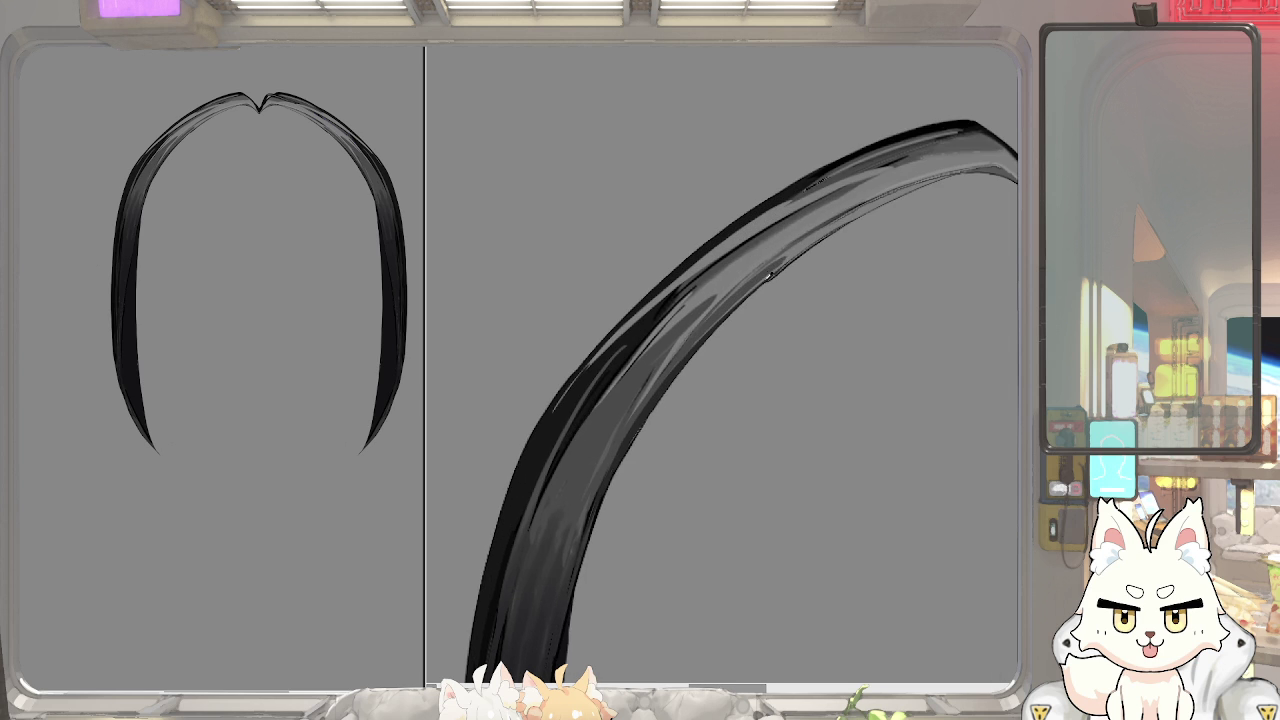
{"action": "scroll", "coordinate": [800, 255], "scroll_direction": "down", "scroll_amount": 2}
{"action": "scroll", "coordinate": [788, 268], "scroll_direction": "down", "scroll_amount": 1}
{"action": "scroll", "coordinate": [770, 260], "scroll_direction": "up", "scroll_amount": 3}
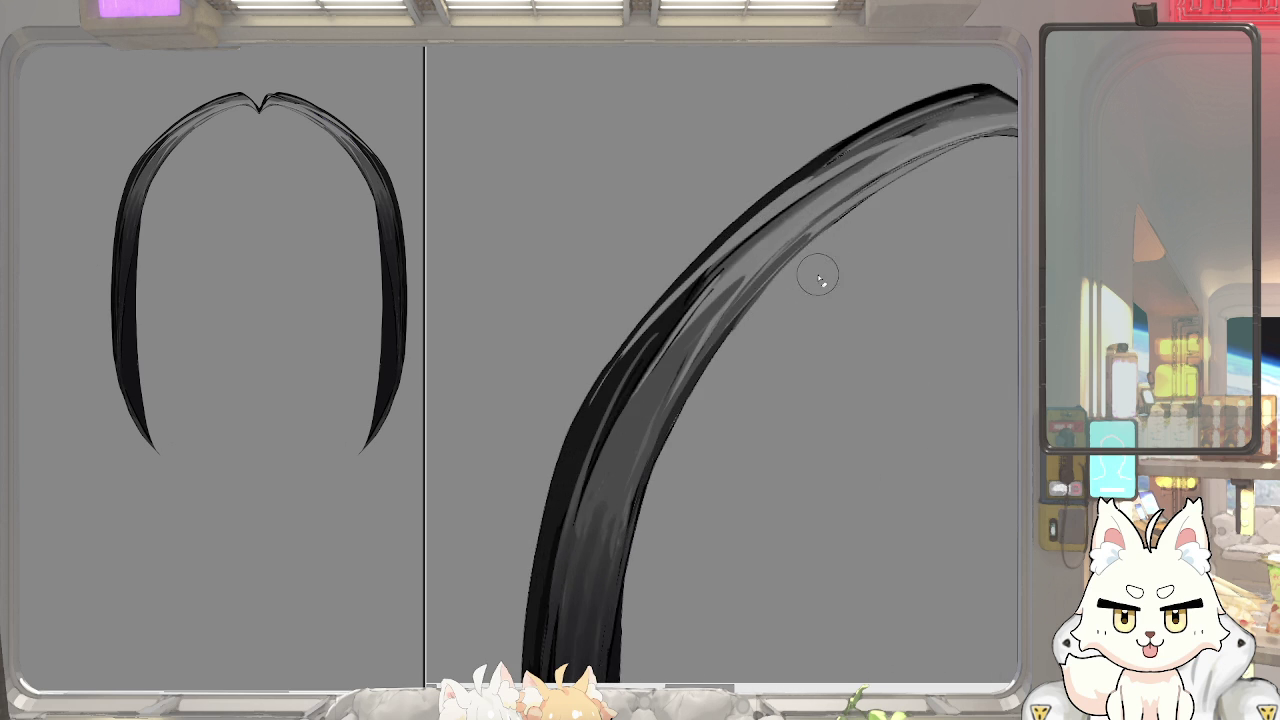
{"action": "scroll", "coordinate": [800, 331], "scroll_direction": "down", "scroll_amount": 1}
{"action": "scroll", "coordinate": [743, 366], "scroll_direction": "down", "scroll_amount": 1}
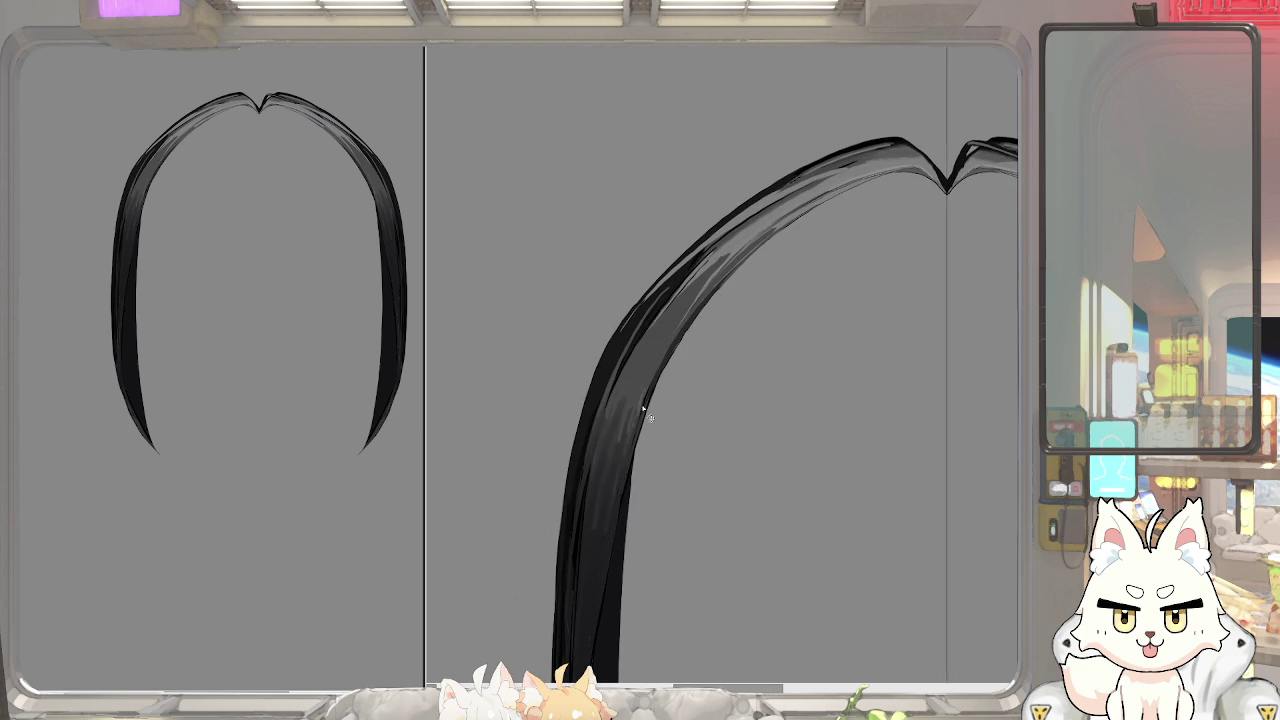
{"action": "scroll", "coordinate": [562, 461], "scroll_direction": "down", "scroll_amount": 2}
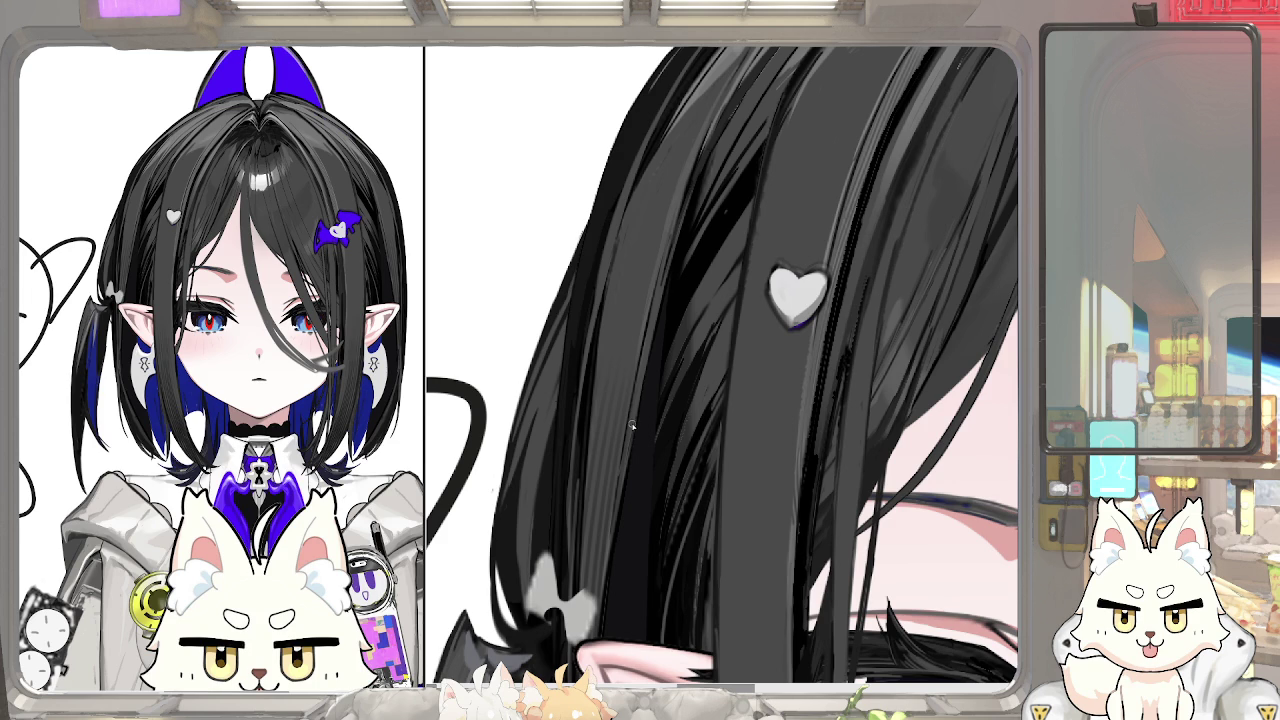
Select the side hair layer and drag its strands further left
{"action": "scroll", "coordinate": [632, 425], "scroll_direction": "down", "scroll_amount": 5}
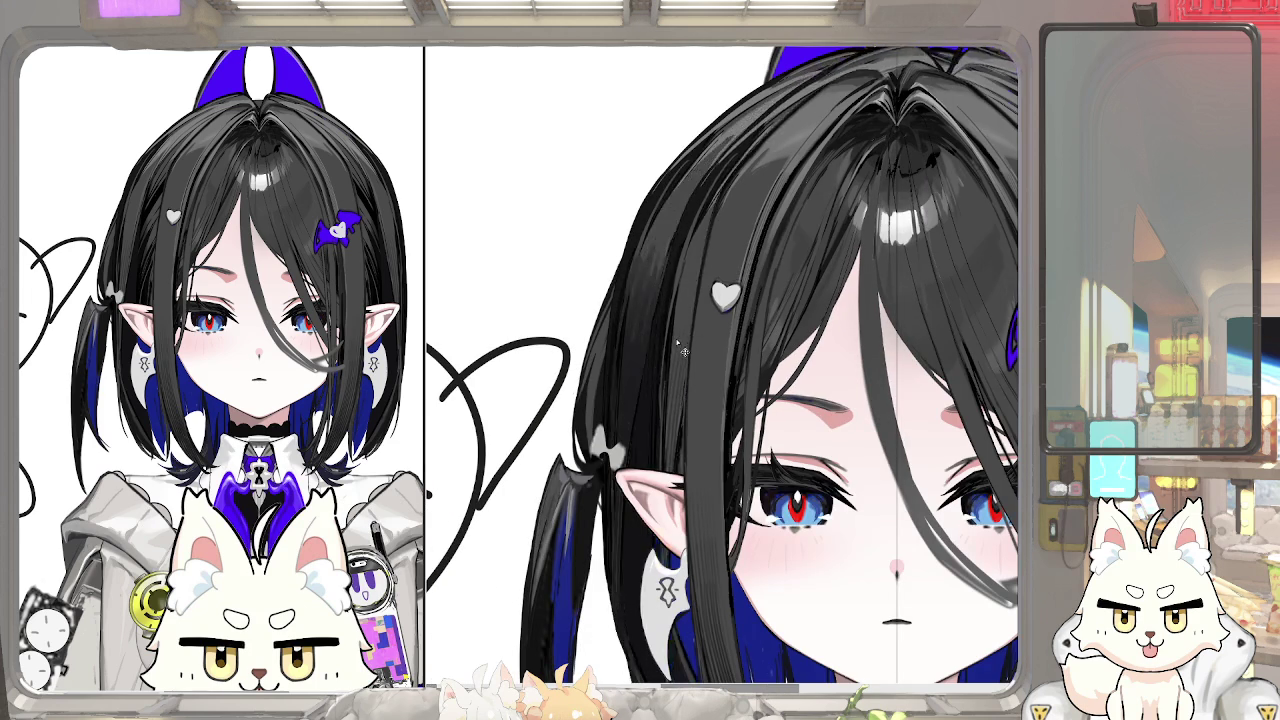
{"action": "left_click", "coordinate": [613, 301]}
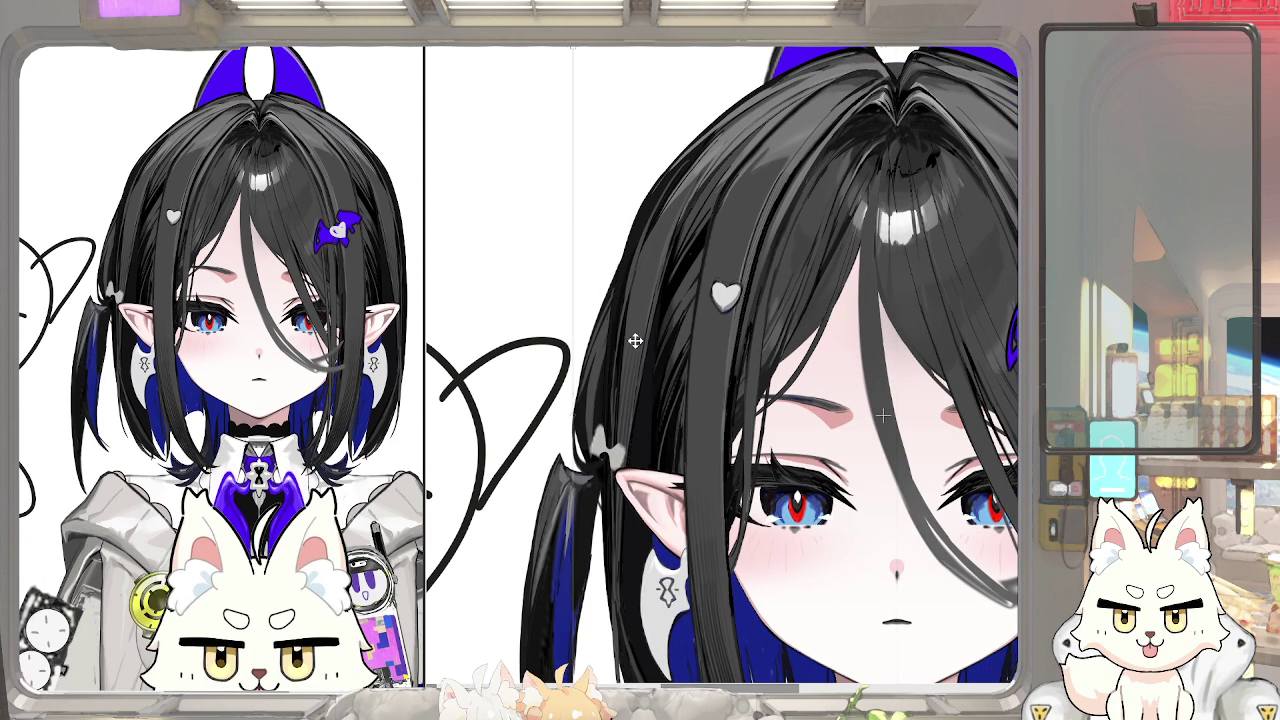
{"action": "left_click_drag", "start_coordinate": [618, 390], "coordinate": [600, 343]}
{"action": "key", "text": "Tab"}
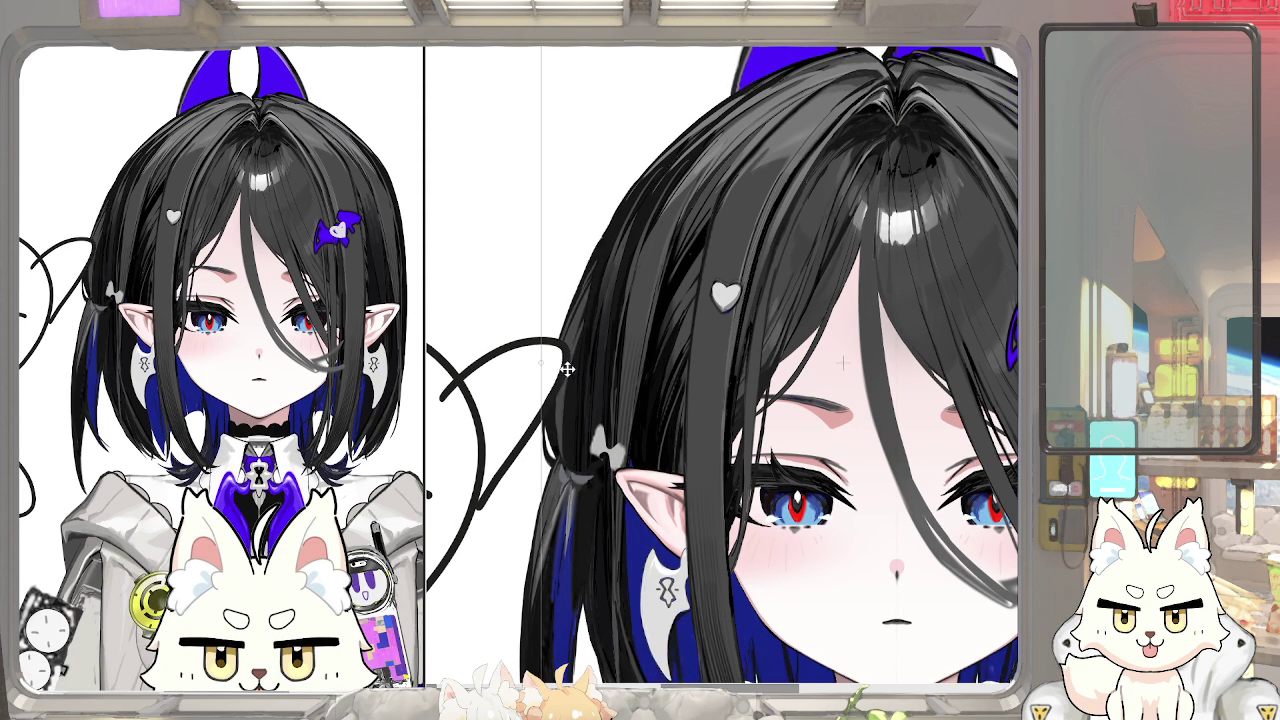
Nudge the hair layer about 10 px left with a transform, then bring the side pigtail into view
{"action": "key", "text": "ctrl+t"}
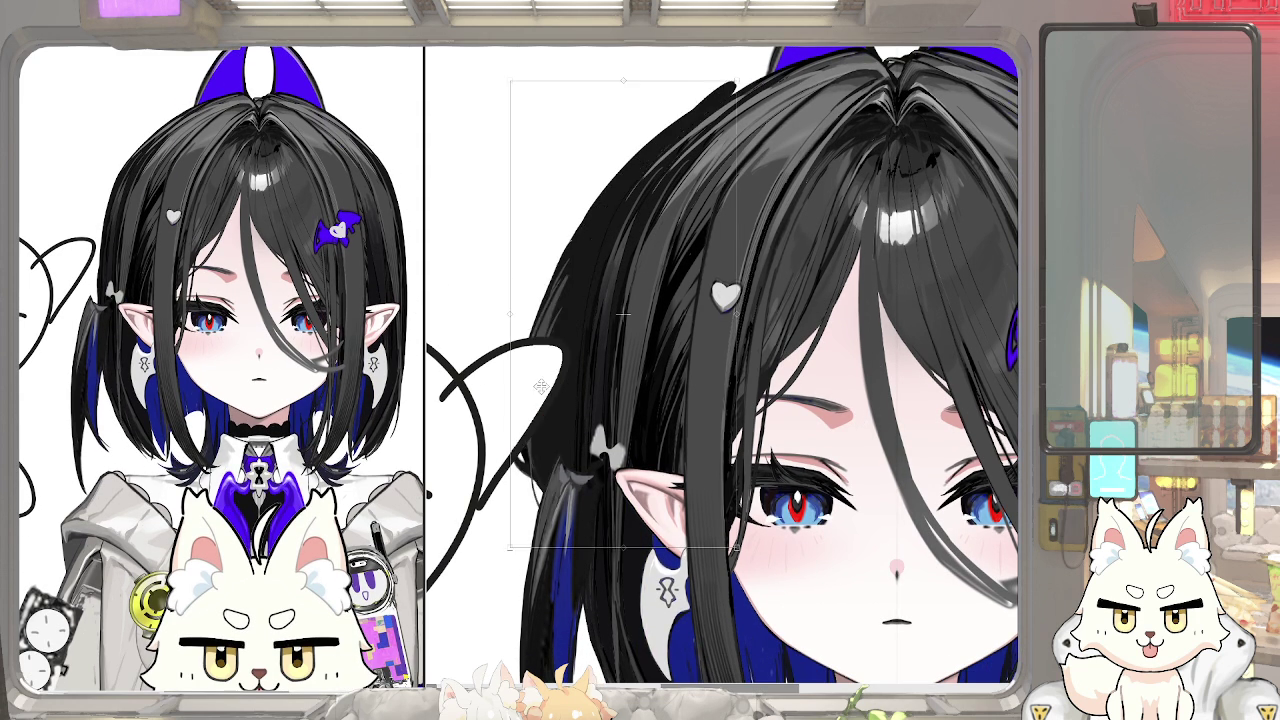
{"action": "left_click_drag", "start_coordinate": [563, 386], "coordinate": [561, 375]}
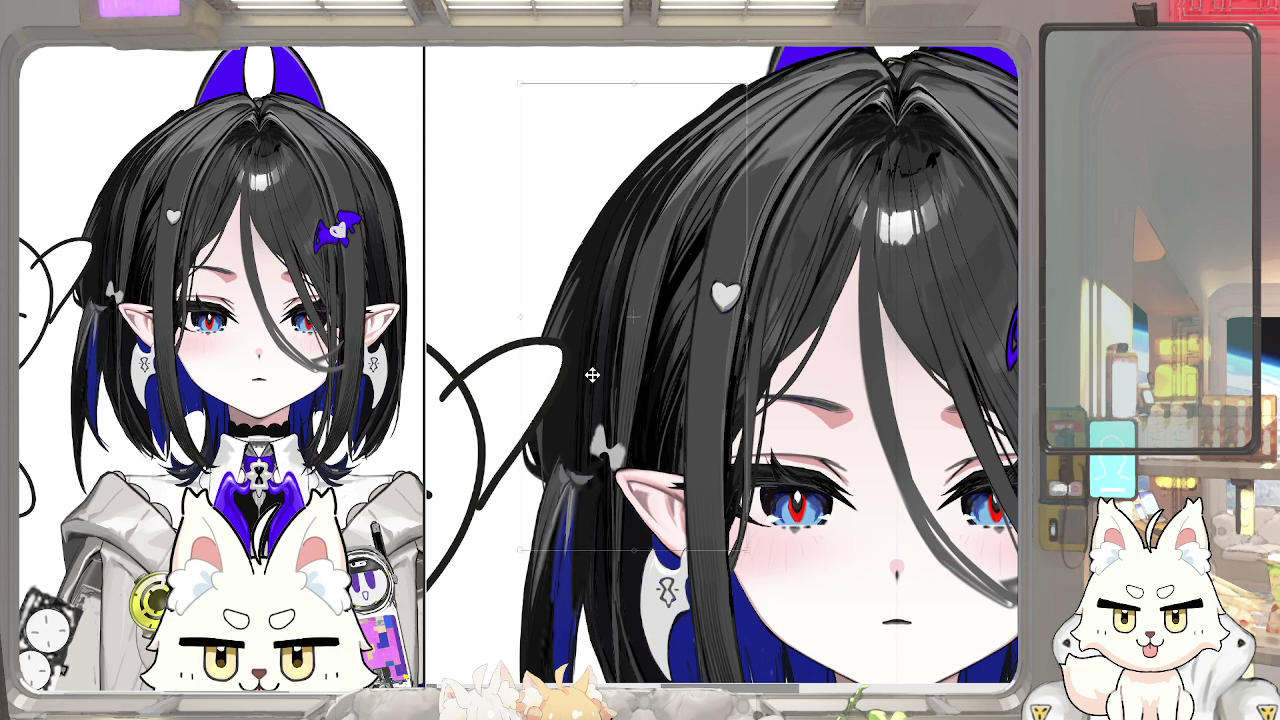
{"action": "key", "text": "Return"}
{"action": "scroll", "coordinate": [567, 435], "scroll_direction": "down", "scroll_amount": 2}
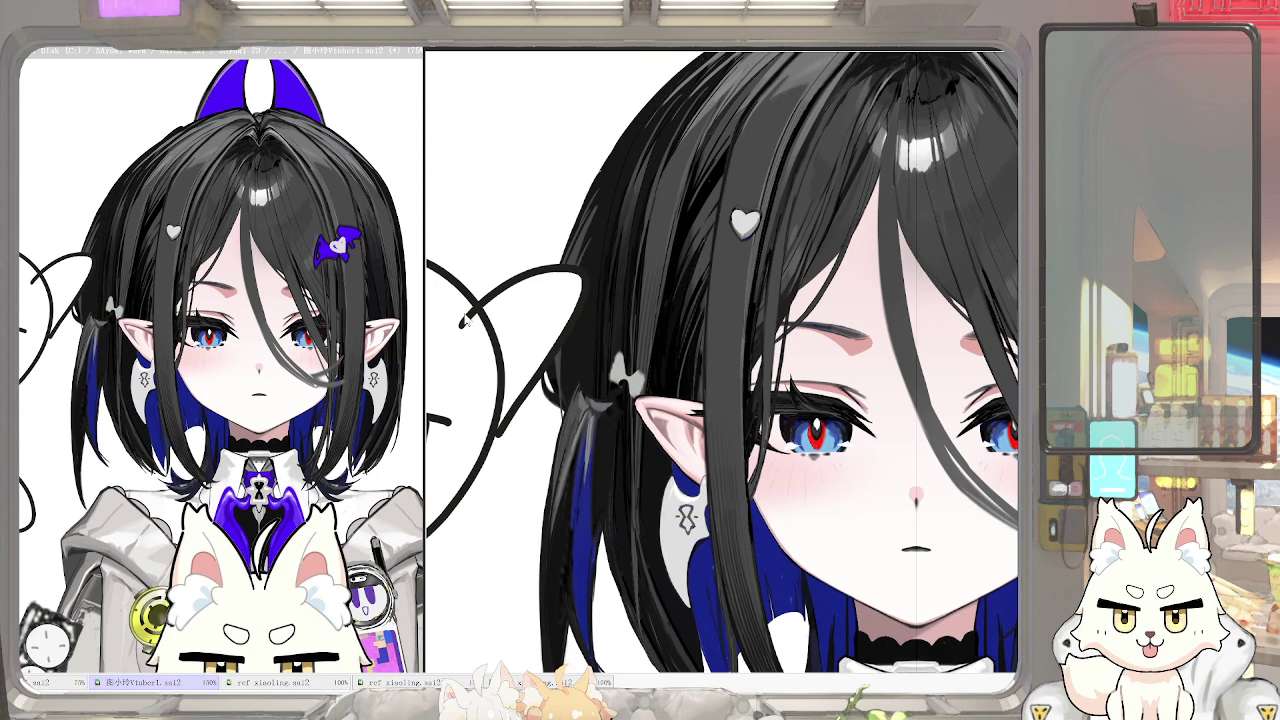
{"action": "left_click_drag", "start_coordinate": [458, 329], "coordinate": [621, 273]}
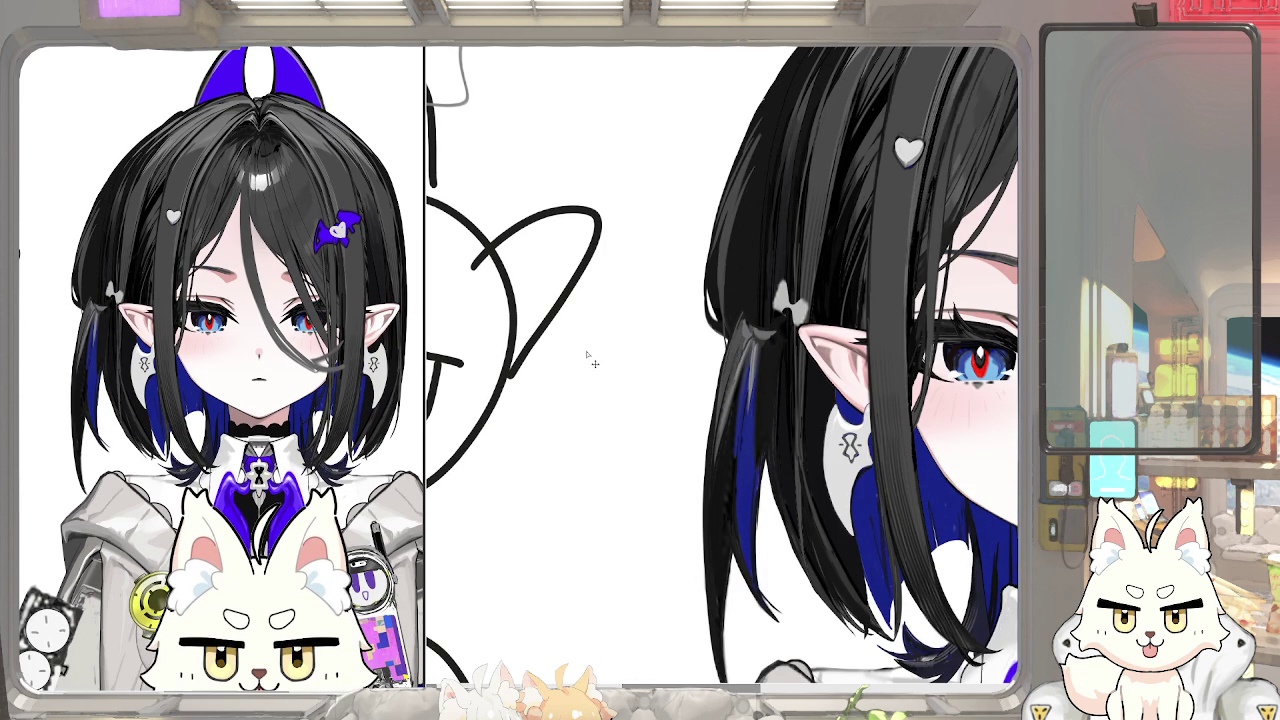
{"action": "key", "text": "ctrl+t"}
Move the side pigtail left out beside the ear and apply the transform
{"action": "left_click_drag", "start_coordinate": [781, 367], "coordinate": [708, 357]}
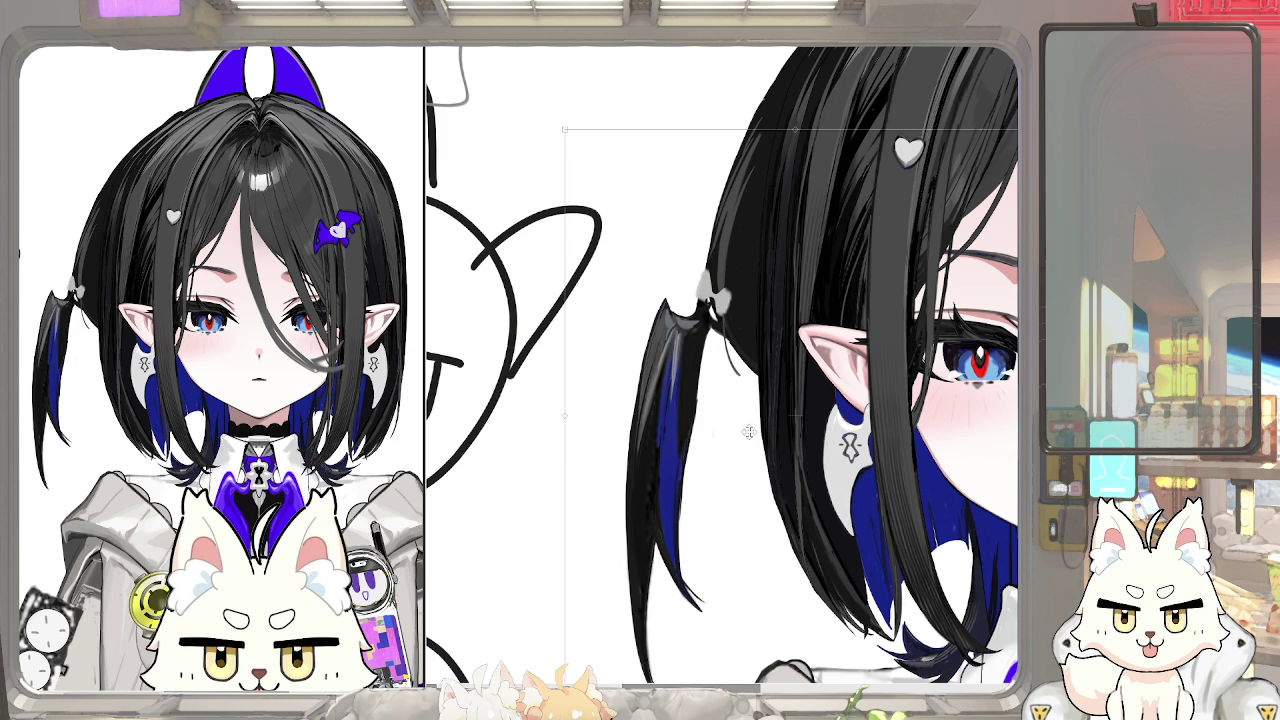
{"action": "key", "text": "Return"}
{"action": "scroll", "coordinate": [750, 400], "scroll_direction": "down", "scroll_amount": 3}
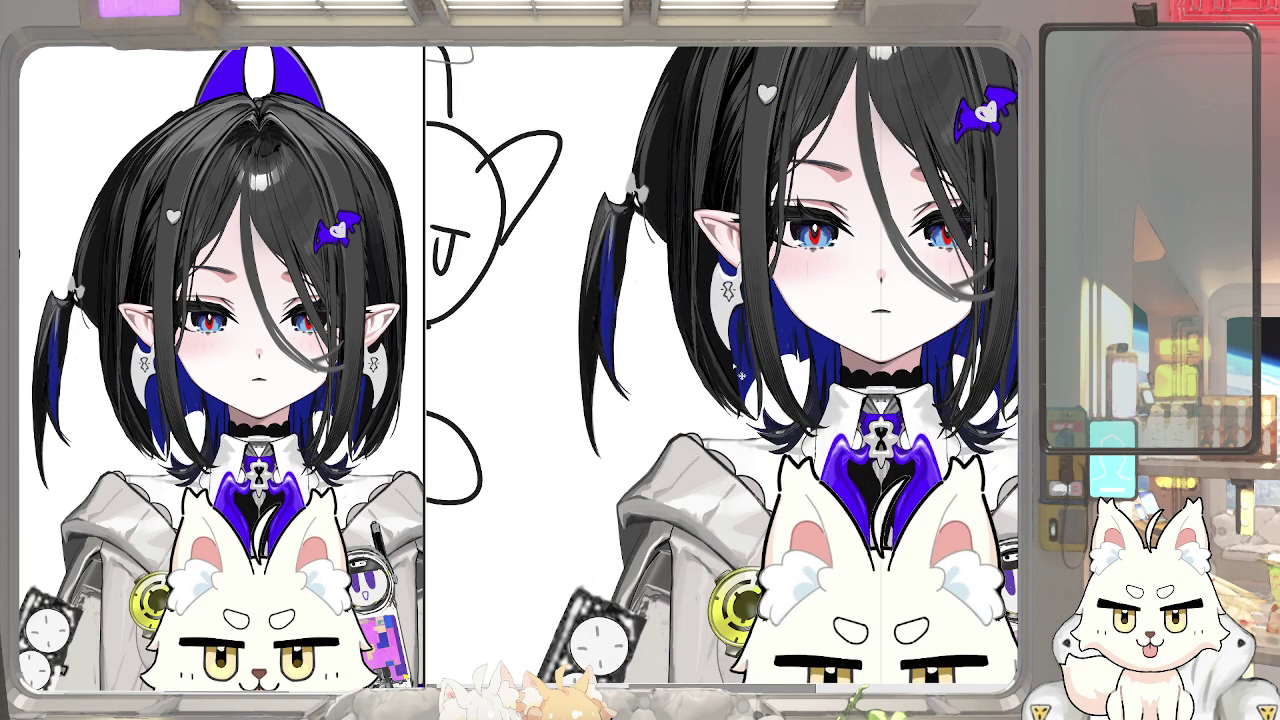
Reposition the blue inner hair strands, comparing versions before keeping them below the neck
{"action": "left_click_drag", "start_coordinate": [745, 364], "coordinate": [730, 346]}
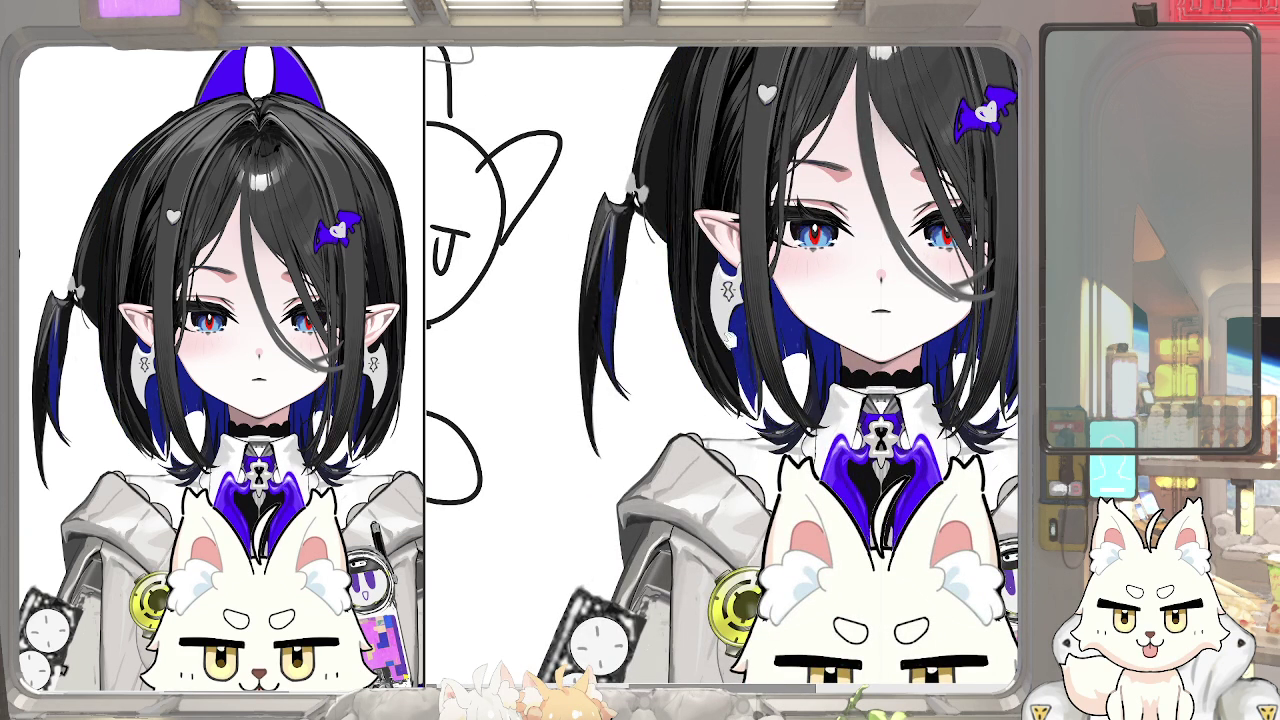
{"action": "key", "text": "ctrl+z"}
{"action": "key", "text": "ctrl+y"}
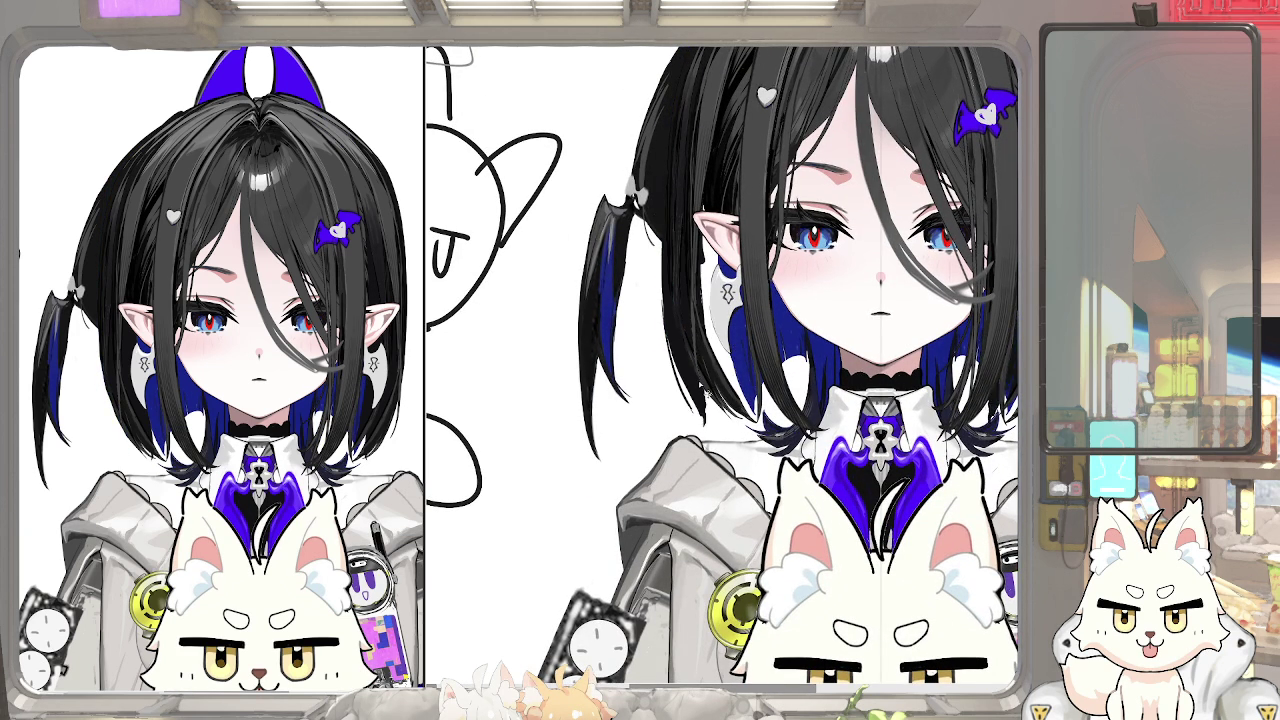
{"action": "key", "text": "ctrl+z"}
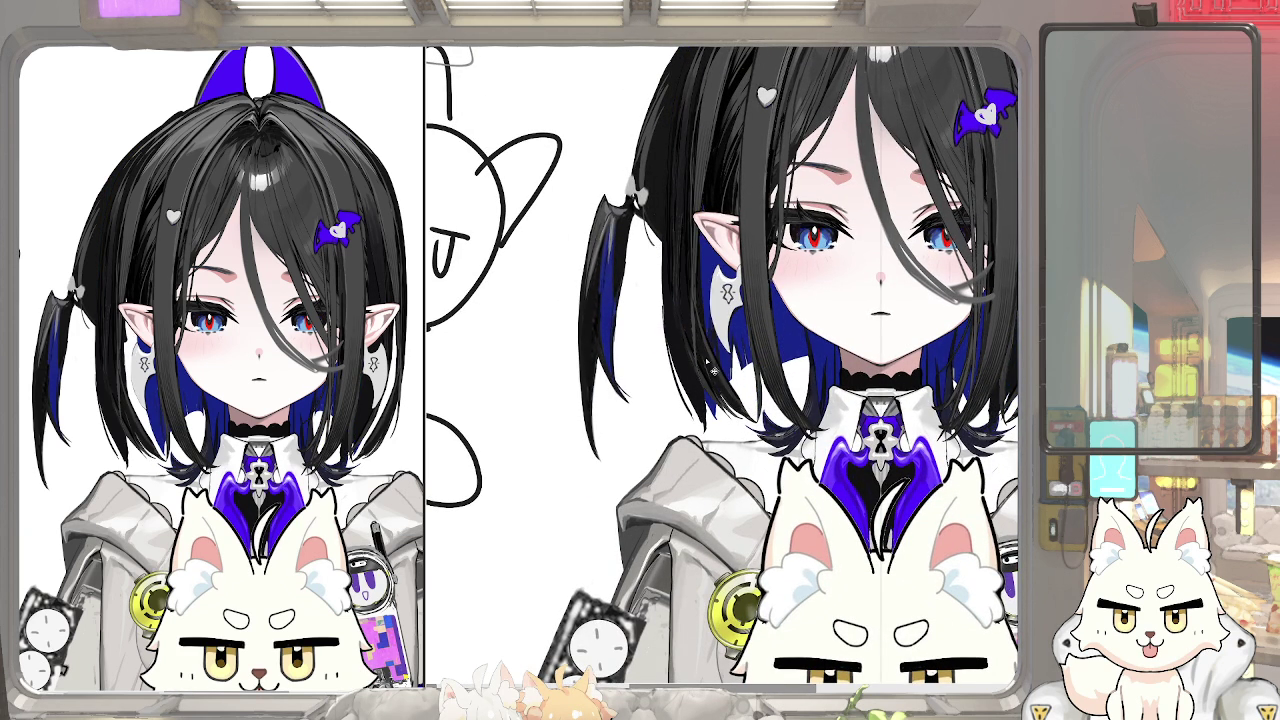
{"action": "key", "text": "ctrl+y"}
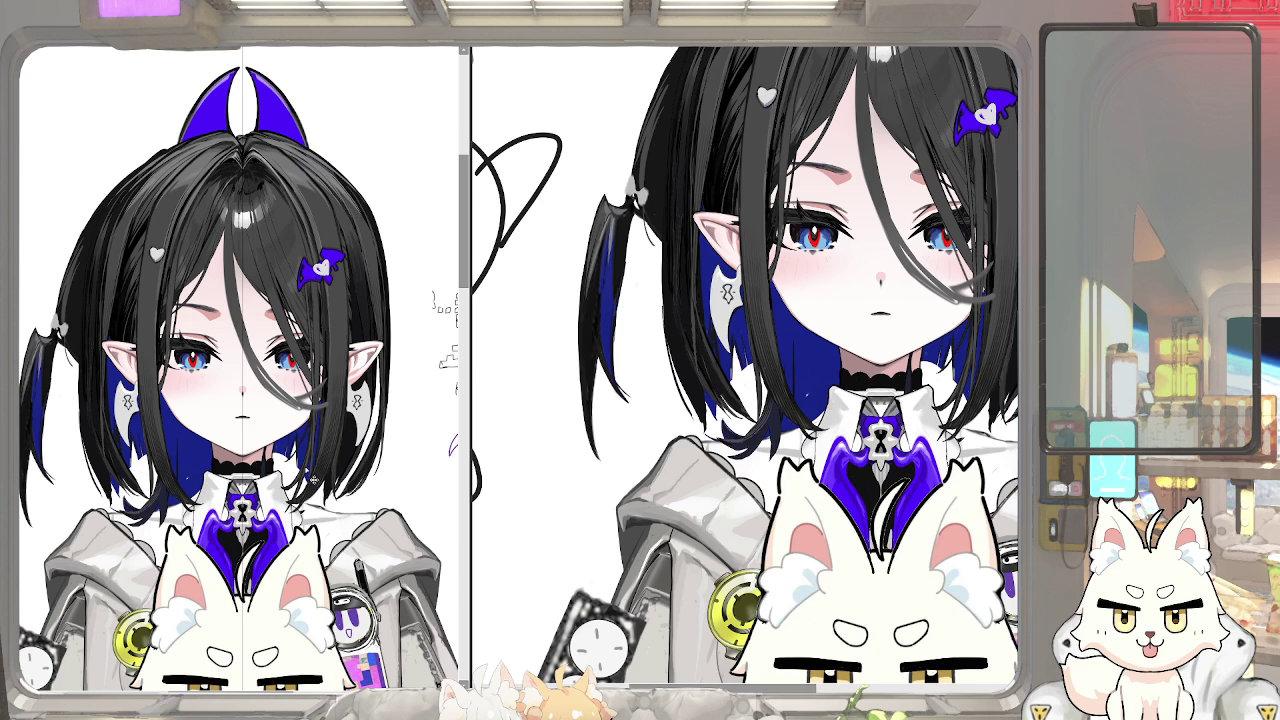
{"action": "scroll", "coordinate": [628, 318], "scroll_direction": "up", "scroll_amount": 1}
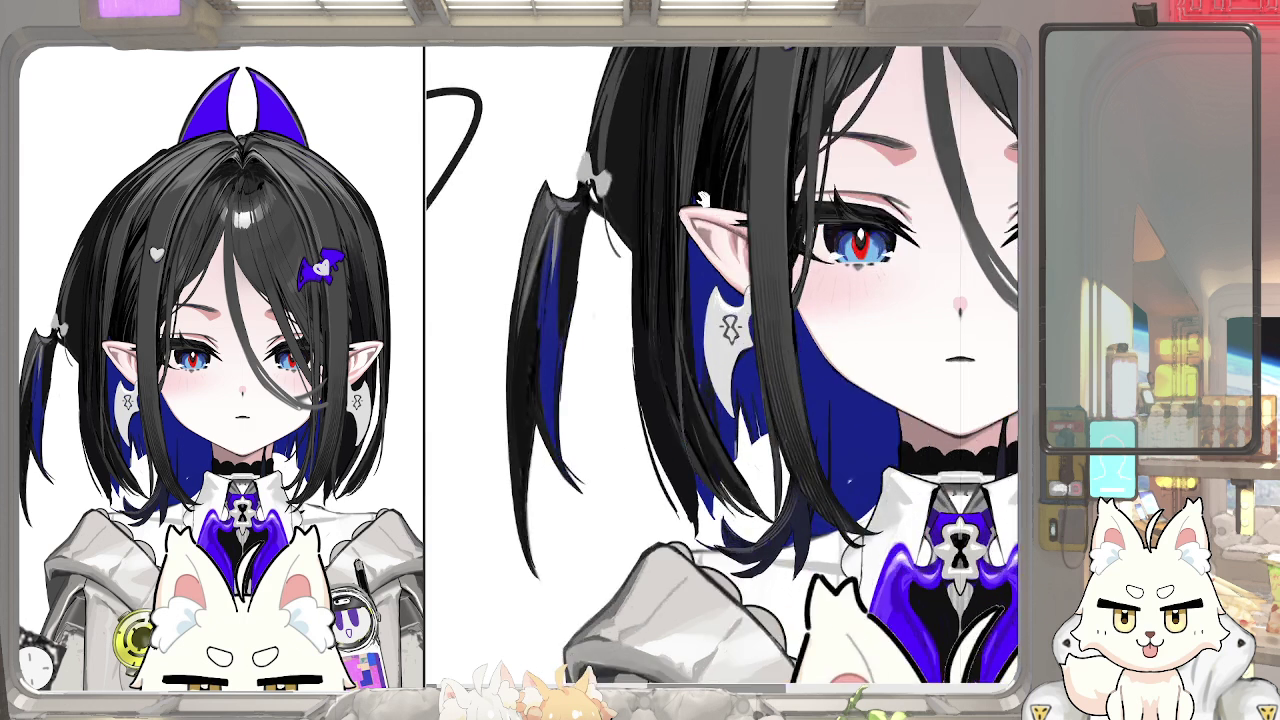
Undo back through the latest pigtail and bow edits, zoomed onto the ear
{"action": "scroll", "coordinate": [628, 318], "scroll_direction": "up", "scroll_amount": 2}
{"action": "scroll", "coordinate": [628, 318], "scroll_direction": "up", "scroll_amount": 1}
{"action": "key", "text": "ctrl+z"}
{"action": "key", "text": "ctrl+y"}
{"action": "key", "text": "ctrl+z"}
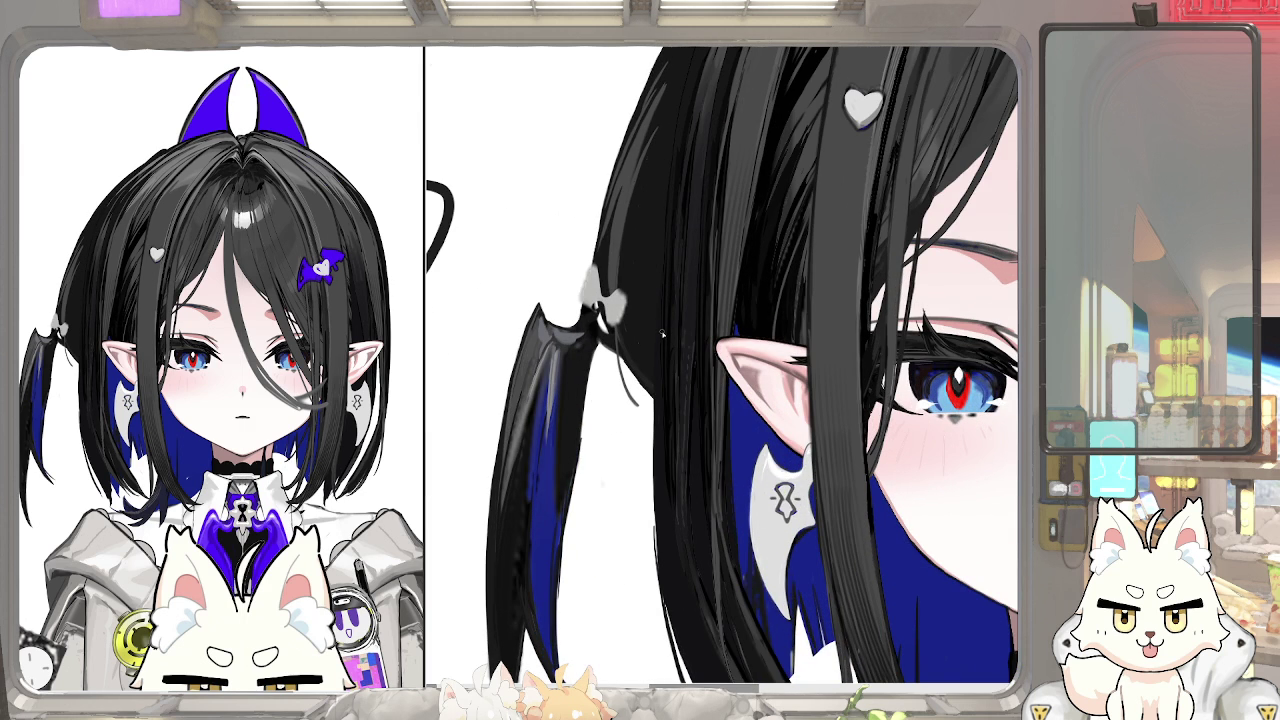
{"action": "key", "text": "ctrl+z"}
{"action": "key", "text": "ctrl+z"}
{"action": "scroll", "coordinate": [660, 297], "scroll_direction": "down", "scroll_amount": 2}
{"action": "scroll", "coordinate": [660, 297], "scroll_direction": "down", "scroll_amount": 1}
{"action": "scroll", "coordinate": [697, 273], "scroll_direction": "up", "scroll_amount": 1}
{"action": "scroll", "coordinate": [697, 273], "scroll_direction": "up", "scroll_amount": 1}
{"action": "key", "text": "ctrl+z"}
{"action": "key", "text": "ctrl+y"}
{"action": "key", "text": "ctrl+z"}
{"action": "key", "text": "ctrl+y"}
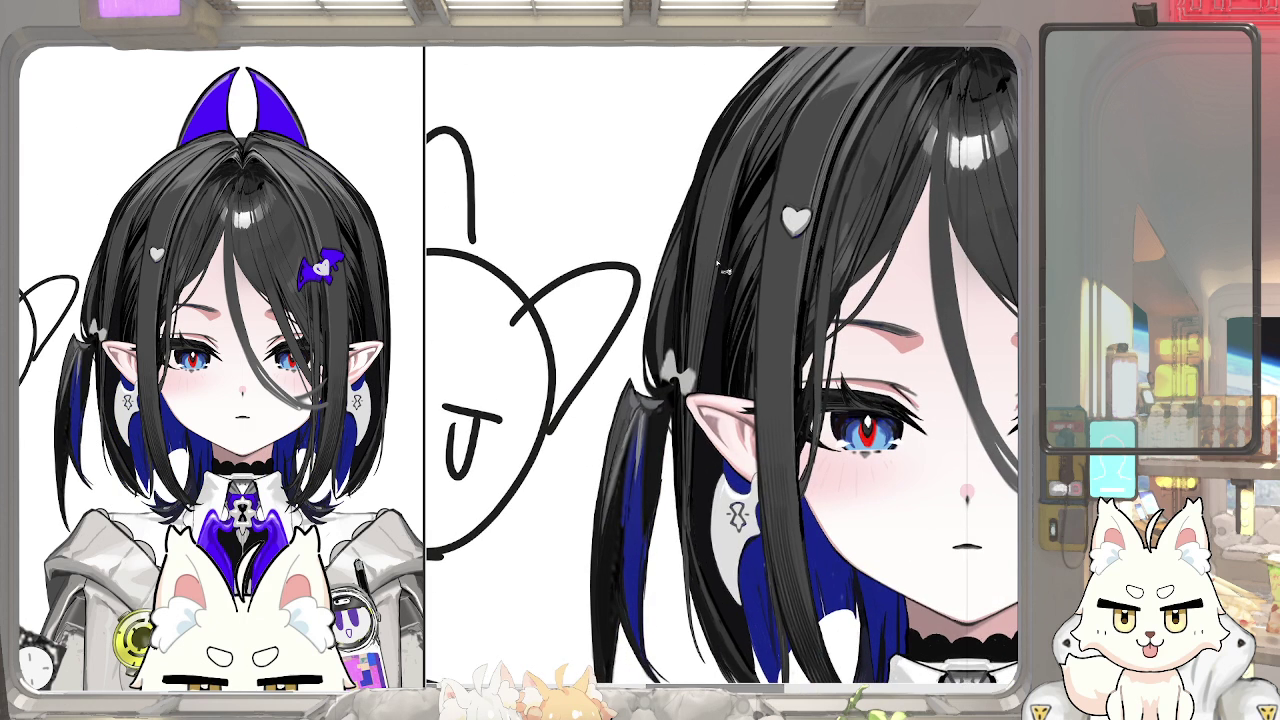
Compare hair versions through the edit history, settling on the earlier pigtail beside the ear
{"action": "key", "text": "ctrl+z"}
{"action": "key", "text": "ctrl+z"}
{"action": "key", "text": "ctrl+y"}
{"action": "key", "text": "ctrl+z"}
{"action": "key", "text": "ctrl+y"}
{"action": "key", "text": "ctrl+z"}
{"action": "key", "text": "ctrl+y"}
{"action": "key", "text": "ctrl+z"}
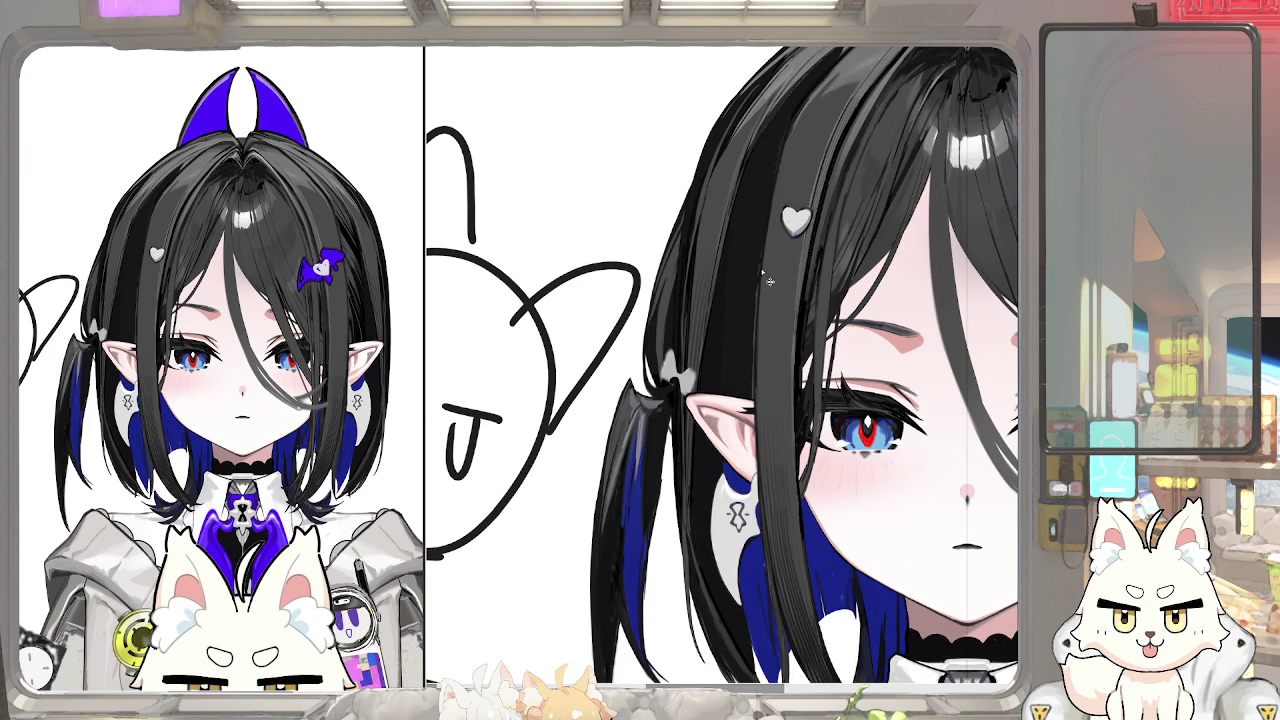
{"action": "key", "text": "Tab"}
{"action": "key", "text": "ctrl+z"}
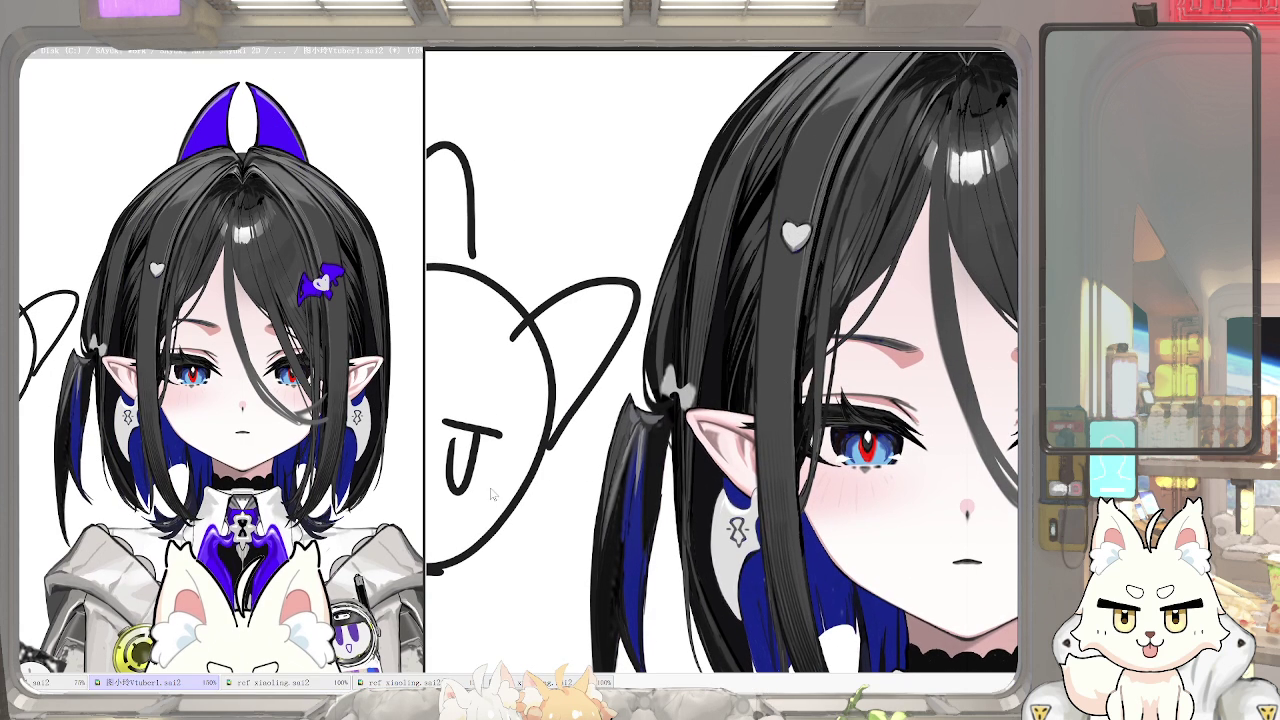
{"action": "key", "text": "Tab"}
{"action": "key", "text": "ctrl+y"}
{"action": "key", "text": "ctrl+z"}
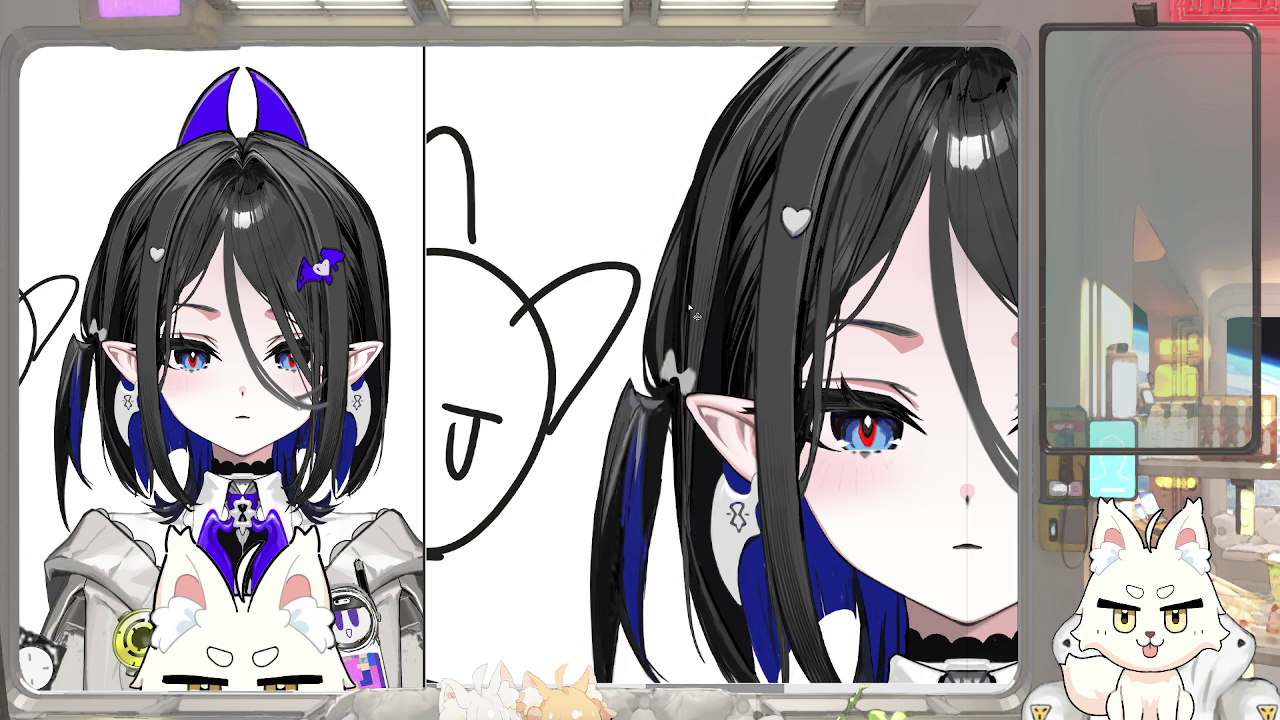
{"action": "key", "text": "ctrl+y"}
{"action": "key", "text": "ctrl+y"}
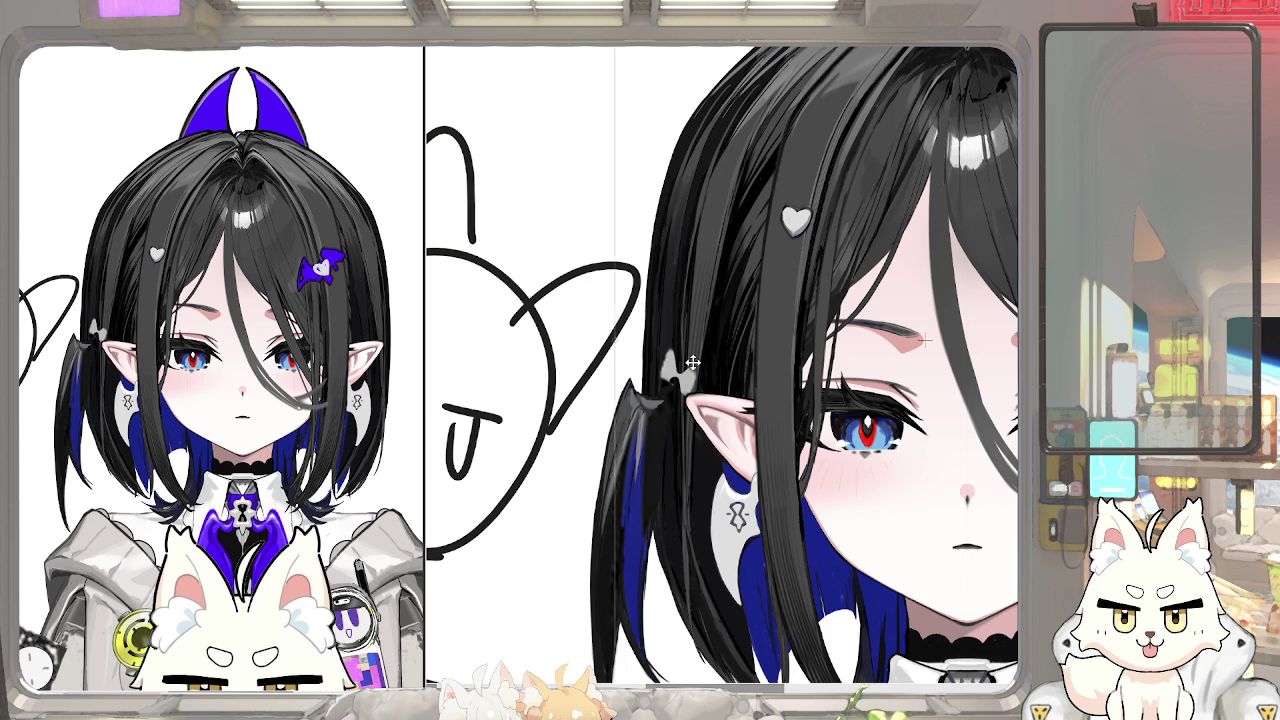
{"action": "key", "text": "ctrl+z"}
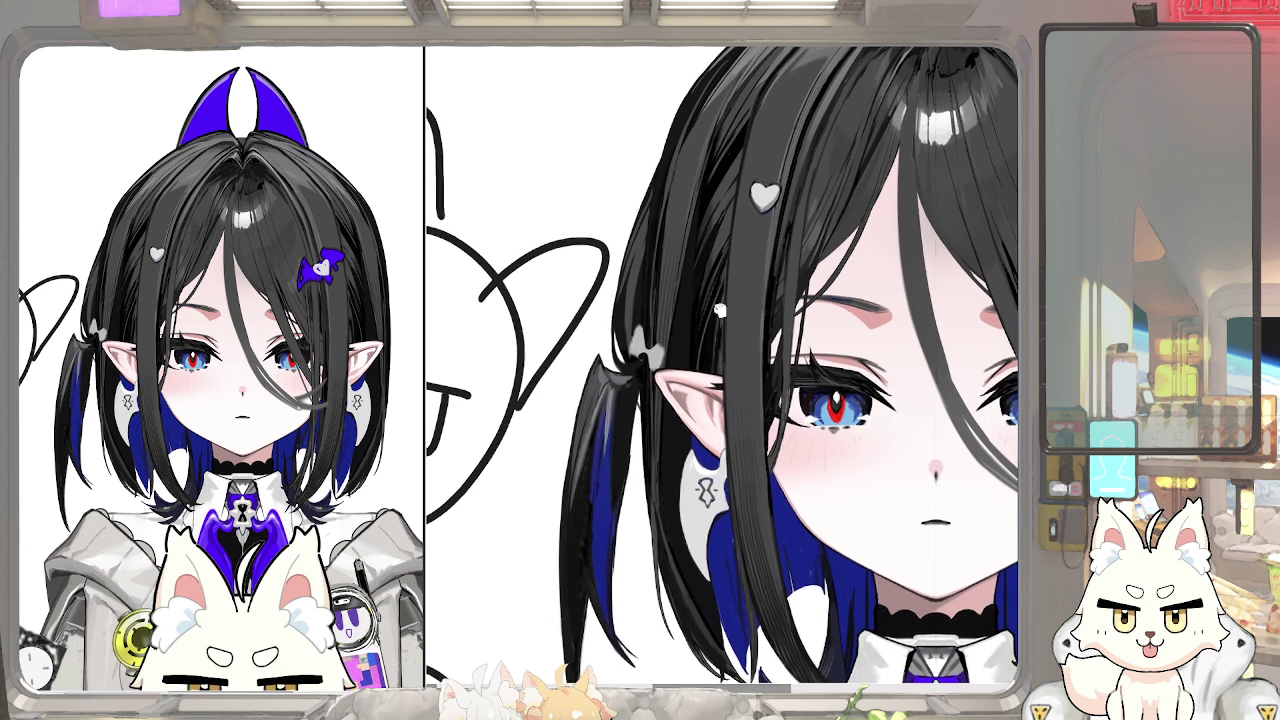
{"action": "scroll", "coordinate": [709, 325], "scroll_direction": "down", "scroll_amount": 5}
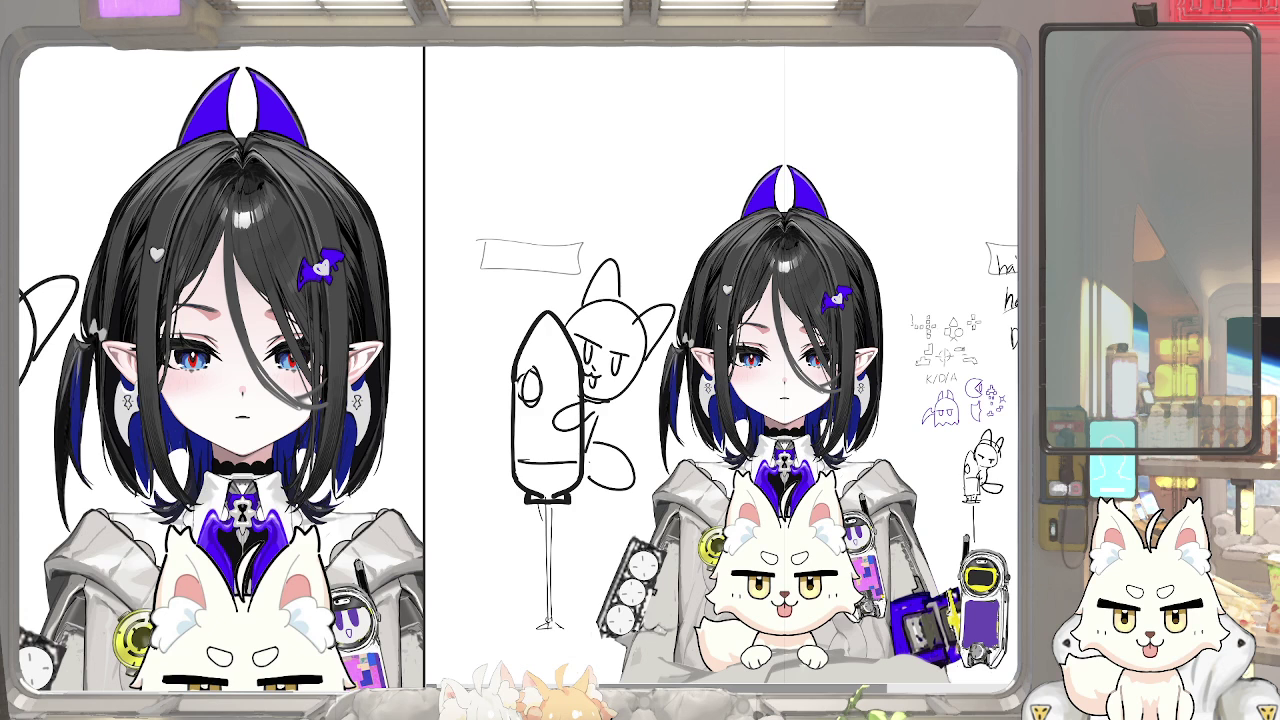
Scroll the canvas and widen the left view pane to give it more room
{"action": "scroll", "coordinate": [627, 331], "scroll_direction": "up", "scroll_amount": 3}
{"action": "scroll", "coordinate": [746, 303], "scroll_direction": "up", "scroll_amount": 2}
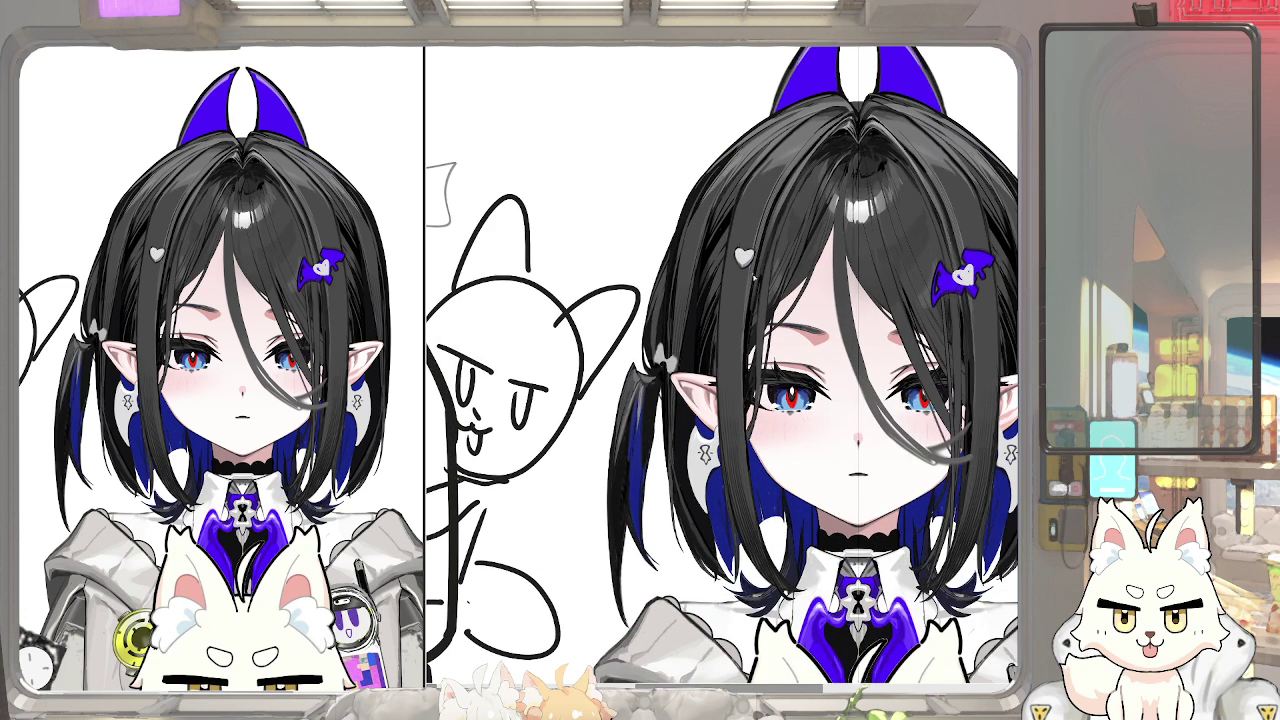
{"action": "scroll", "coordinate": [760, 289], "scroll_direction": "down", "scroll_amount": 2}
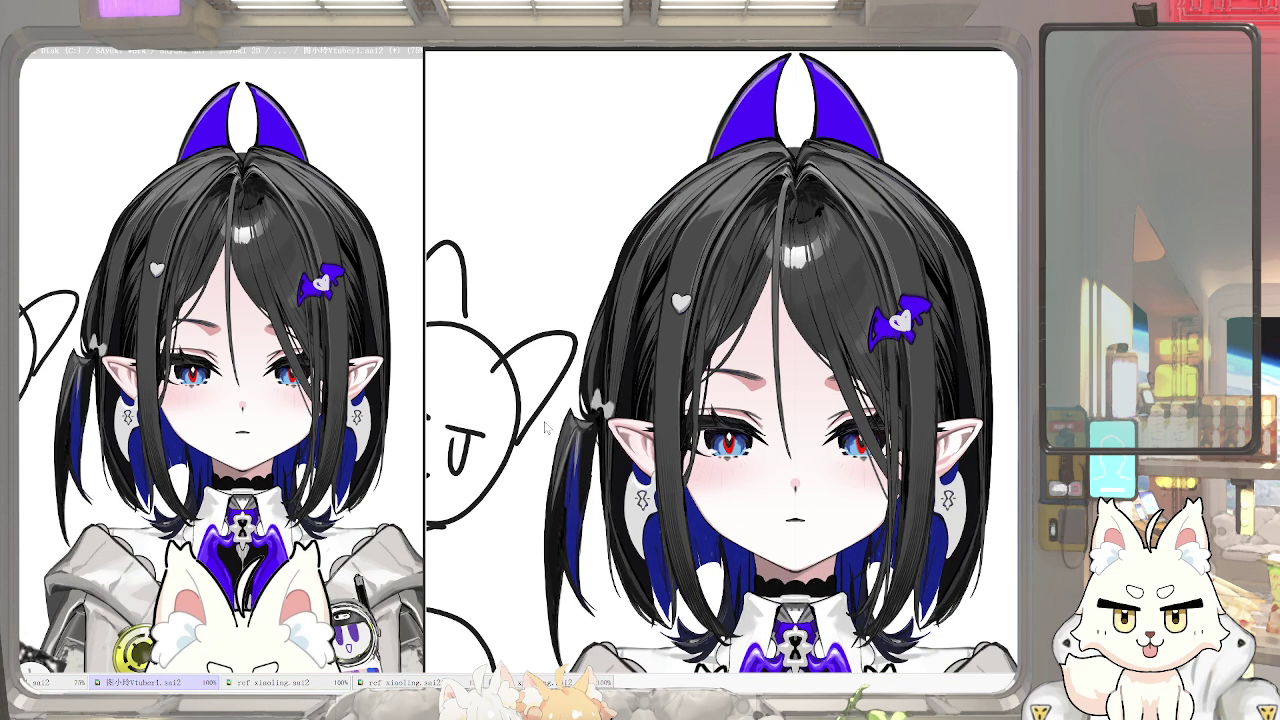
{"action": "mouse_move", "coordinate": [424, 368]}
{"action": "left_mouse_down"}
{"action": "mouse_move", "coordinate": [470, 368]}
{"action": "mouse_move", "coordinate": [424, 400]}
{"action": "left_mouse_up"}
{"action": "scroll", "coordinate": [400, 400], "scroll_direction": "down", "scroll_amount": 3}
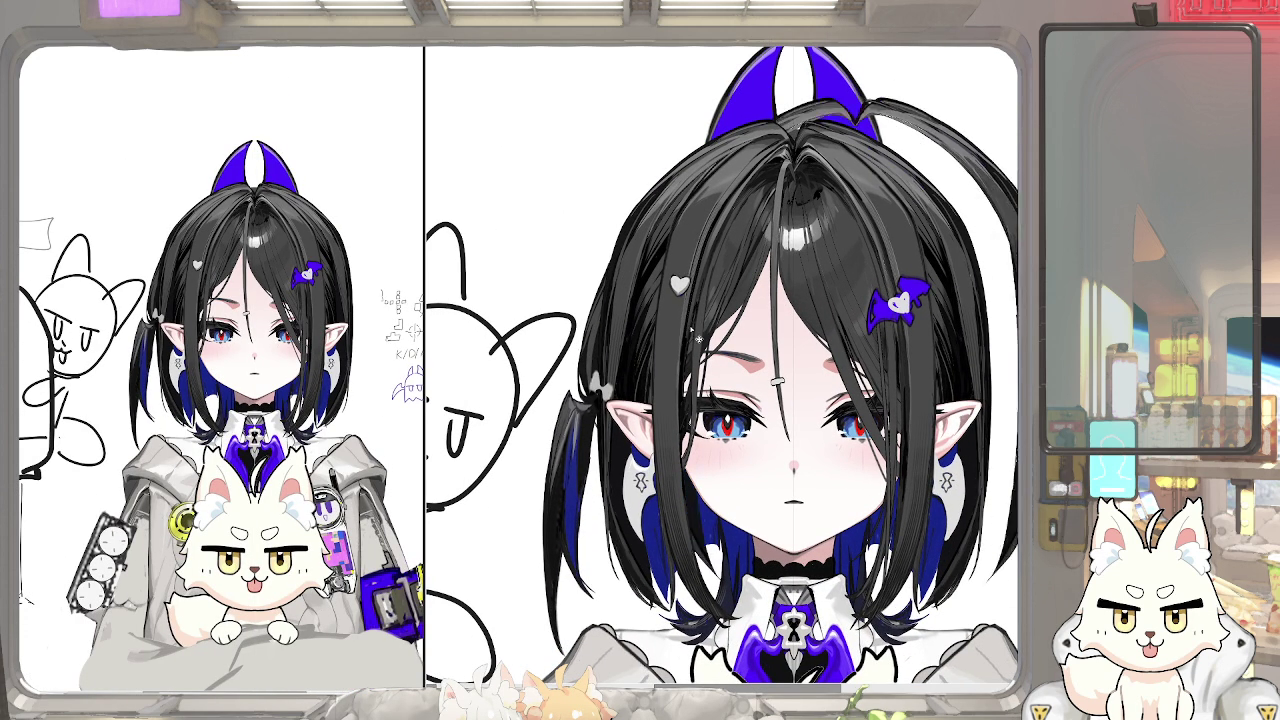
Toggle the panels between the uncluttered full-canvas view and the open-documents list
{"action": "key", "text": "Tab"}
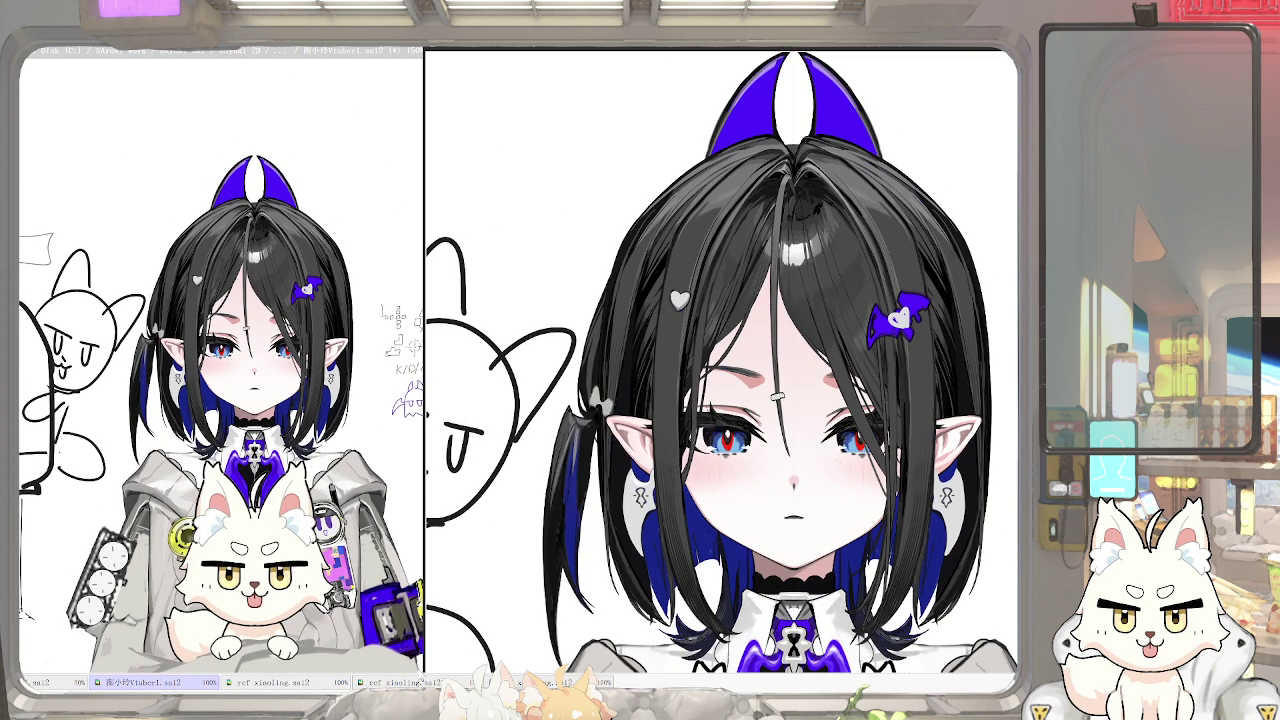
{"action": "key", "text": "Tab"}
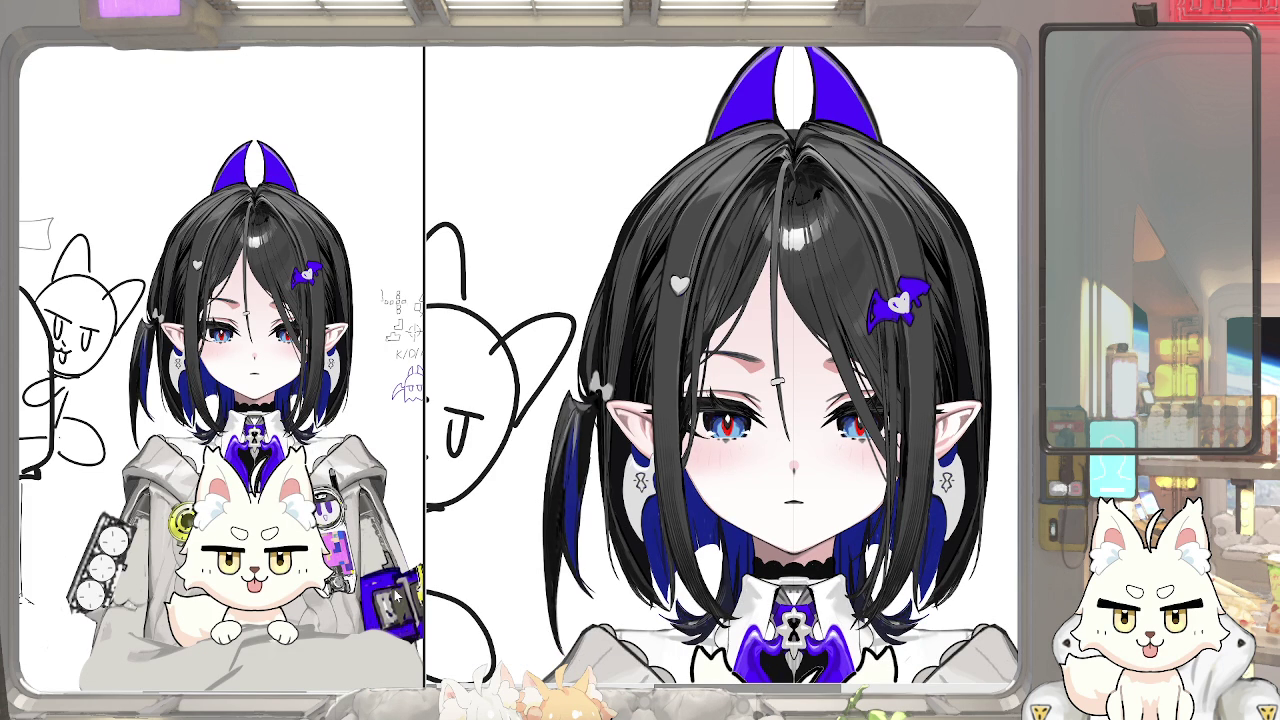
{"action": "key", "text": "Tab"}
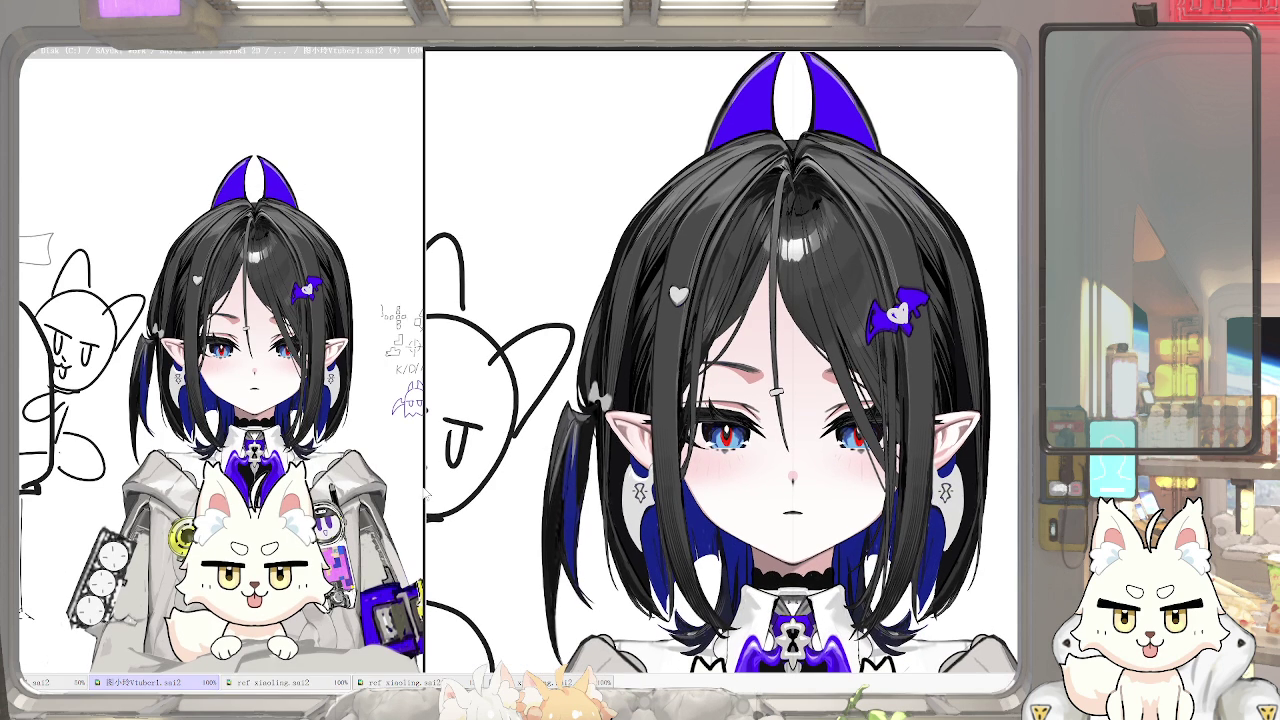
{"action": "key", "text": "Tab"}
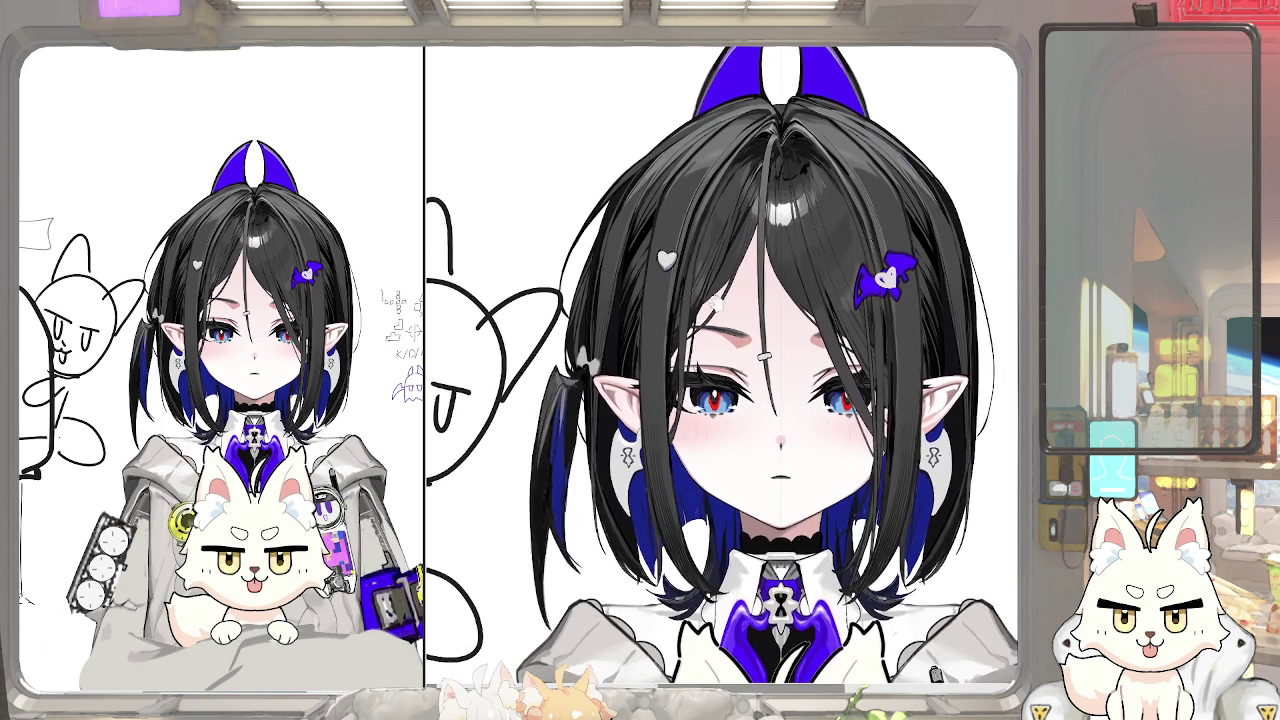
Draw a short base line under the rocket sketch
{"action": "scroll", "coordinate": [722, 310], "scroll_direction": "down", "scroll_amount": 3}
{"action": "left_click_drag", "start_coordinate": [430, 434], "coordinate": [522, 432]}
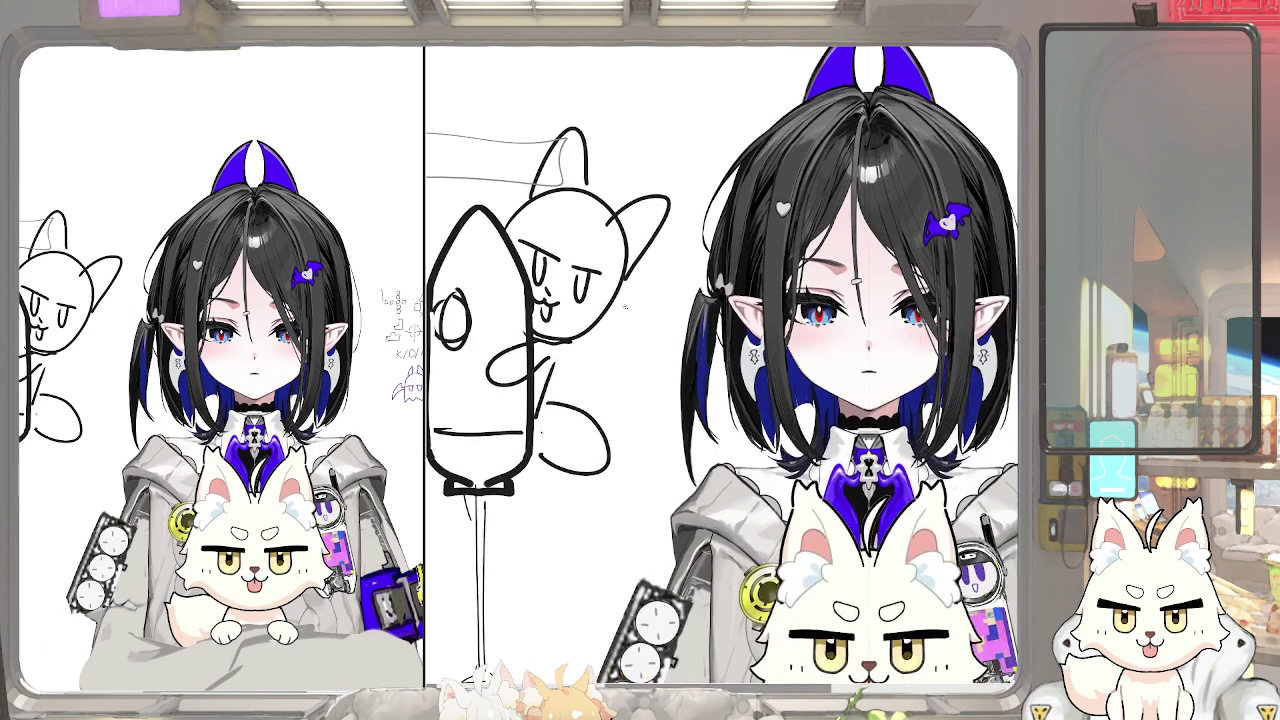
{"action": "scroll", "coordinate": [632, 332], "scroll_direction": "up", "scroll_amount": 3}
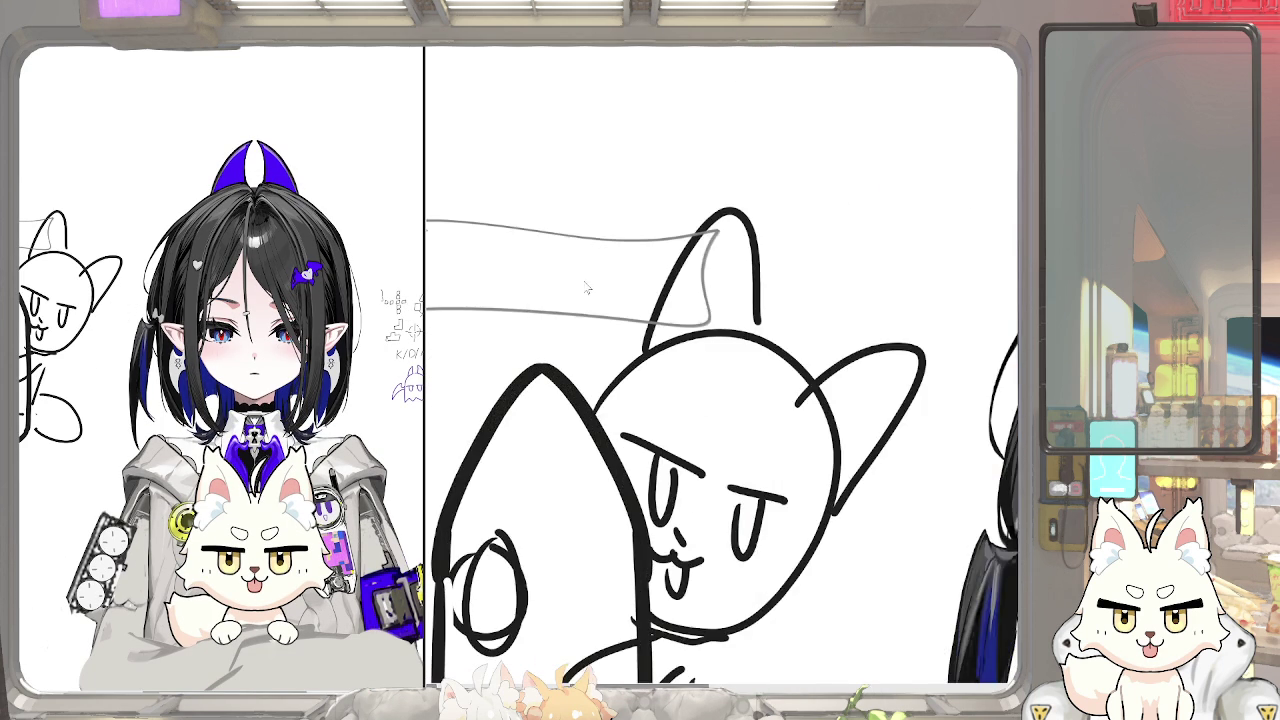
{"action": "scroll", "coordinate": [568, 279], "scroll_direction": "down", "scroll_amount": 3}
Select the empty box above the sketch, delete it, then undo
{"action": "left_click_drag", "start_coordinate": [514, 197], "coordinate": [659, 347]}
{"action": "key", "text": "Delete"}
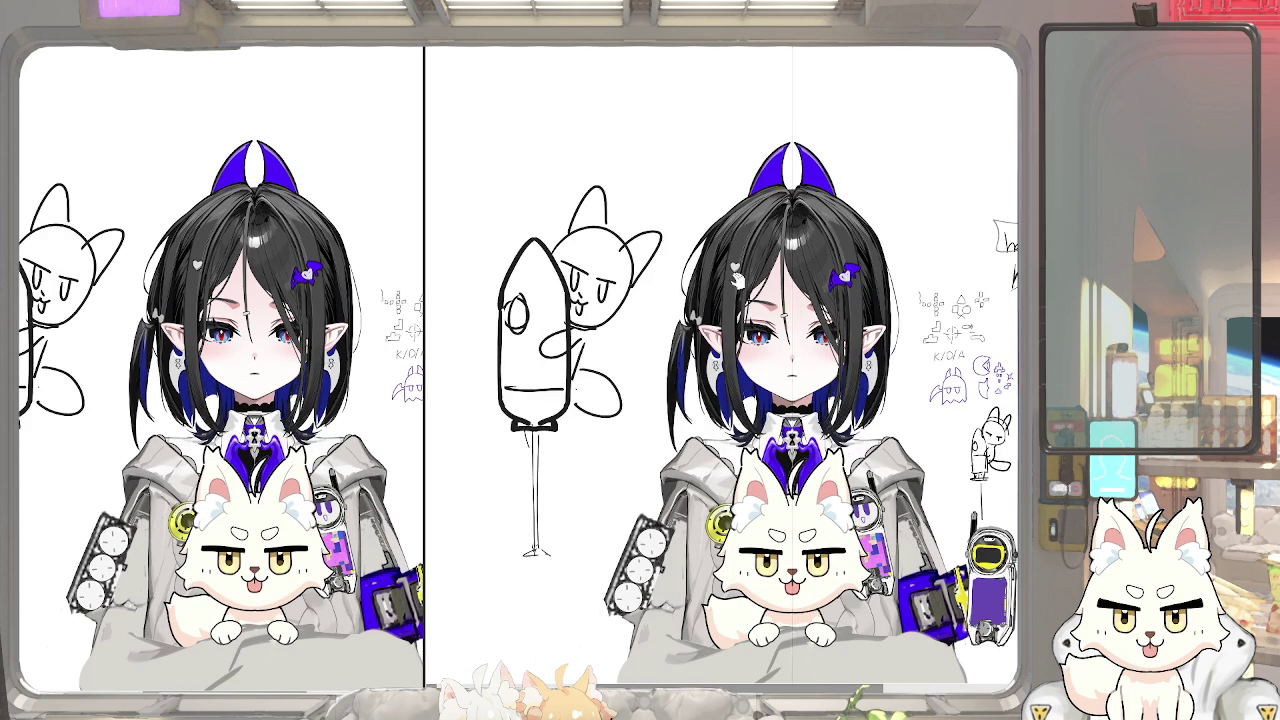
{"action": "key", "text": "ctrl+z"}
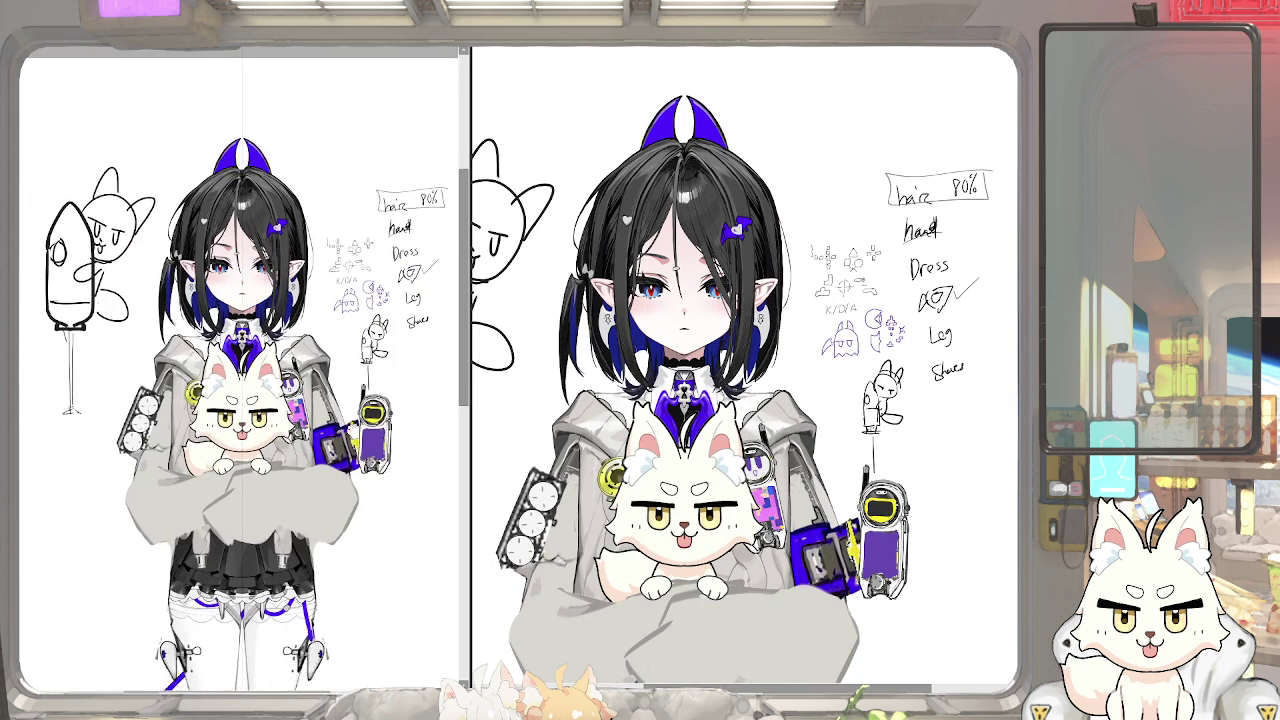
Frame the whole character and the rocket-and-cat sketch, and bring up the SpaceX reference photo
{"action": "left_click_drag", "start_coordinate": [363, 380], "coordinate": [382, 395]}
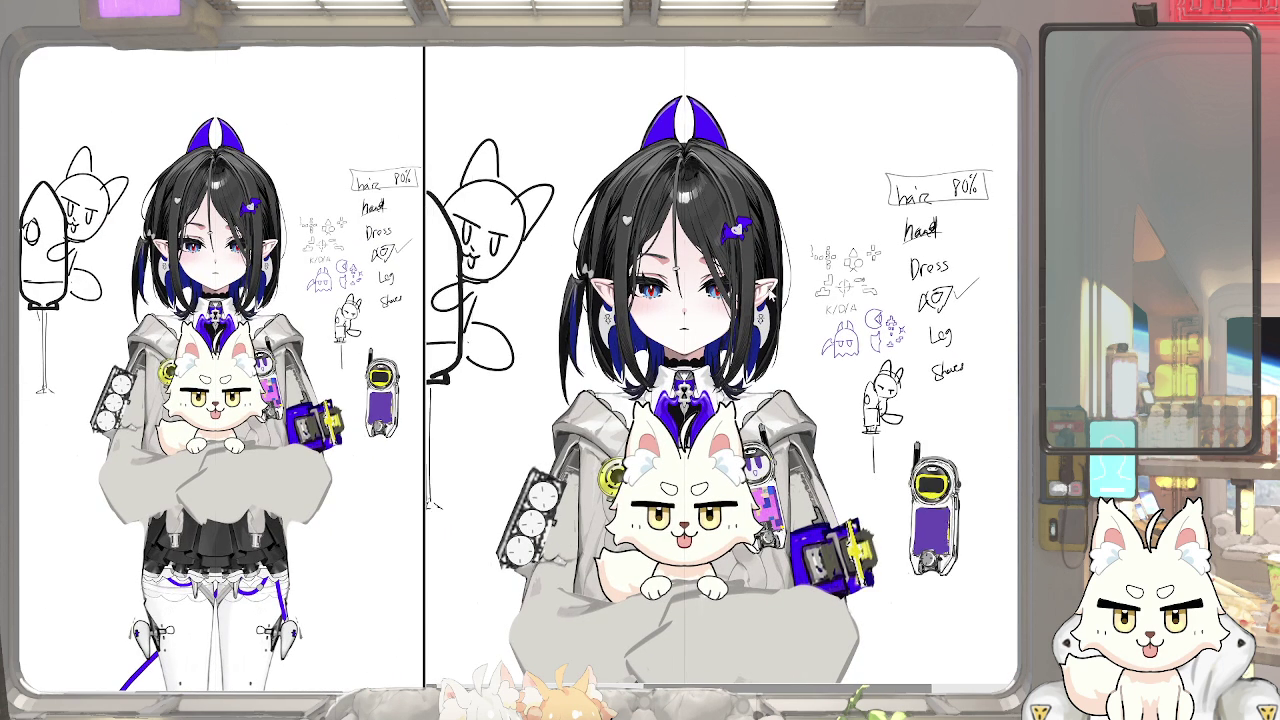
{"action": "scroll", "coordinate": [650, 330], "scroll_direction": "up", "scroll_amount": 2}
{"action": "scroll", "coordinate": [650, 330], "scroll_direction": "up", "scroll_amount": 2}
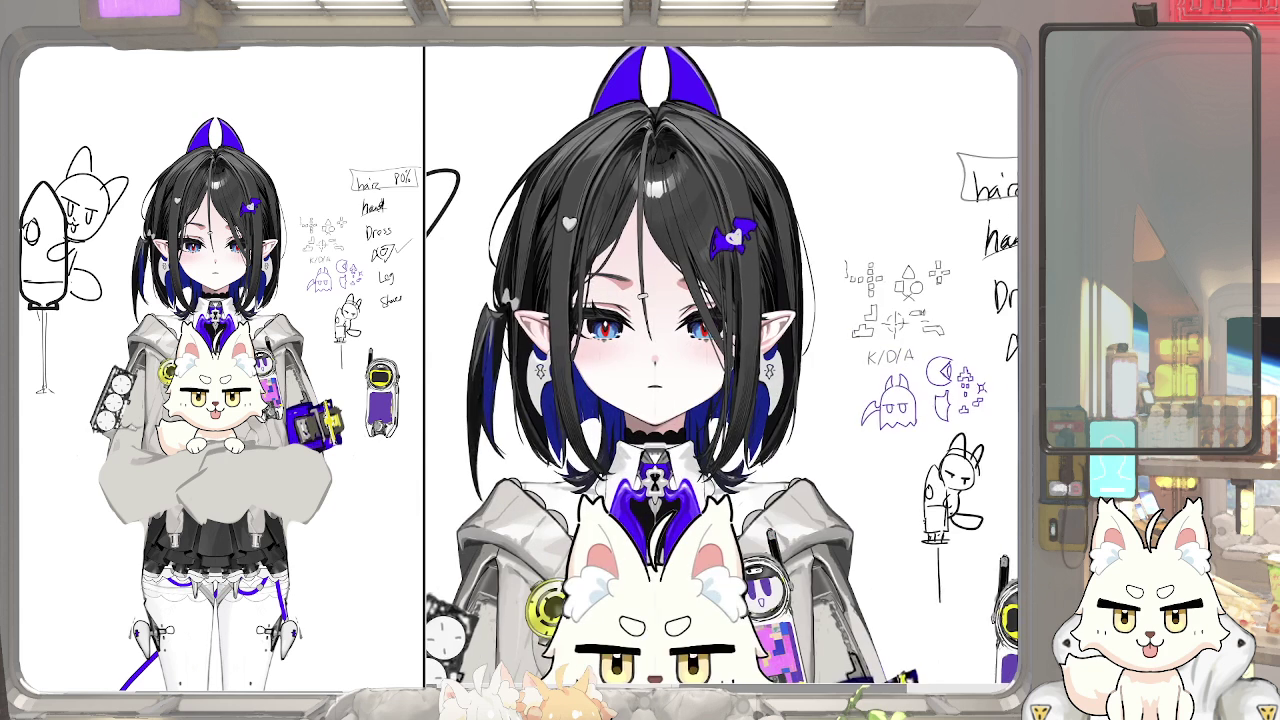
{"action": "left_click_drag", "start_coordinate": [430, 280], "coordinate": [723, 277]}
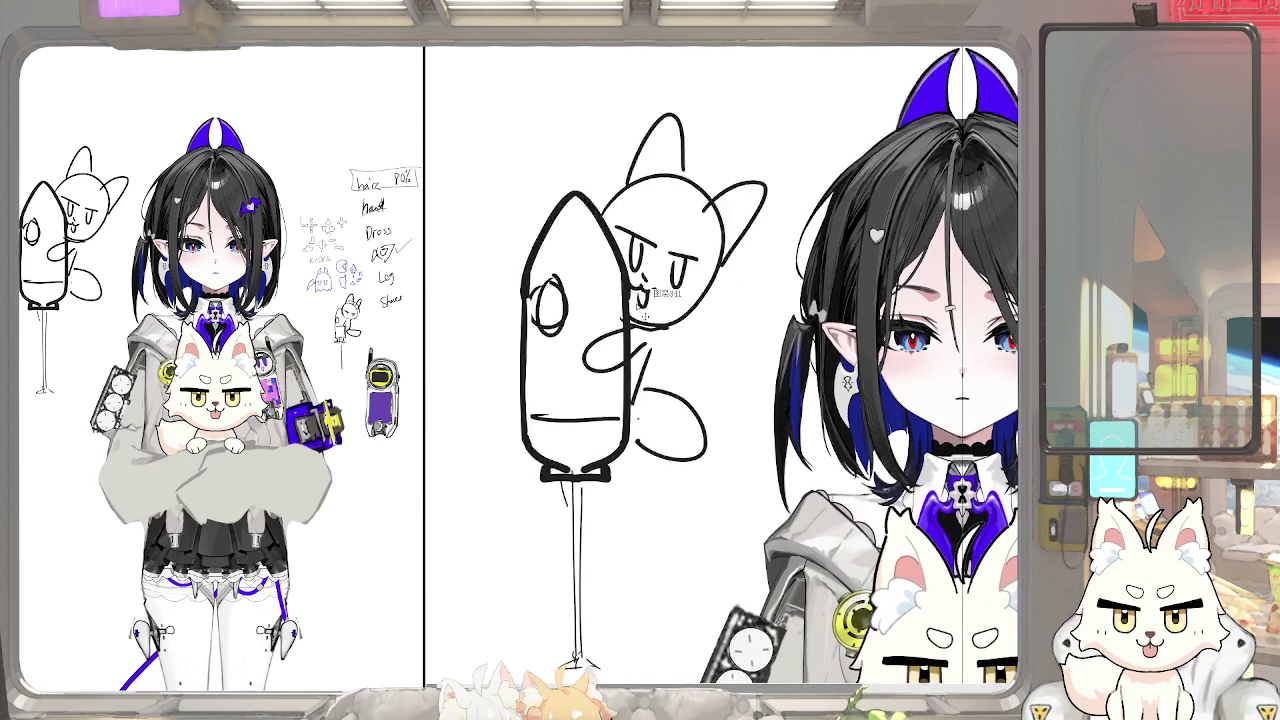
{"action": "key", "text": "alt+Tab"}
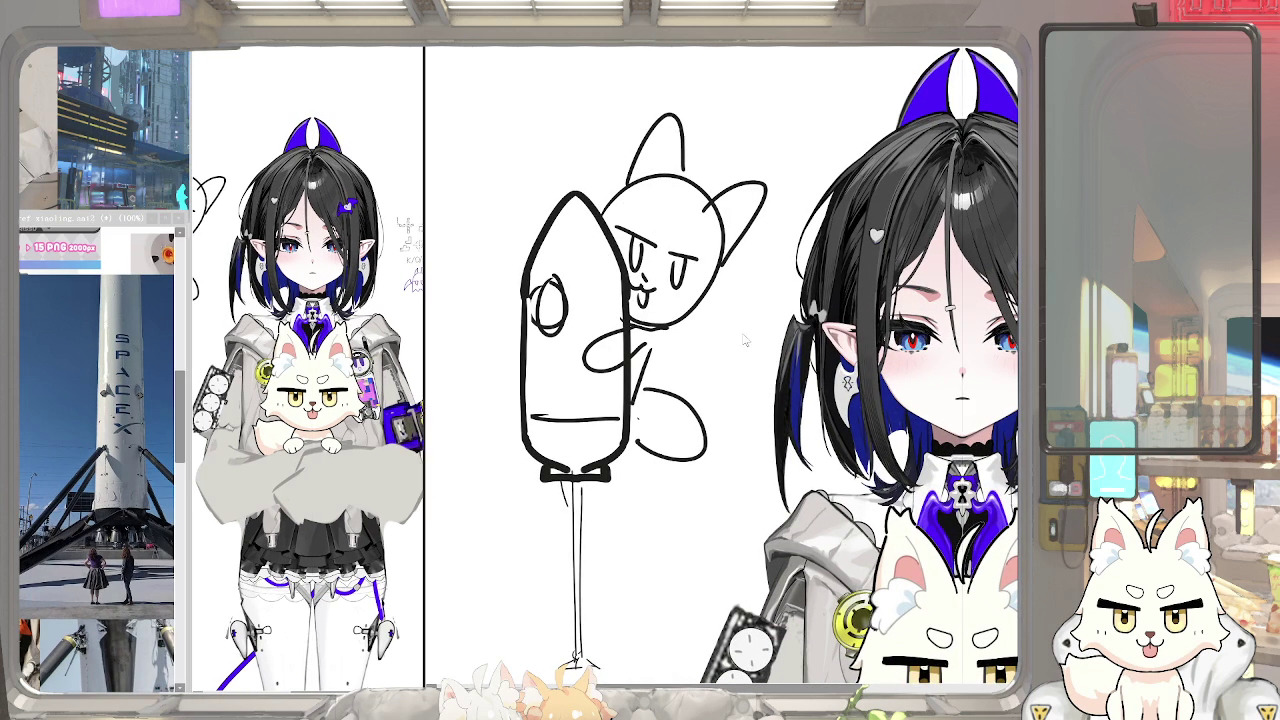
Narrow the rocket reference panel and pan the canvas to blank space beside the sketch
{"action": "scroll", "coordinate": [745, 365], "scroll_direction": "down", "scroll_amount": 2}
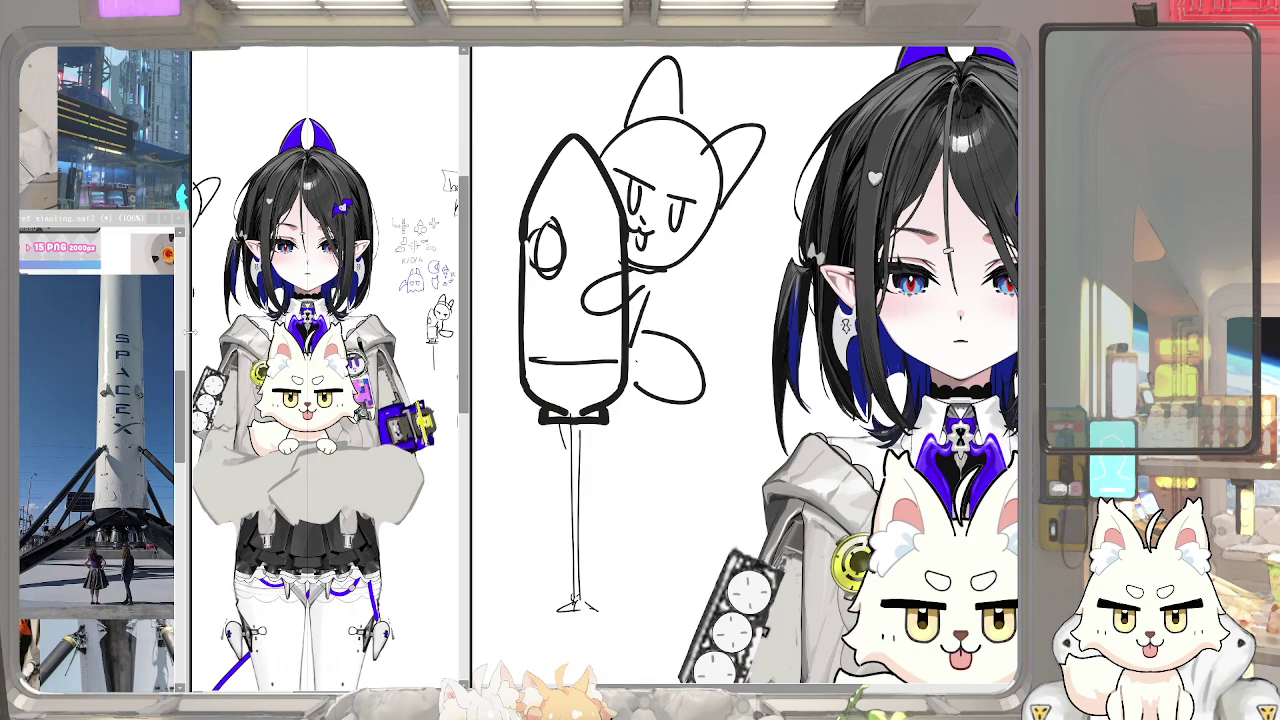
{"action": "left_click_drag", "start_coordinate": [187, 333], "coordinate": [162, 333]}
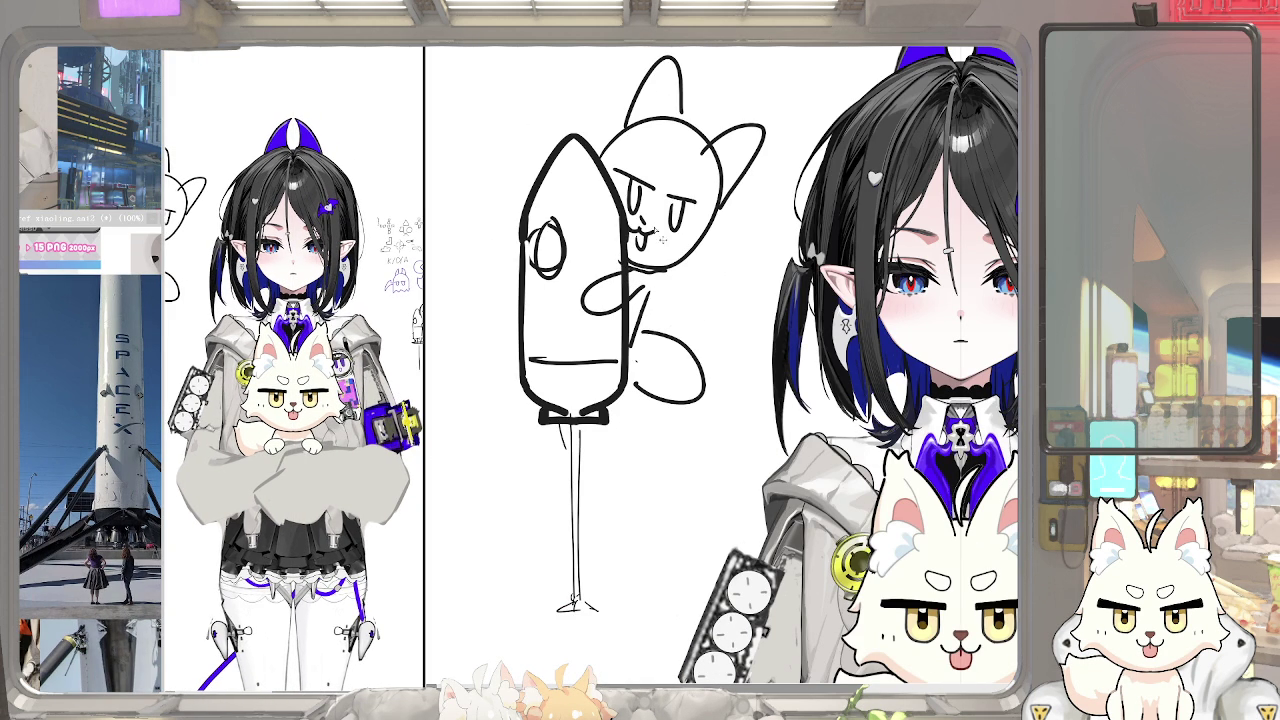
{"action": "key", "text": "Tab"}
{"action": "key", "text": "Delete"}
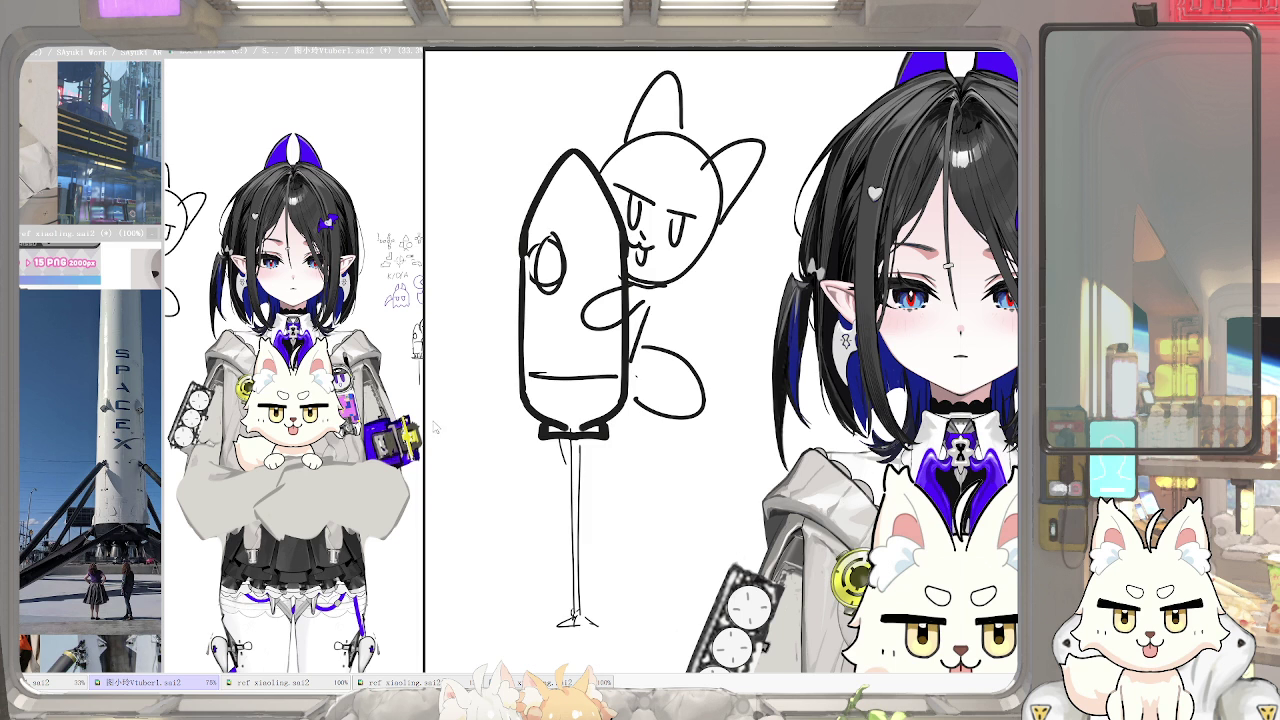
{"action": "left_click_drag", "start_coordinate": [575, 460], "coordinate": [475, 385]}
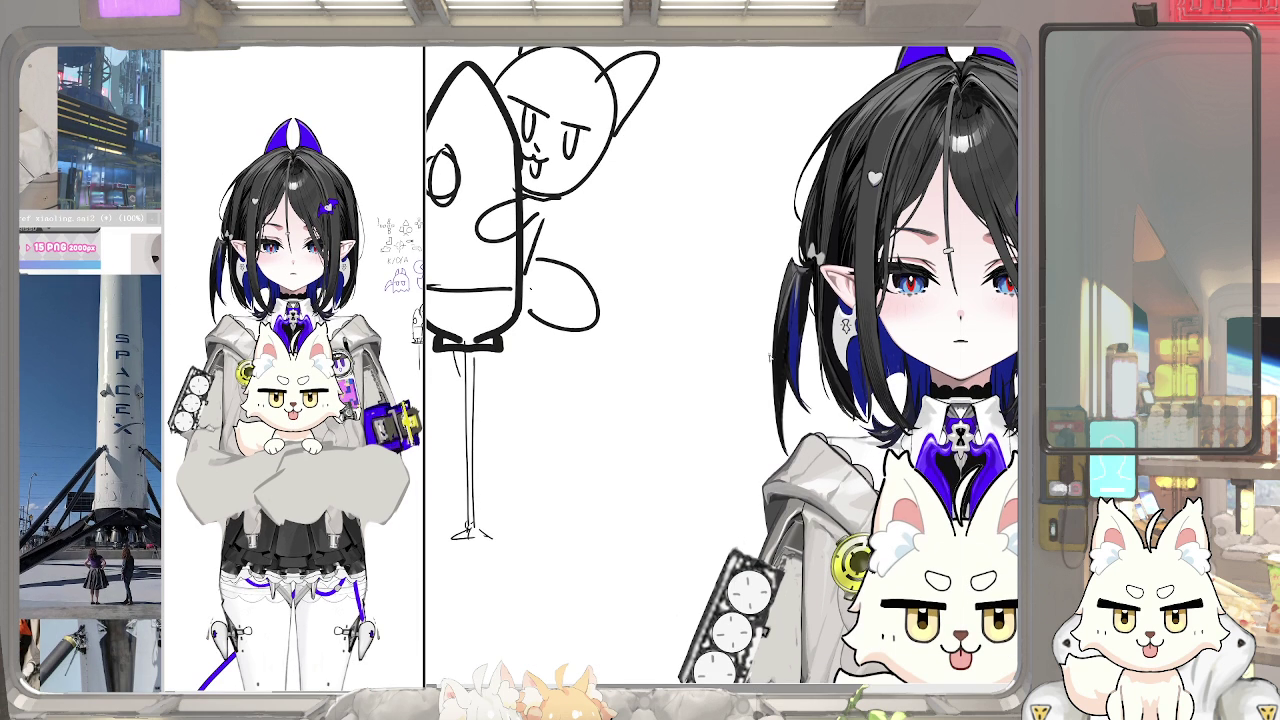
Try three curved strokes beside the rocket, undo each, then draw the final curved outline
{"action": "left_click_drag", "start_coordinate": [735, 306], "coordinate": [660, 410]}
{"action": "key", "text": "ctrl+z"}
{"action": "left_click_drag", "start_coordinate": [733, 320], "coordinate": [659, 428]}
{"action": "key", "text": "ctrl+z"}
{"action": "left_click_drag", "start_coordinate": [700, 318], "coordinate": [650, 448]}
{"action": "key", "text": "ctrl+z"}
{"action": "mouse_move", "coordinate": [708, 362]}
{"action": "left_mouse_down"}
{"action": "mouse_move", "coordinate": [662, 440]}
{"action": "mouse_move", "coordinate": [746, 492]}
{"action": "left_mouse_up"}
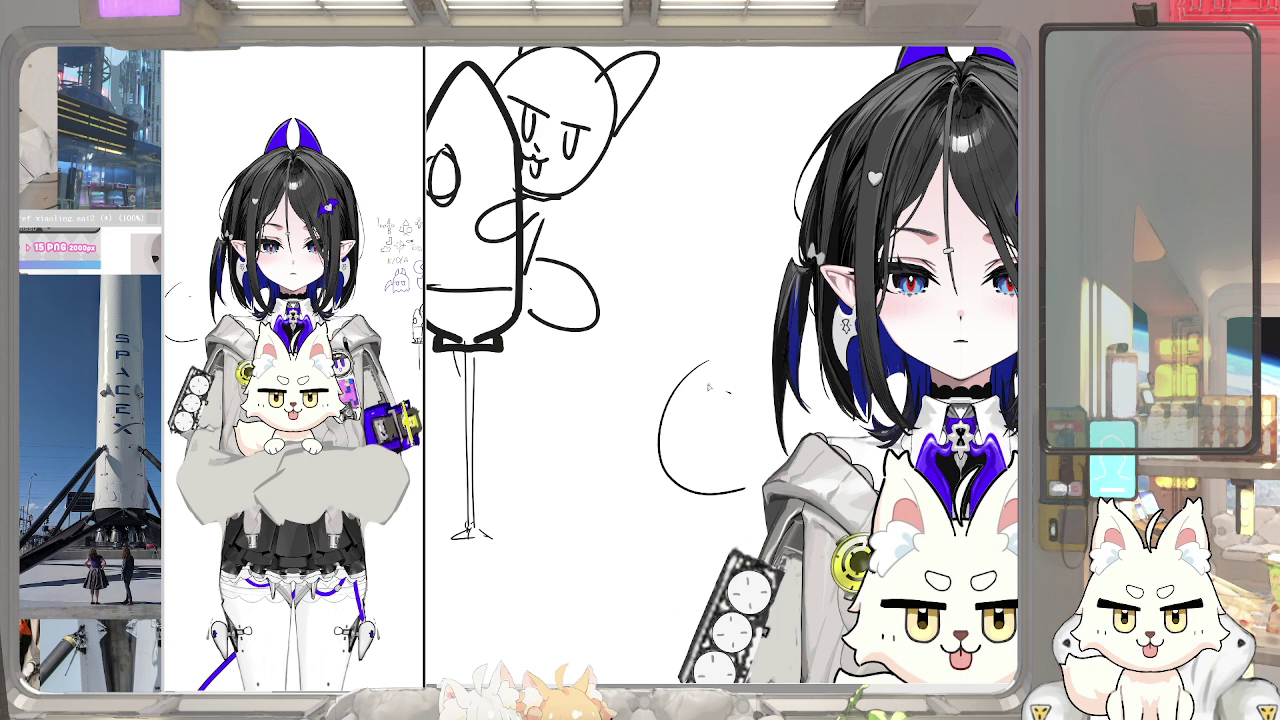
Redraw the arc beside the girl's hair as a loop, then bring the Usubavtuber.jpg reference forward
{"action": "left_click_drag", "start_coordinate": [680, 362], "coordinate": [766, 358]}
{"action": "left_click_drag", "start_coordinate": [741, 446], "coordinate": [739, 406]}
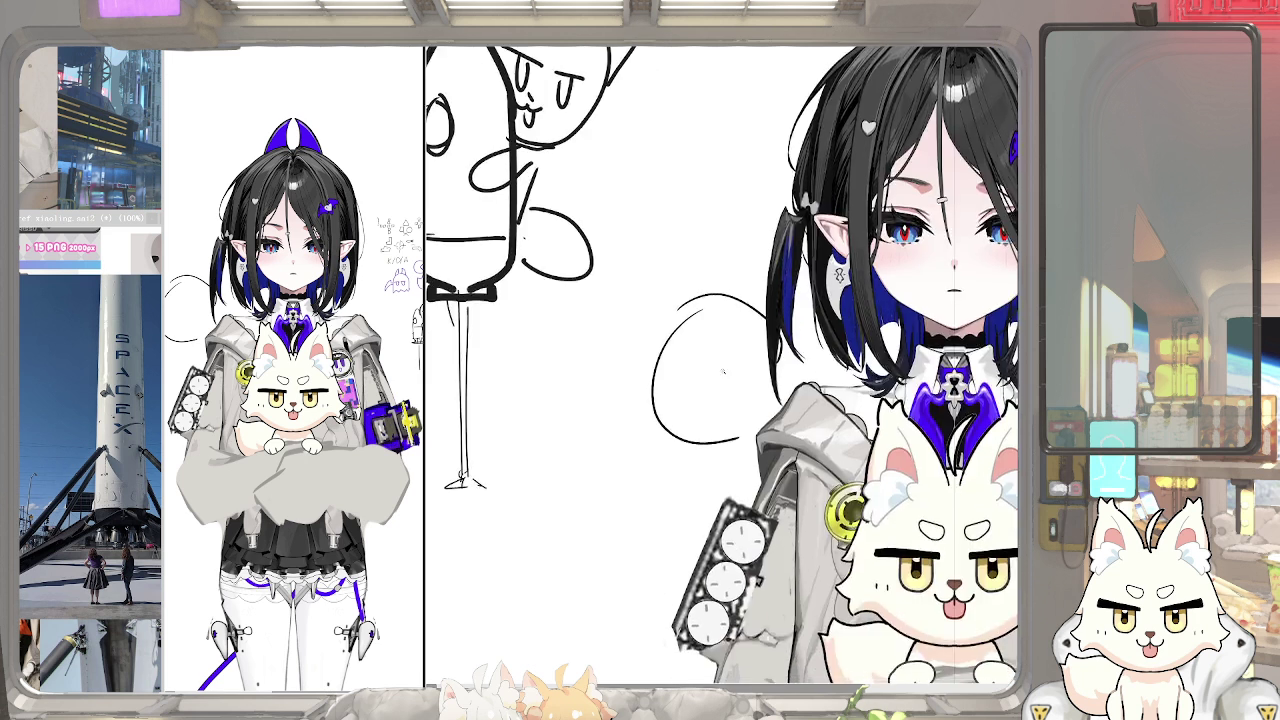
{"action": "scroll", "coordinate": [739, 406], "scroll_direction": "down", "scroll_amount": 2}
{"action": "key", "text": "ctrl+z"}
{"action": "mouse_move", "coordinate": [745, 322]}
{"action": "left_mouse_down"}
{"action": "mouse_move", "coordinate": [727, 424]}
{"action": "mouse_move", "coordinate": [723, 412]}
{"action": "left_mouse_up"}
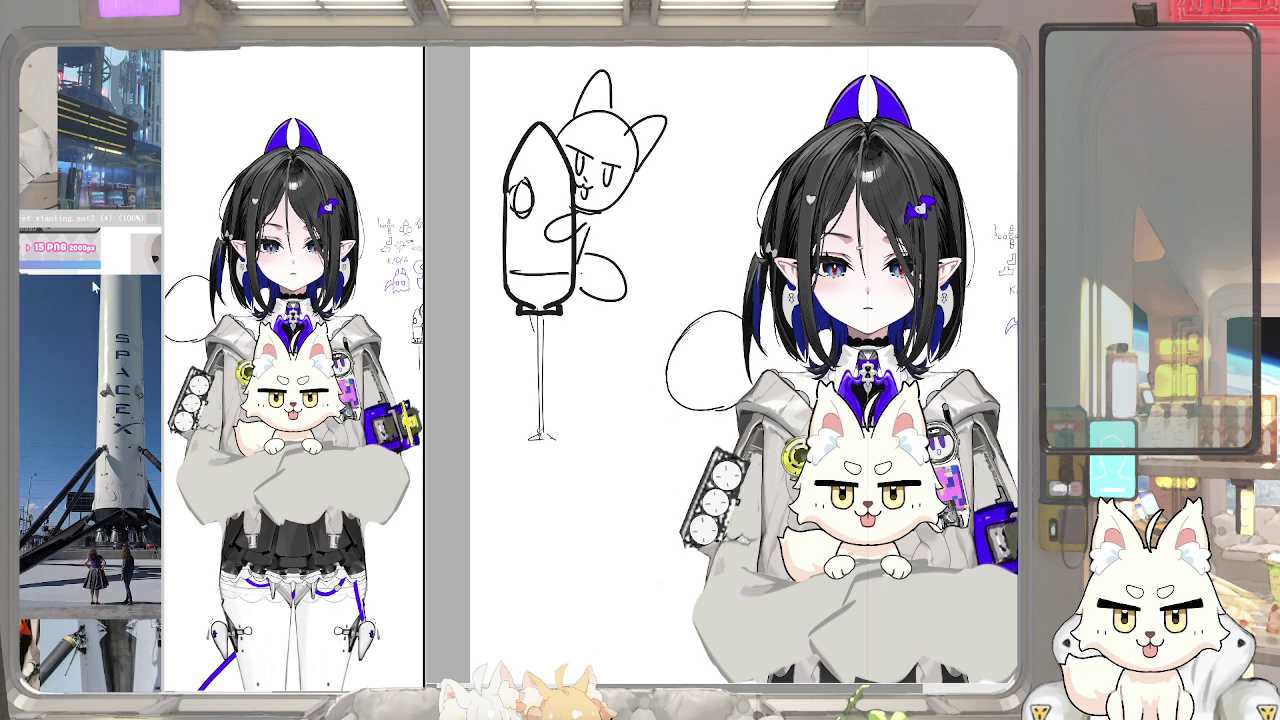
{"action": "left_click", "coordinate": [121, 177]}
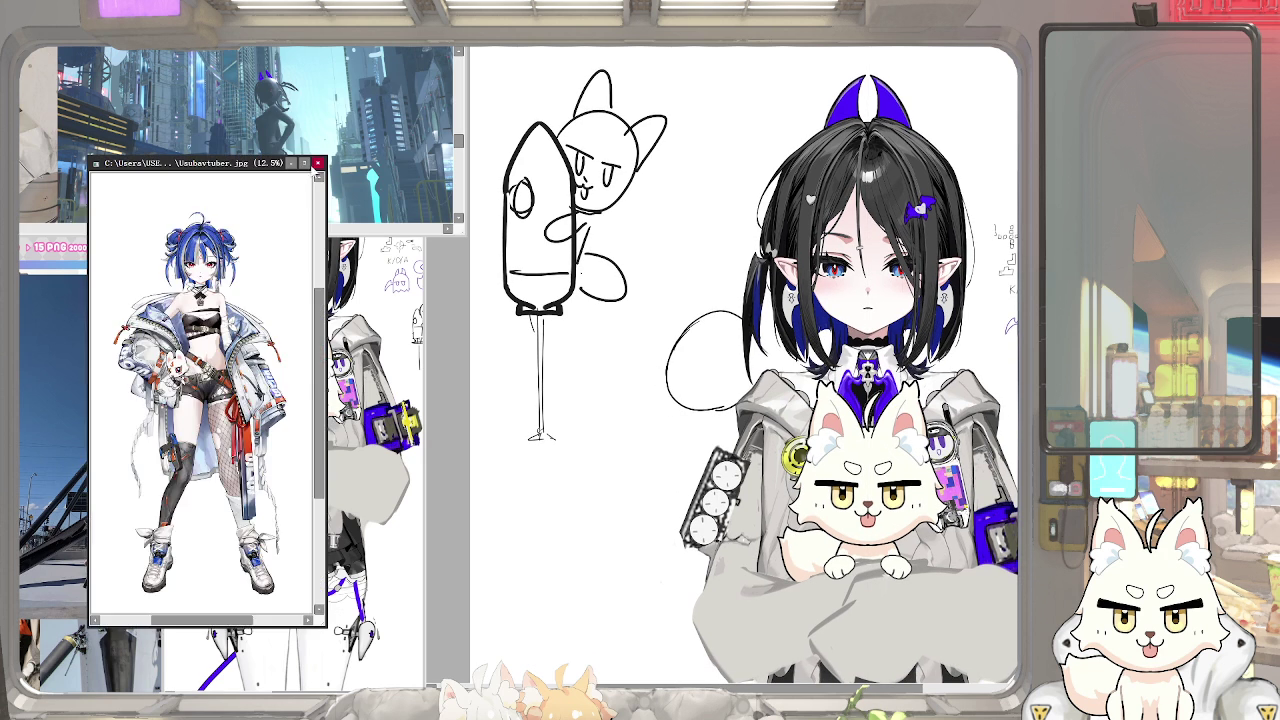
Reposition and narrow the Usubavtuber.jpg reference window, zooming into the canvas
{"action": "left_click_drag", "start_coordinate": [250, 165], "coordinate": [152, 249]}
{"action": "scroll", "coordinate": [118, 391], "scroll_direction": "up", "scroll_amount": 1}
{"action": "scroll", "coordinate": [118, 391], "scroll_direction": "up", "scroll_amount": 1}
{"action": "scroll", "coordinate": [118, 391], "scroll_direction": "up", "scroll_amount": 1}
{"action": "scroll", "coordinate": [118, 391], "scroll_direction": "up", "scroll_amount": 1}
{"action": "scroll", "coordinate": [118, 391], "scroll_direction": "up", "scroll_amount": 1}
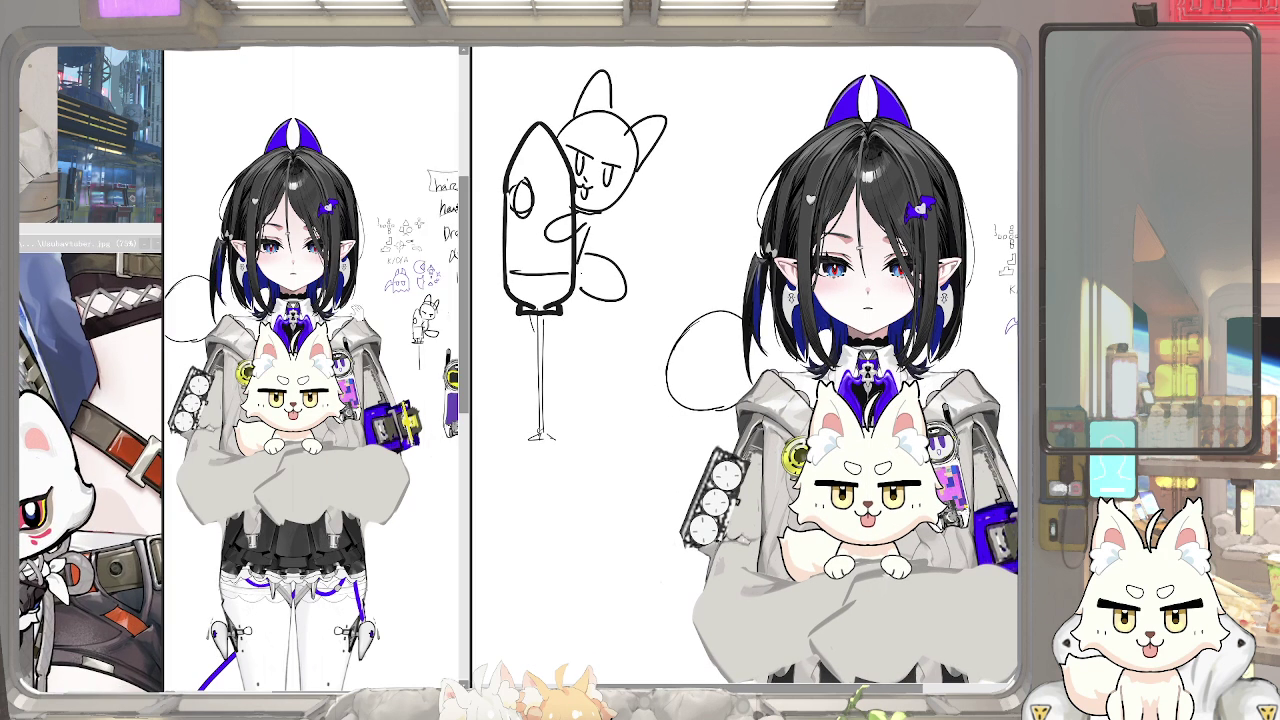
{"action": "left_click_drag", "start_coordinate": [470, 350], "coordinate": [424, 340]}
{"action": "scroll", "coordinate": [760, 340], "scroll_direction": "up", "scroll_amount": 2}
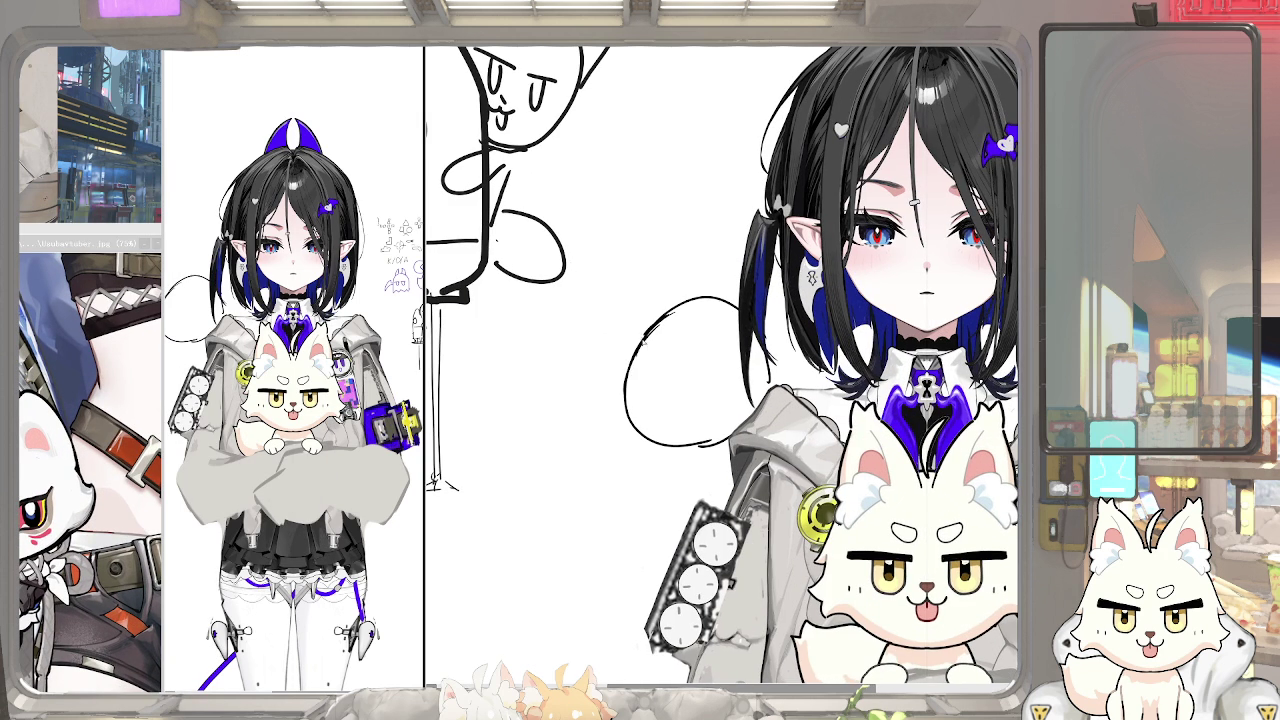
Rework the oval's left and upper edges into a bumpy fox-head outline
{"action": "mouse_move", "coordinate": [662, 318]}
{"action": "left_mouse_down"}
{"action": "mouse_move", "coordinate": [623, 420]}
{"action": "mouse_move", "coordinate": [640, 422]}
{"action": "left_mouse_up"}
{"action": "key", "text": "ctrl+z"}
{"action": "left_click_drag", "start_coordinate": [636, 338], "coordinate": [710, 296]}
{"action": "key", "text": "ctrl+z"}
{"action": "scroll", "coordinate": [710, 310], "scroll_direction": "down", "scroll_amount": 1}
{"action": "left_click_drag", "start_coordinate": [638, 348], "coordinate": [654, 392]}
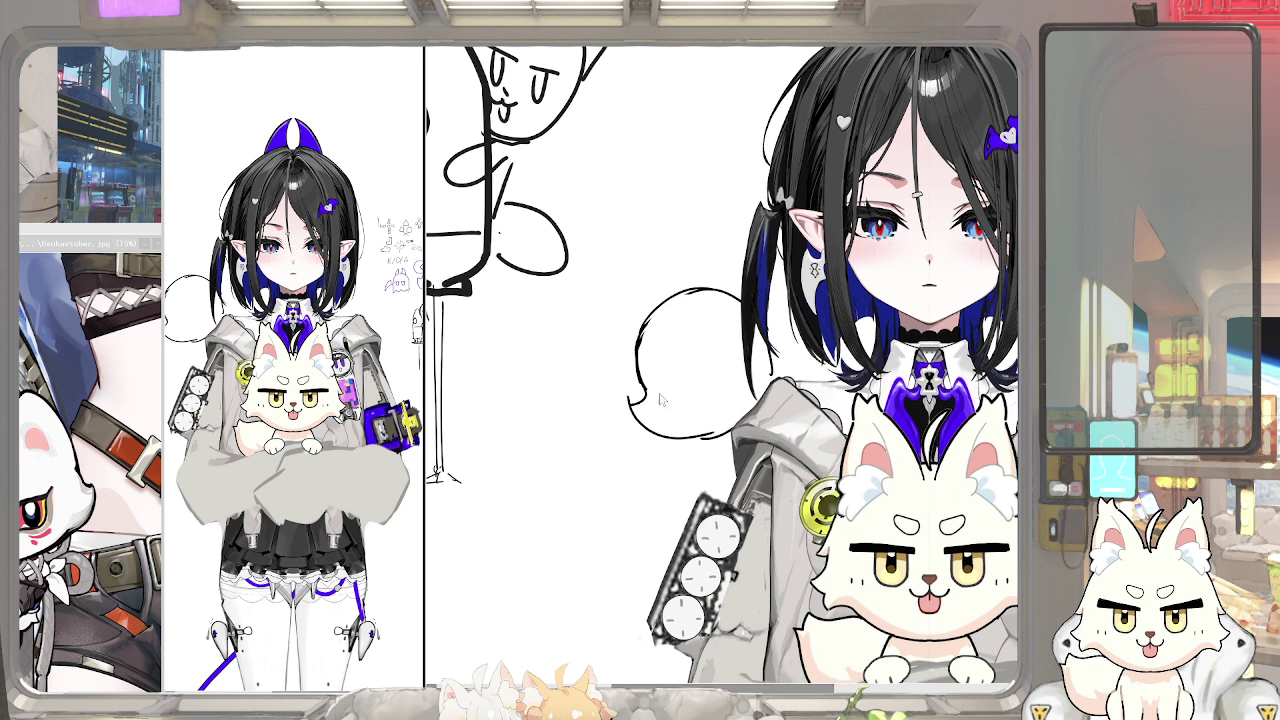
{"action": "scroll", "coordinate": [655, 388], "scroll_direction": "down", "scroll_amount": 3}
{"action": "left_click_drag", "start_coordinate": [692, 278], "coordinate": [790, 382]}
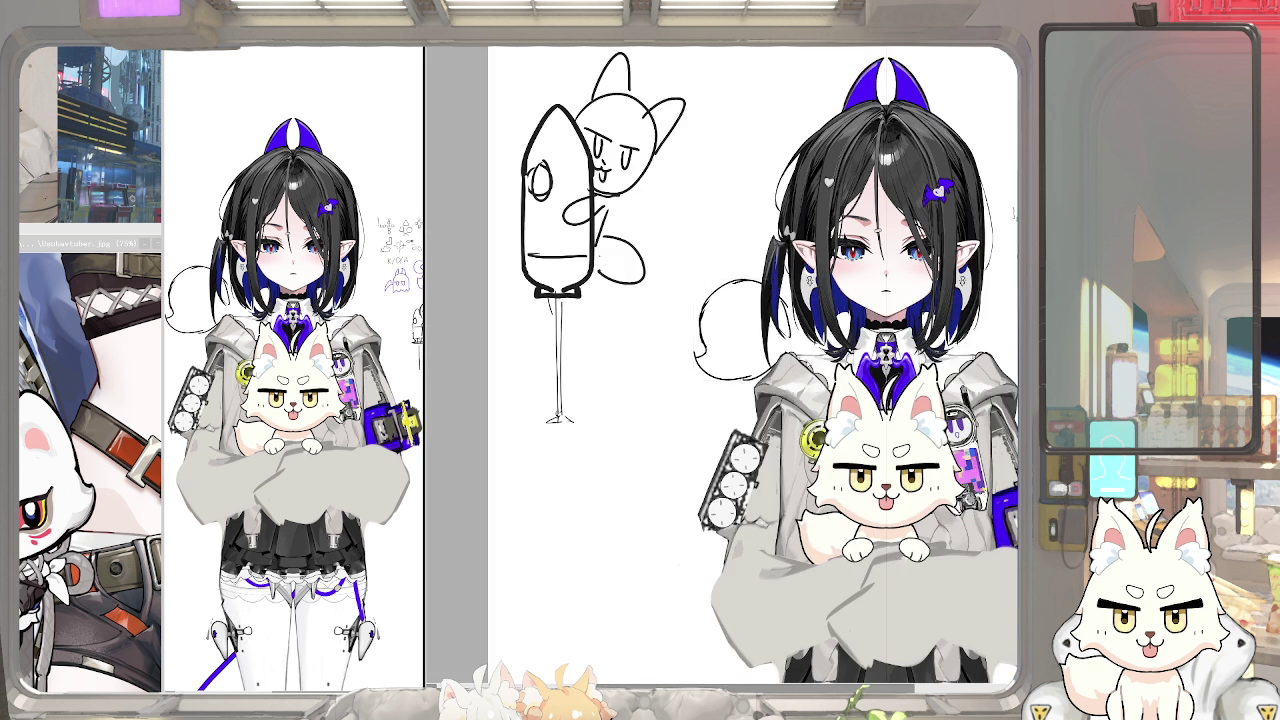
{"action": "scroll", "coordinate": [742, 330], "scroll_direction": "down", "scroll_amount": 3}
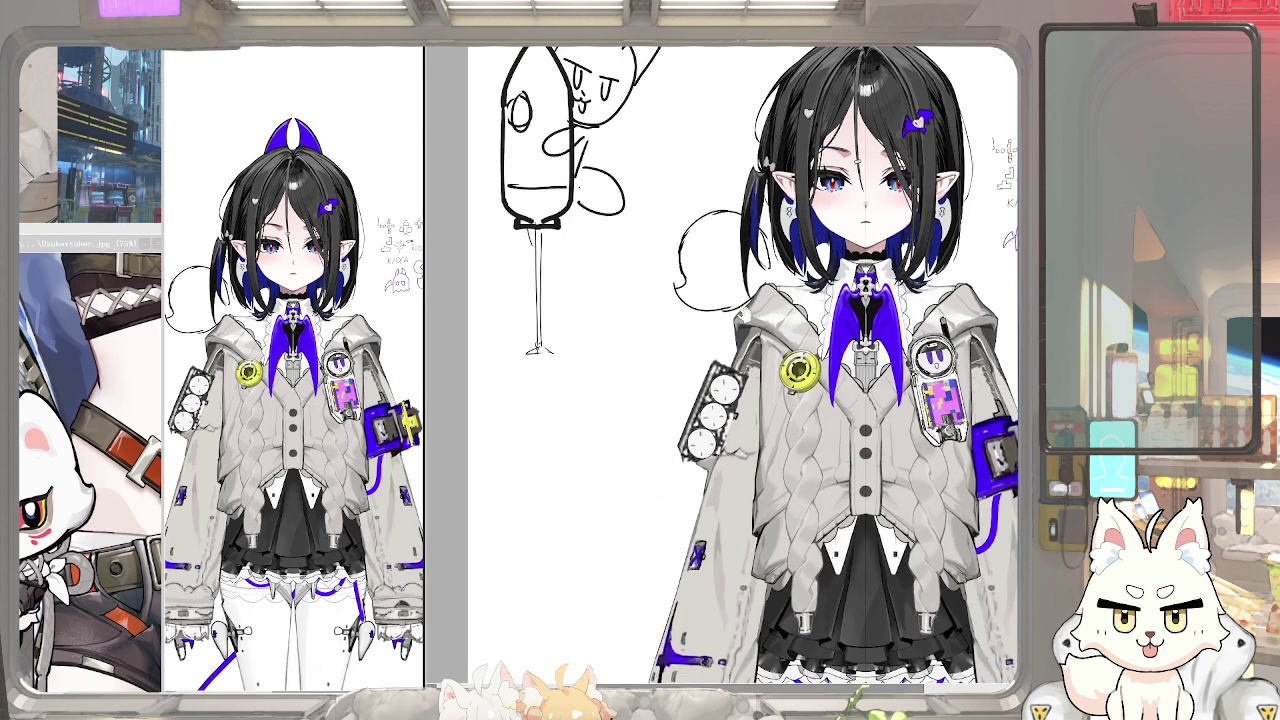
{"action": "scroll", "coordinate": [728, 310], "scroll_direction": "up", "scroll_amount": 3}
{"action": "scroll", "coordinate": [718, 374], "scroll_direction": "up", "scroll_amount": 1}
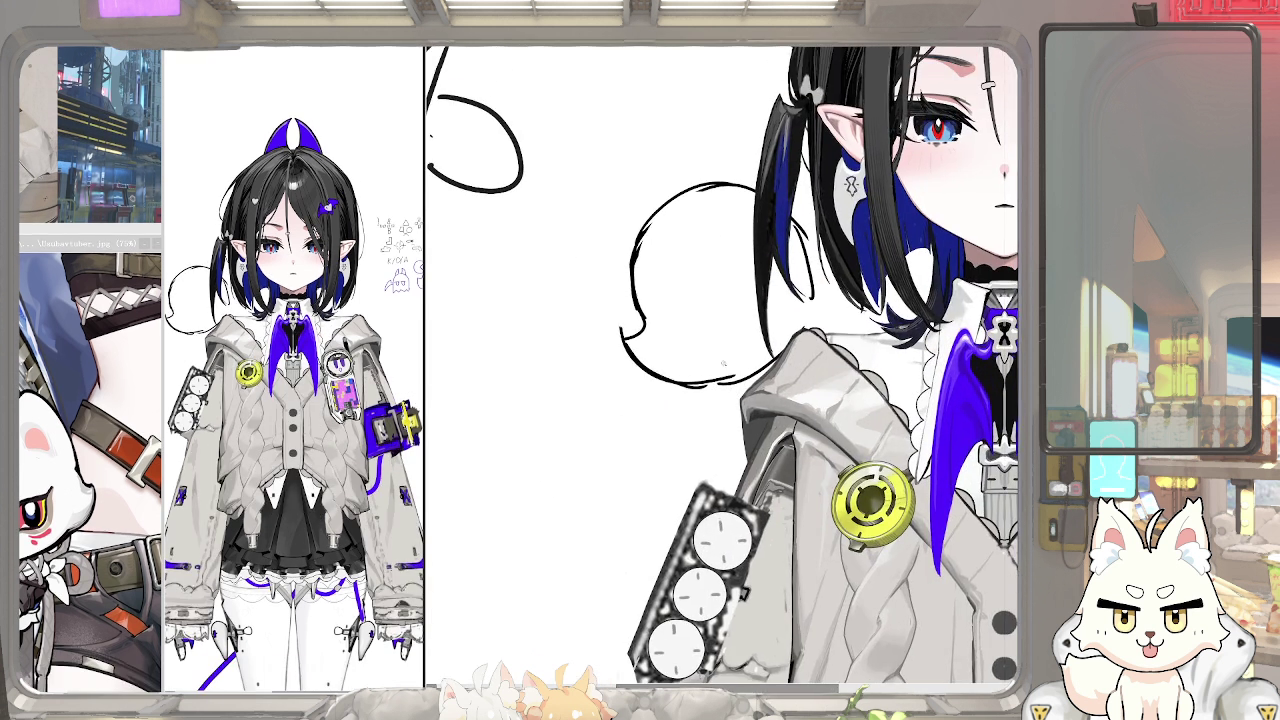
{"action": "scroll", "coordinate": [717, 374], "scroll_direction": "down", "scroll_amount": 2}
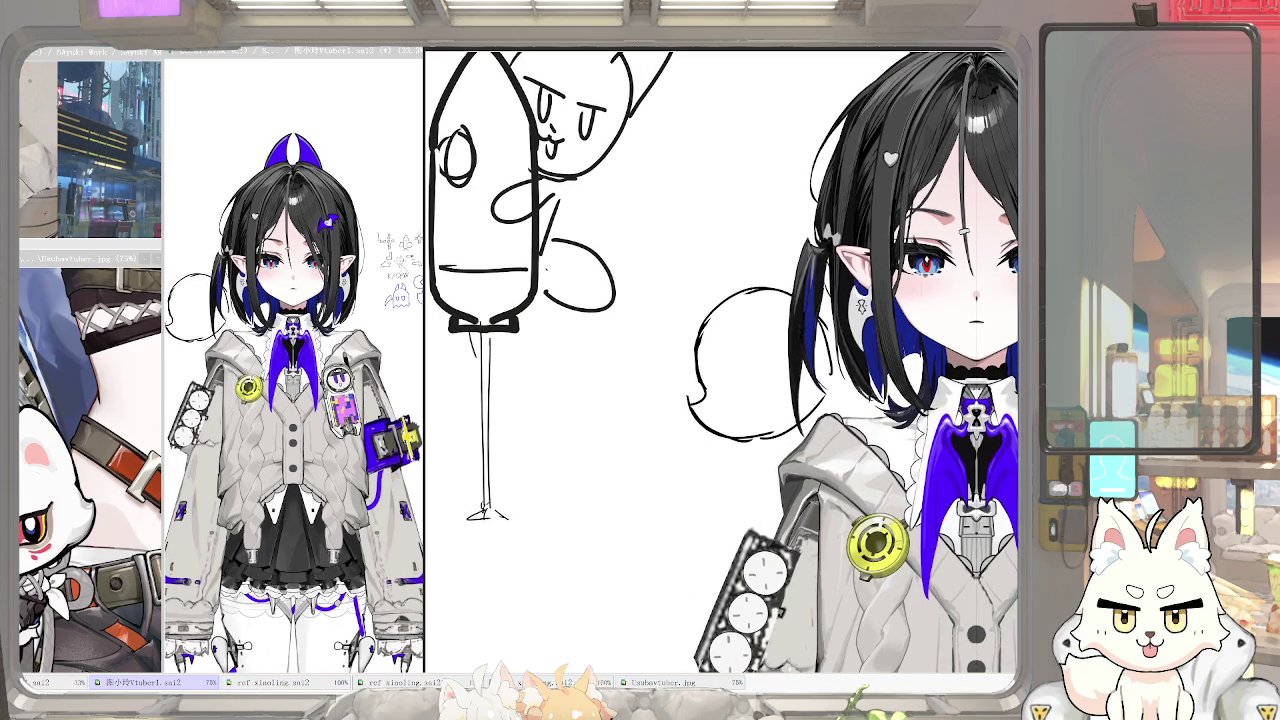
Try out pointed ear strokes on top of the fox head
{"action": "left_click_drag", "start_coordinate": [748, 338], "coordinate": [774, 250]}
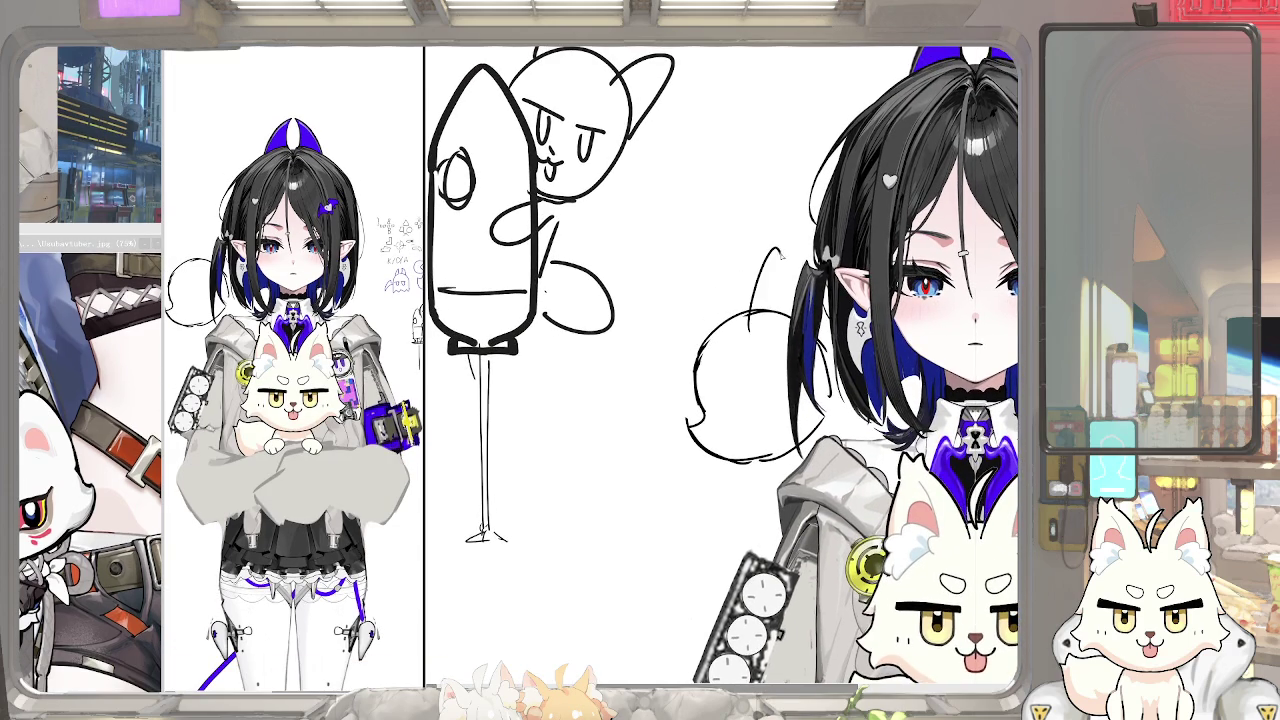
{"action": "key", "text": "ctrl+z"}
{"action": "left_click_drag", "start_coordinate": [749, 314], "coordinate": [793, 278]}
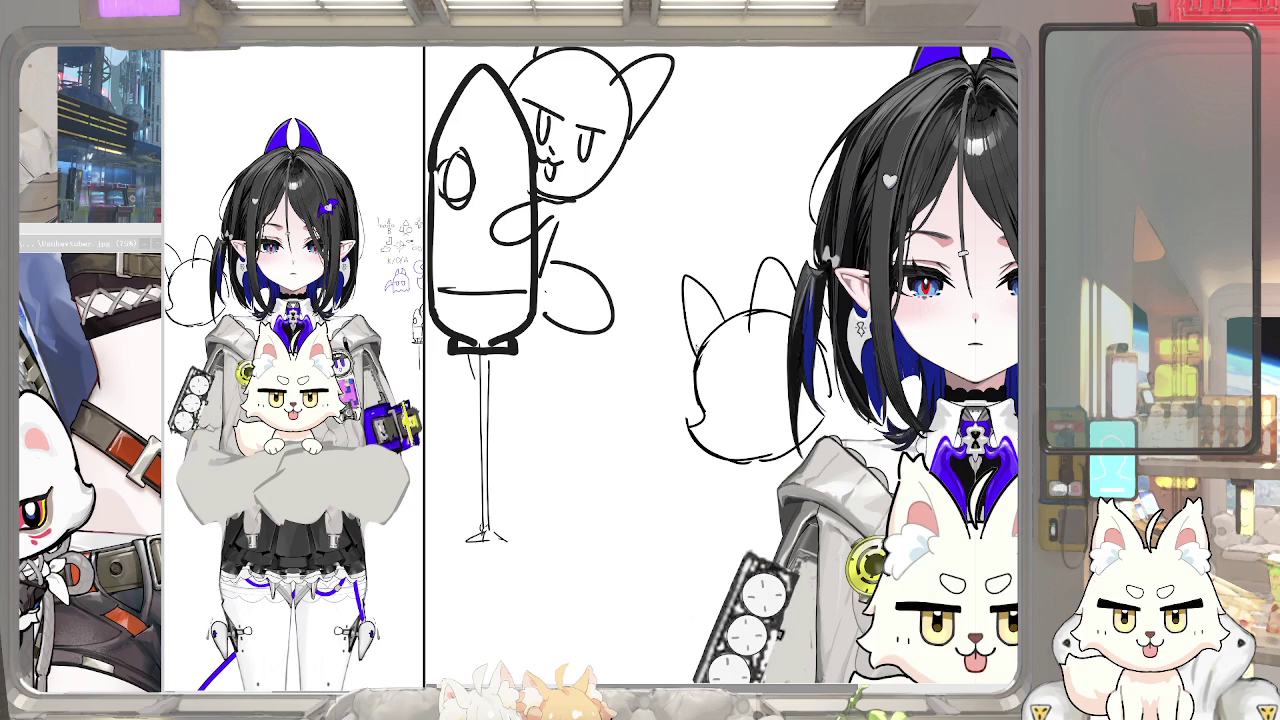
{"action": "key", "text": "ctrl+z"}
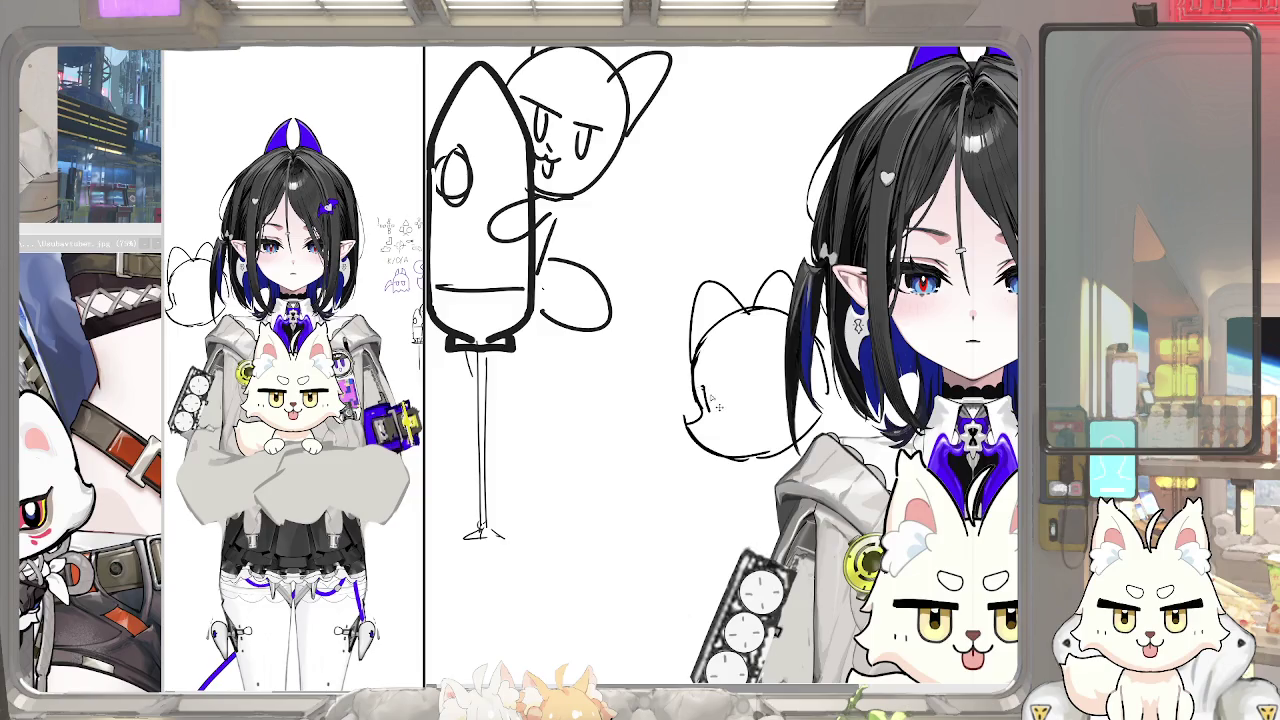
{"action": "scroll", "coordinate": [695, 390], "scroll_direction": "up", "scroll_amount": 1}
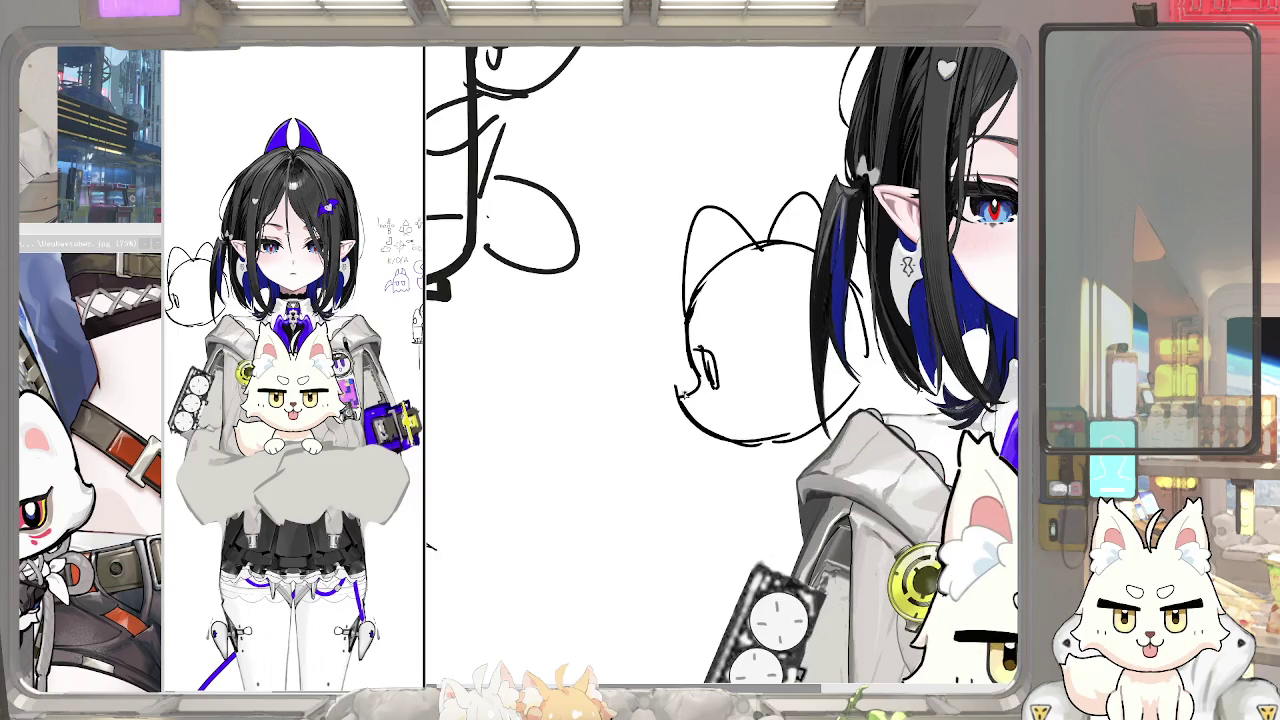
{"action": "scroll", "coordinate": [695, 390], "scroll_direction": "up", "scroll_amount": 1}
{"action": "scroll", "coordinate": [675, 362], "scroll_direction": "up", "scroll_amount": 1}
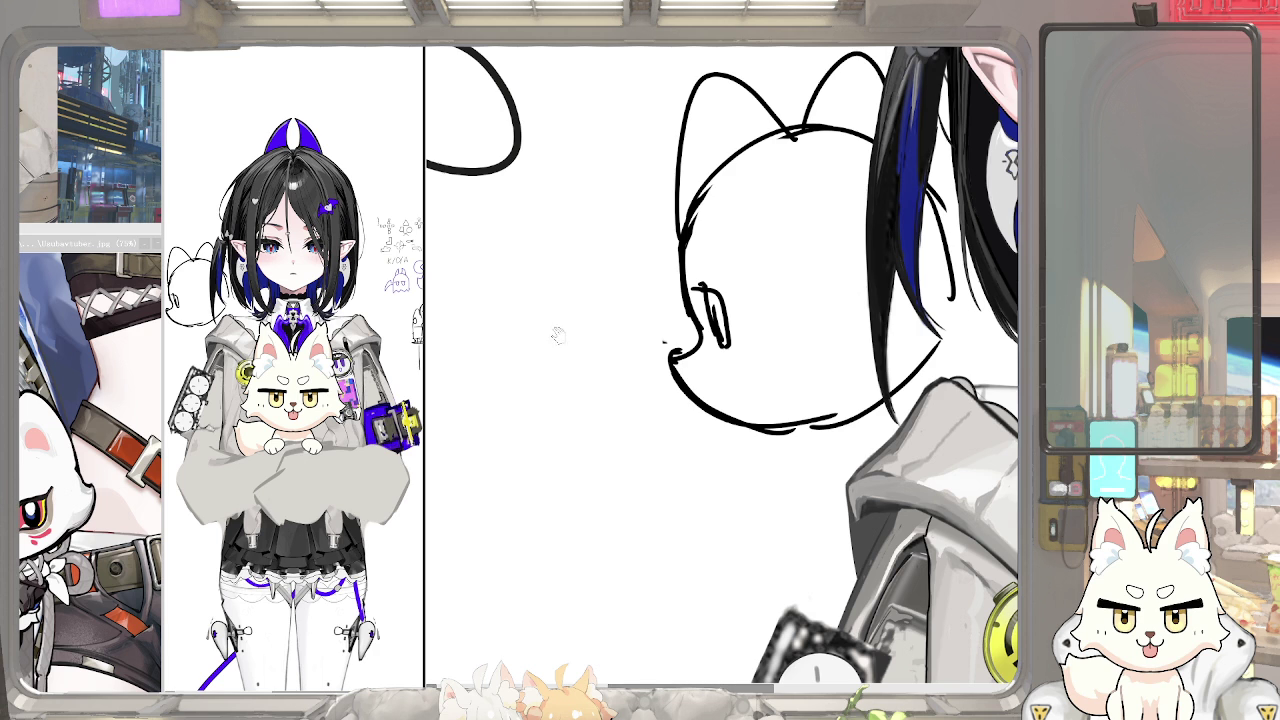
Widen the reference panel toward the left
{"action": "left_click", "coordinate": [165, 330]}
{"action": "left_click_drag", "start_coordinate": [165, 326], "coordinate": [147, 326]}
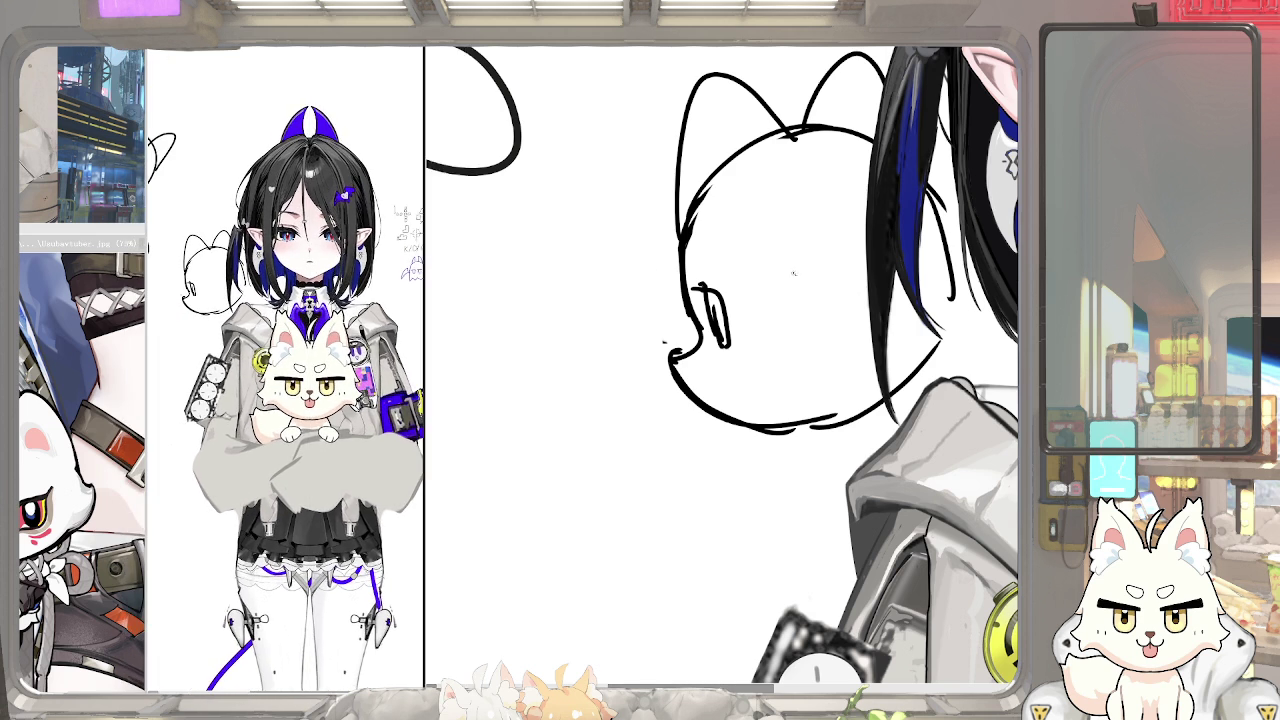
{"action": "scroll", "coordinate": [968, 369], "scroll_direction": "down", "scroll_amount": 5}
{"action": "scroll", "coordinate": [968, 369], "scroll_direction": "up", "scroll_amount": 3}
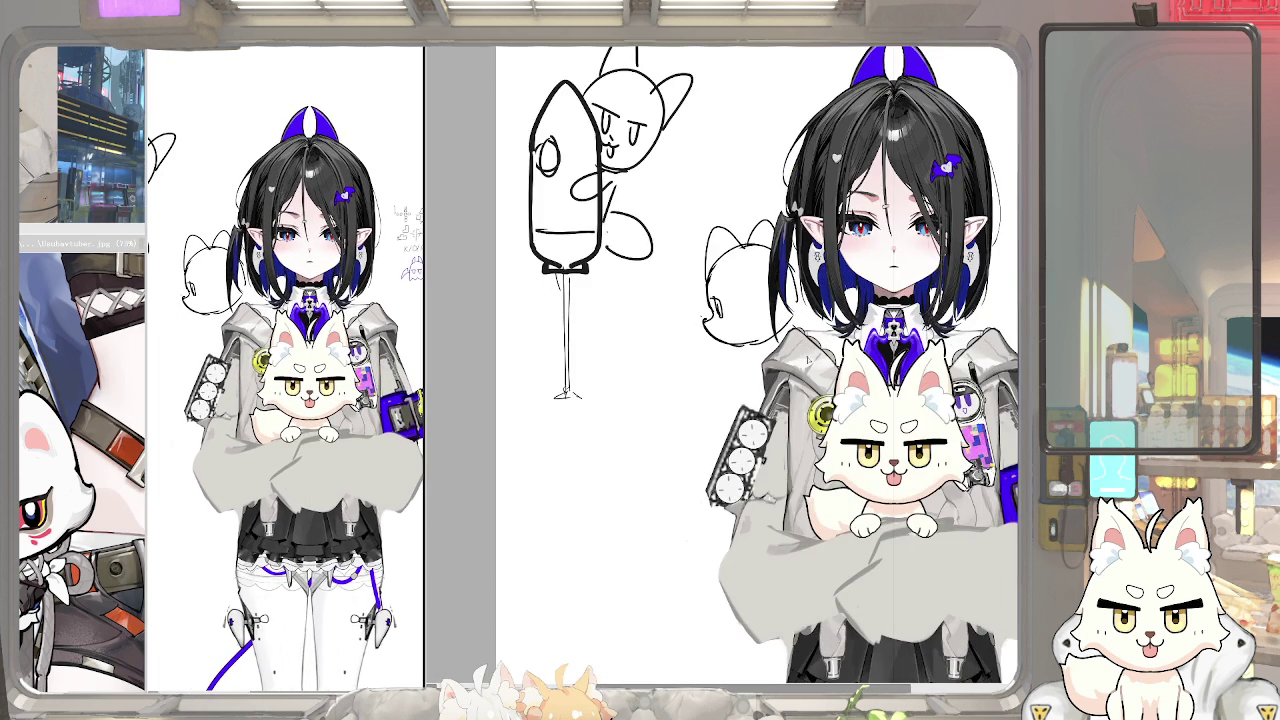
Draw one short blue stroke just under the fox-head sketch
{"action": "left_click_drag", "start_coordinate": [768, 341], "coordinate": [722, 354]}
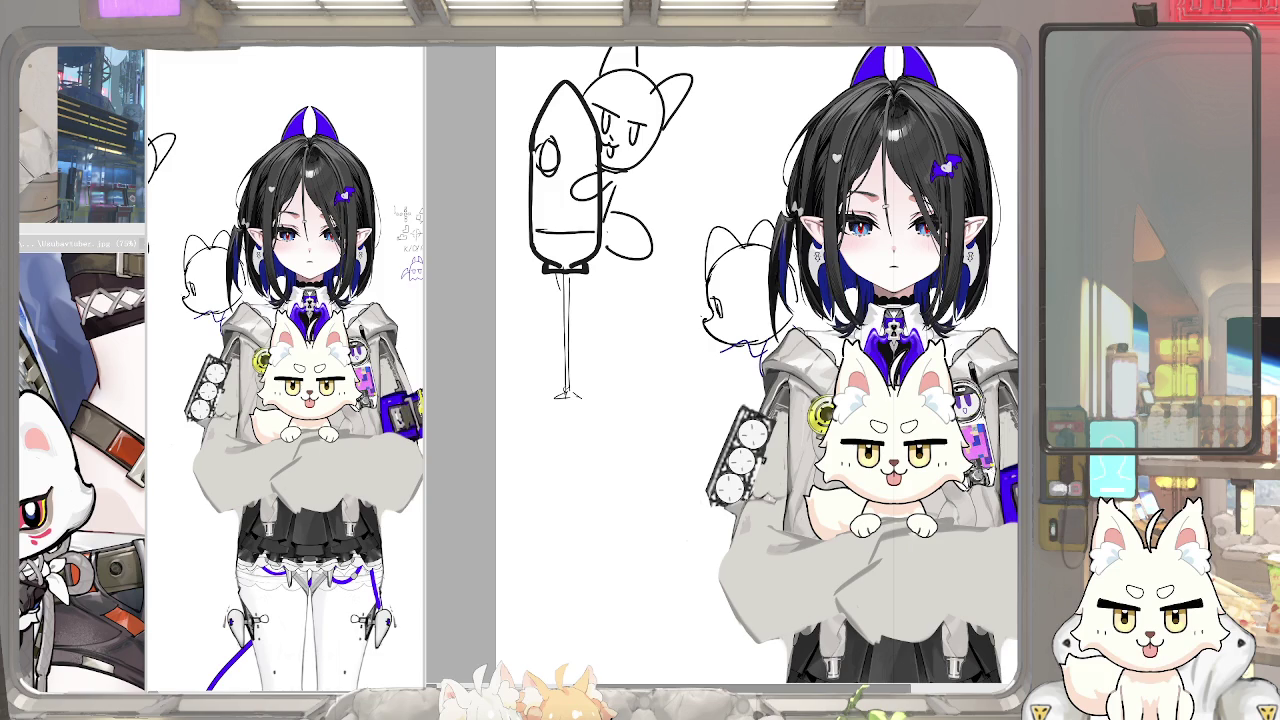
Sketch chin and cheek lines on the small fox, then undo the last stroke
{"action": "scroll", "coordinate": [666, 355], "scroll_direction": "up", "scroll_amount": 2}
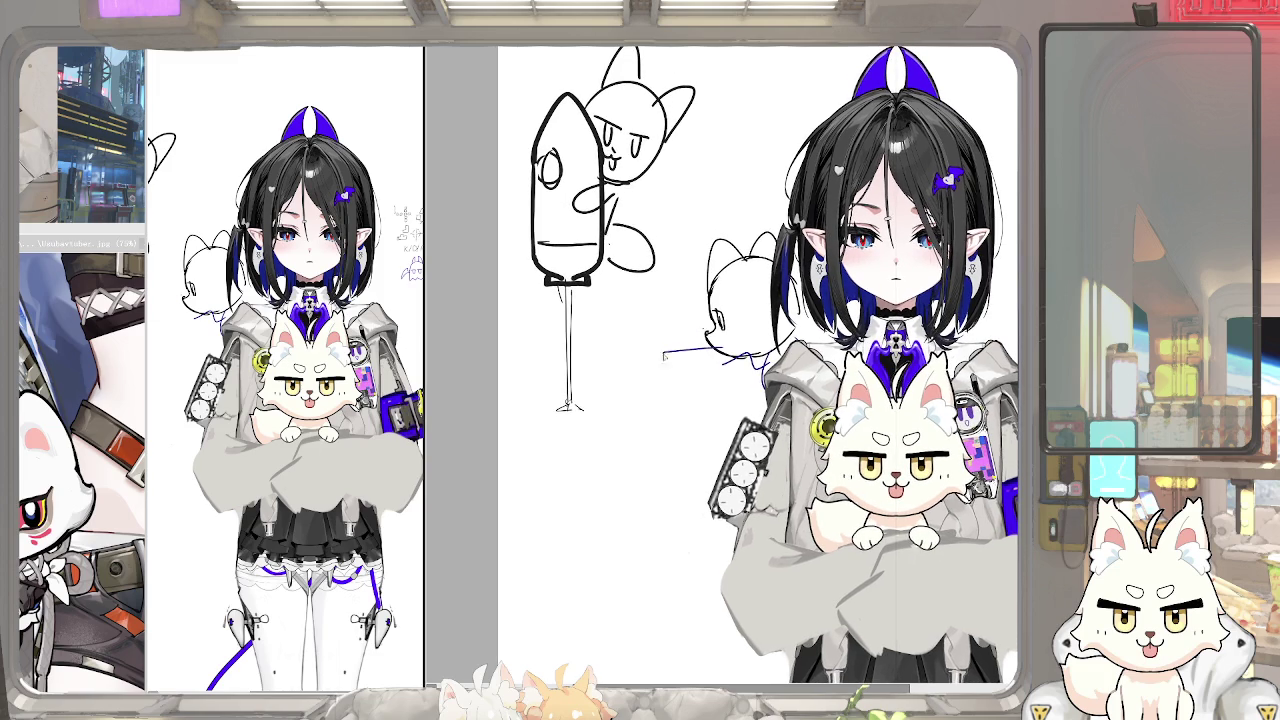
{"action": "mouse_move", "coordinate": [706, 330]}
{"action": "left_mouse_down"}
{"action": "mouse_move", "coordinate": [750, 376]}
{"action": "mouse_move", "coordinate": [732, 366]}
{"action": "left_mouse_up"}
{"action": "key", "text": "ctrl+z"}
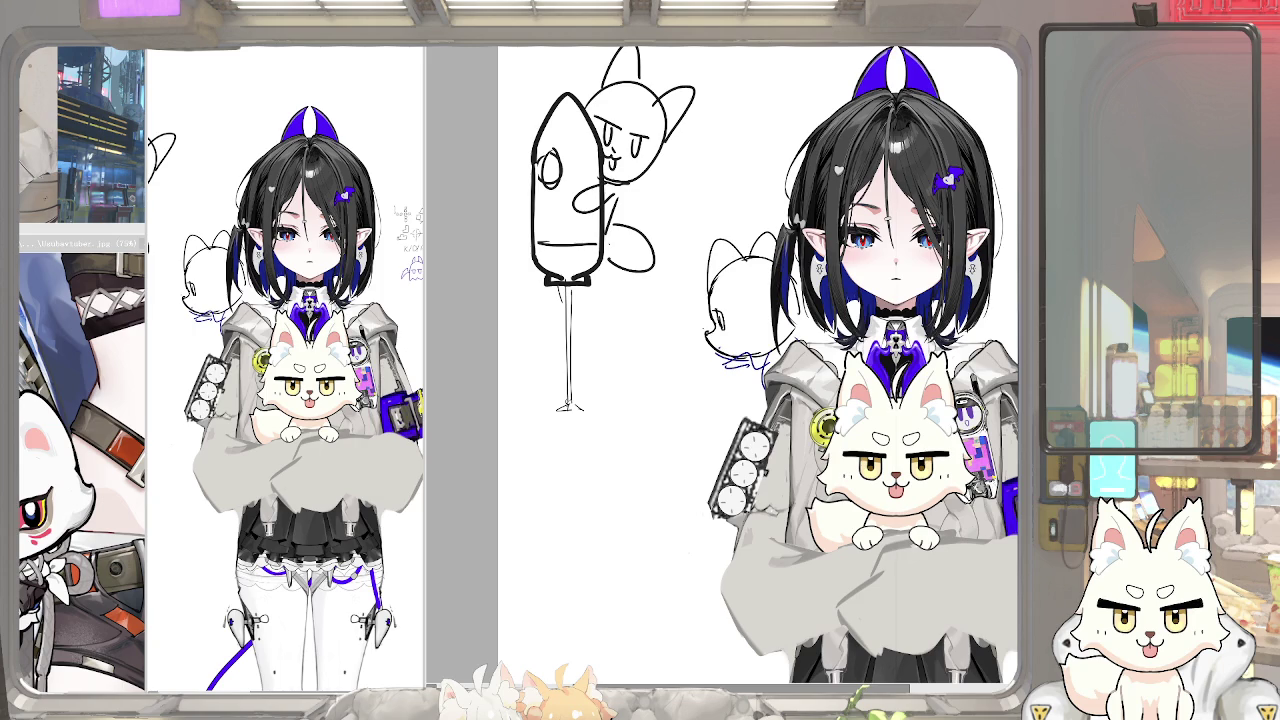
Move the soldier reference photo left and draw a long blue gun barrel beside the fox
{"action": "left_click_drag", "start_coordinate": [269, 187], "coordinate": [184, 260]}
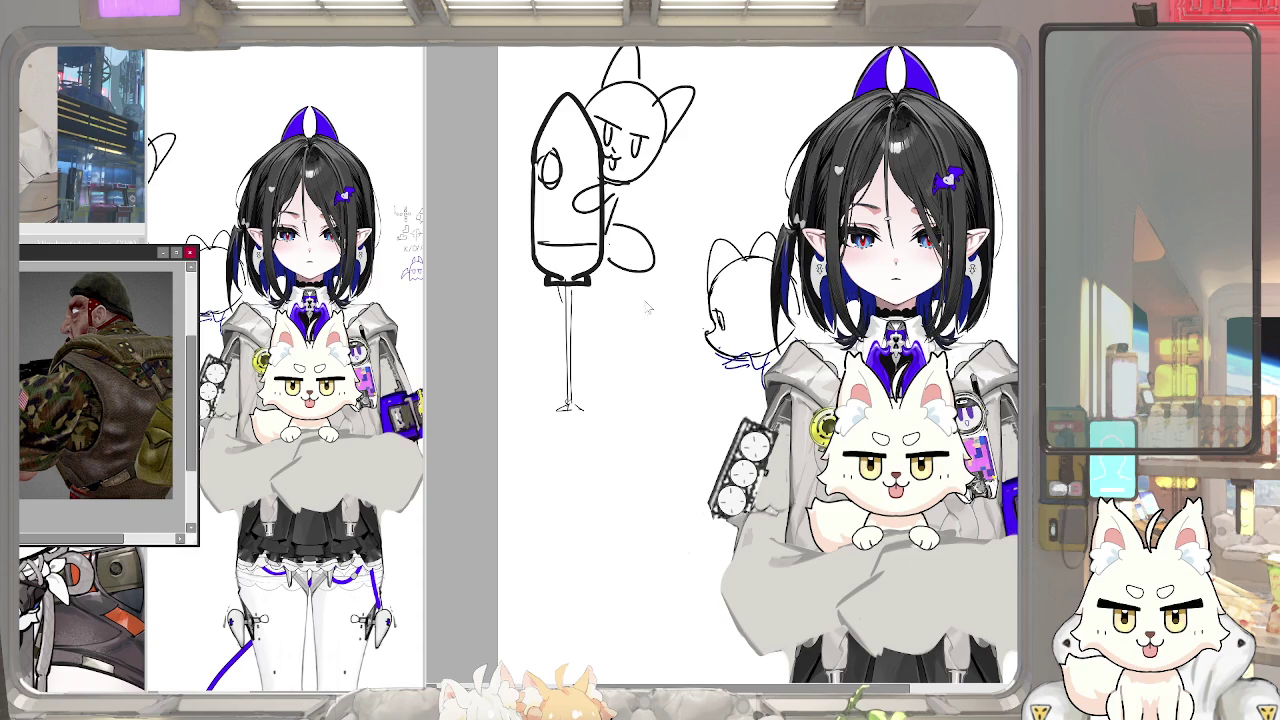
{"action": "left_click_drag", "start_coordinate": [700, 350], "coordinate": [648, 352]}
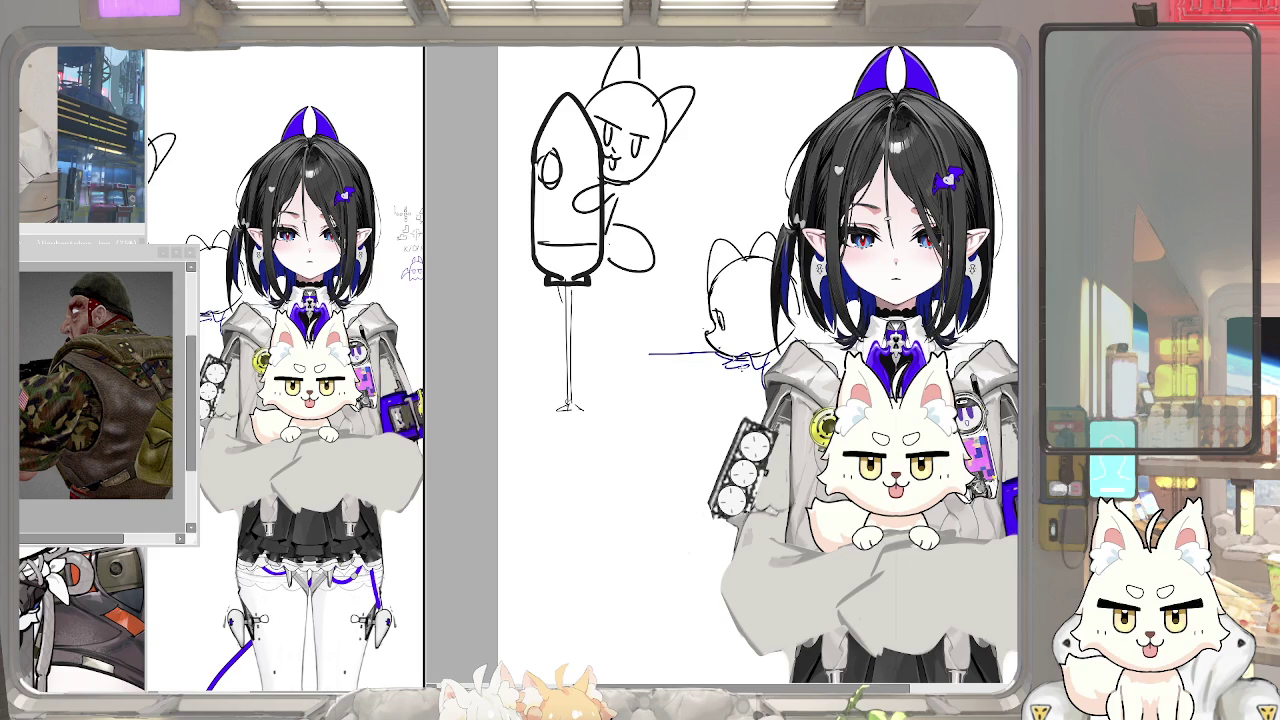
{"action": "left_click_drag", "start_coordinate": [703, 369], "coordinate": [705, 383]}
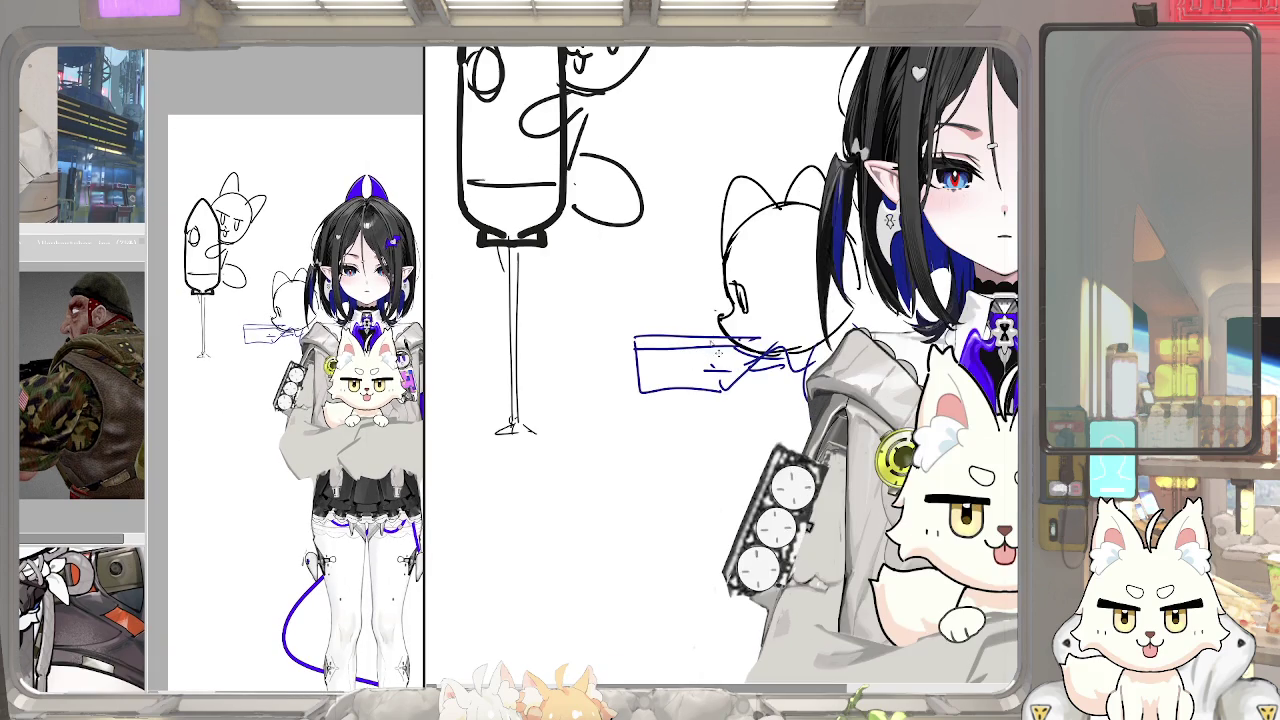
Turn the rough strokes black, add strokes by the fox, and nudge the sketch up-right
{"action": "key", "text": "Return"}
{"action": "scroll", "coordinate": [823, 160], "scroll_direction": "down", "scroll_amount": 3}
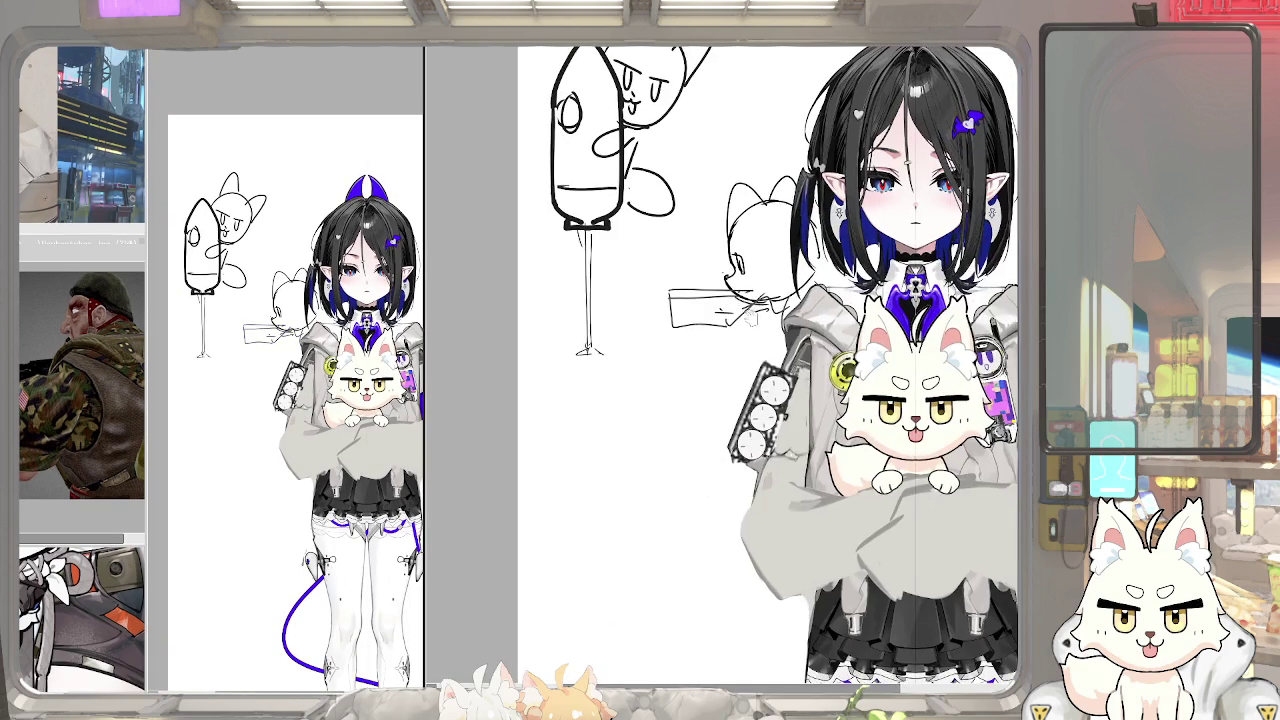
{"action": "mouse_move", "coordinate": [676, 328]}
{"action": "left_mouse_down"}
{"action": "mouse_move", "coordinate": [744, 330]}
{"action": "mouse_move", "coordinate": [728, 352]}
{"action": "mouse_move", "coordinate": [786, 320]}
{"action": "left_mouse_up"}
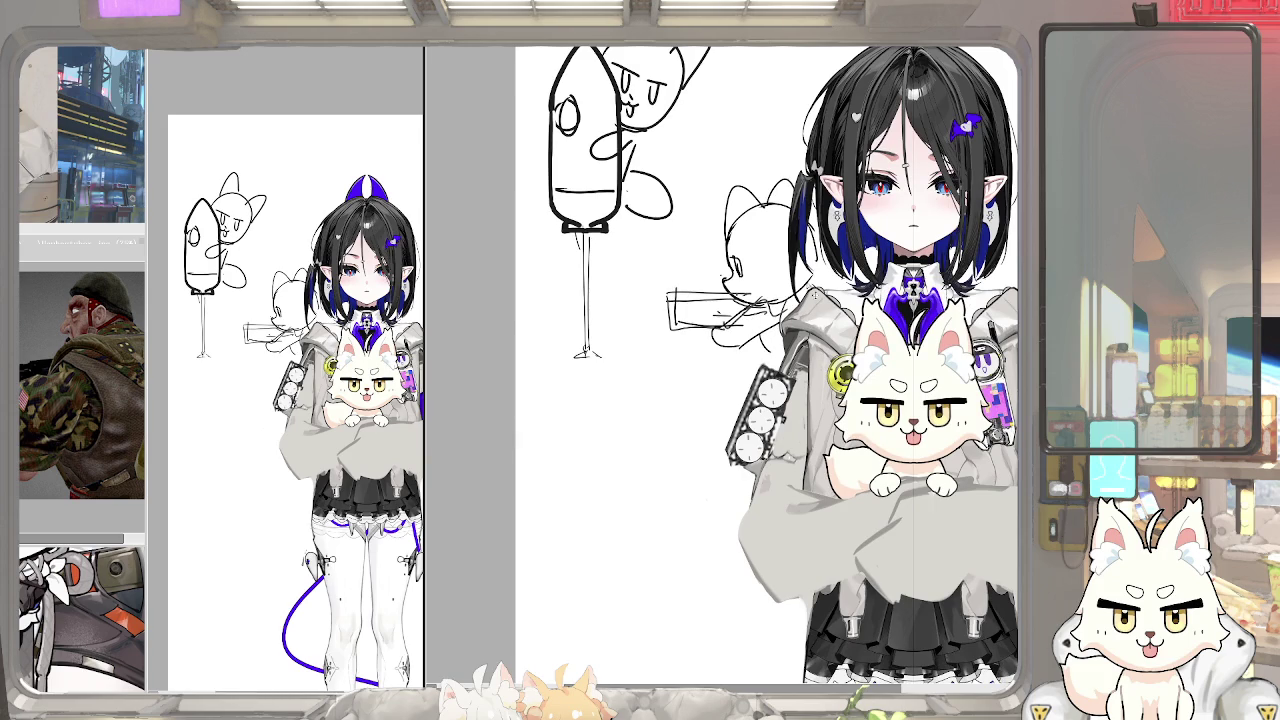
{"action": "left_click_drag", "start_coordinate": [740, 260], "coordinate": [753, 252]}
{"action": "key", "text": "Return"}
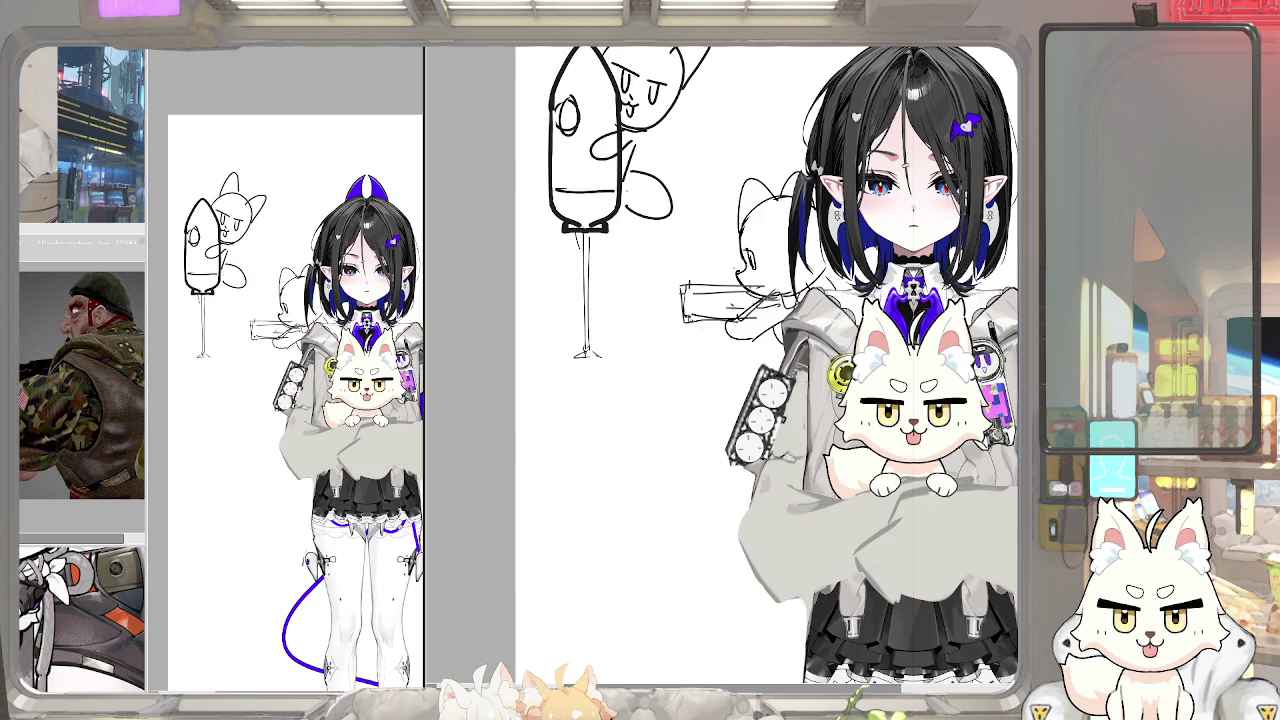
Add short strokes at the gun's rear end and small marks near the fox's head
{"action": "left_click_drag", "start_coordinate": [544, 395], "coordinate": [541, 392]}
{"action": "left_click_drag", "start_coordinate": [693, 345], "coordinate": [681, 342]}
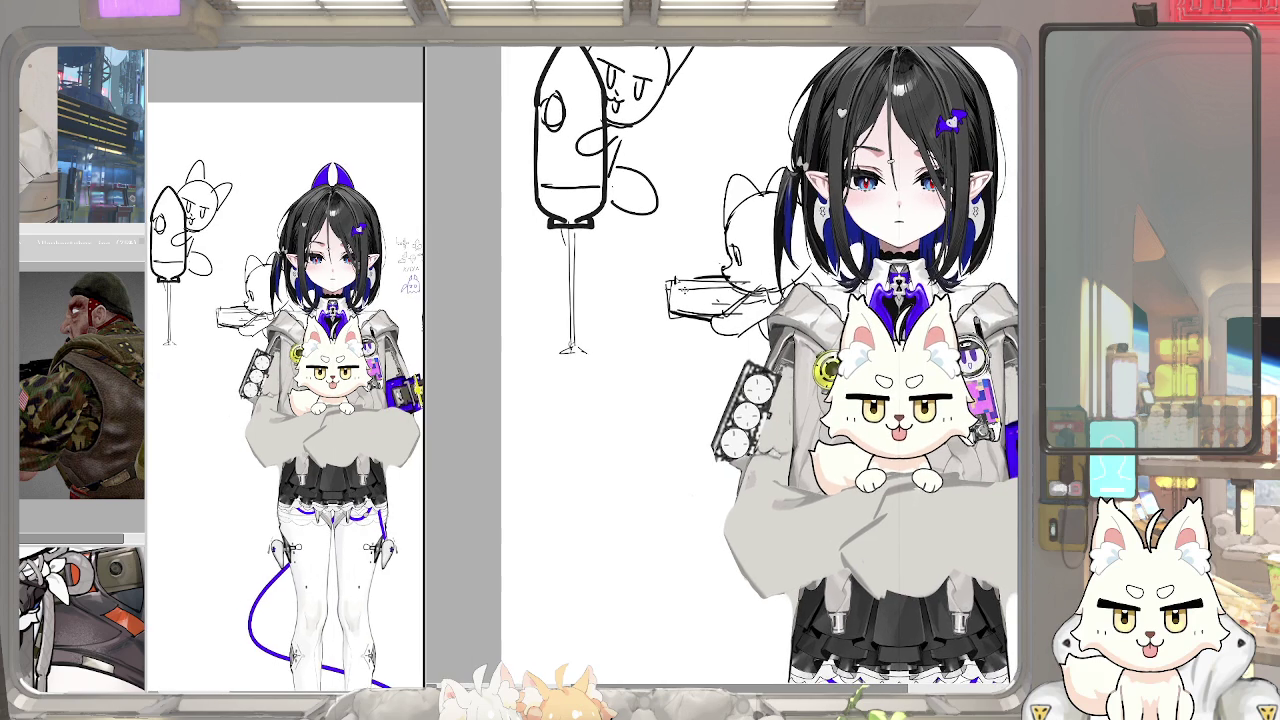
{"action": "mouse_move", "coordinate": [652, 288]}
{"action": "left_mouse_down"}
{"action": "mouse_move", "coordinate": [678, 274]}
{"action": "mouse_move", "coordinate": [674, 300]}
{"action": "left_mouse_up"}
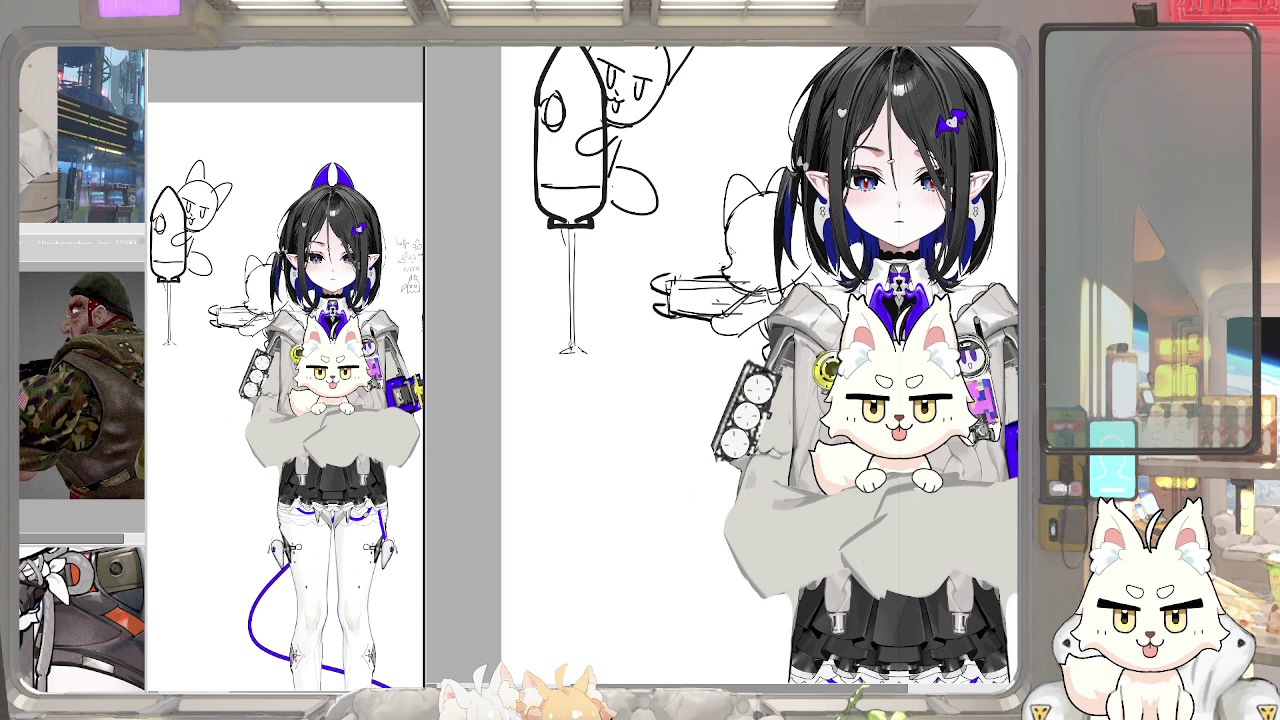
{"action": "left_click_drag", "start_coordinate": [734, 256], "coordinate": [746, 264]}
{"action": "key", "text": "ctrl+z"}
{"action": "key", "text": "ctrl+z"}
{"action": "left_click_drag", "start_coordinate": [736, 254], "coordinate": [749, 258]}
{"action": "left_click_drag", "start_coordinate": [760, 400], "coordinate": [706, 358]}
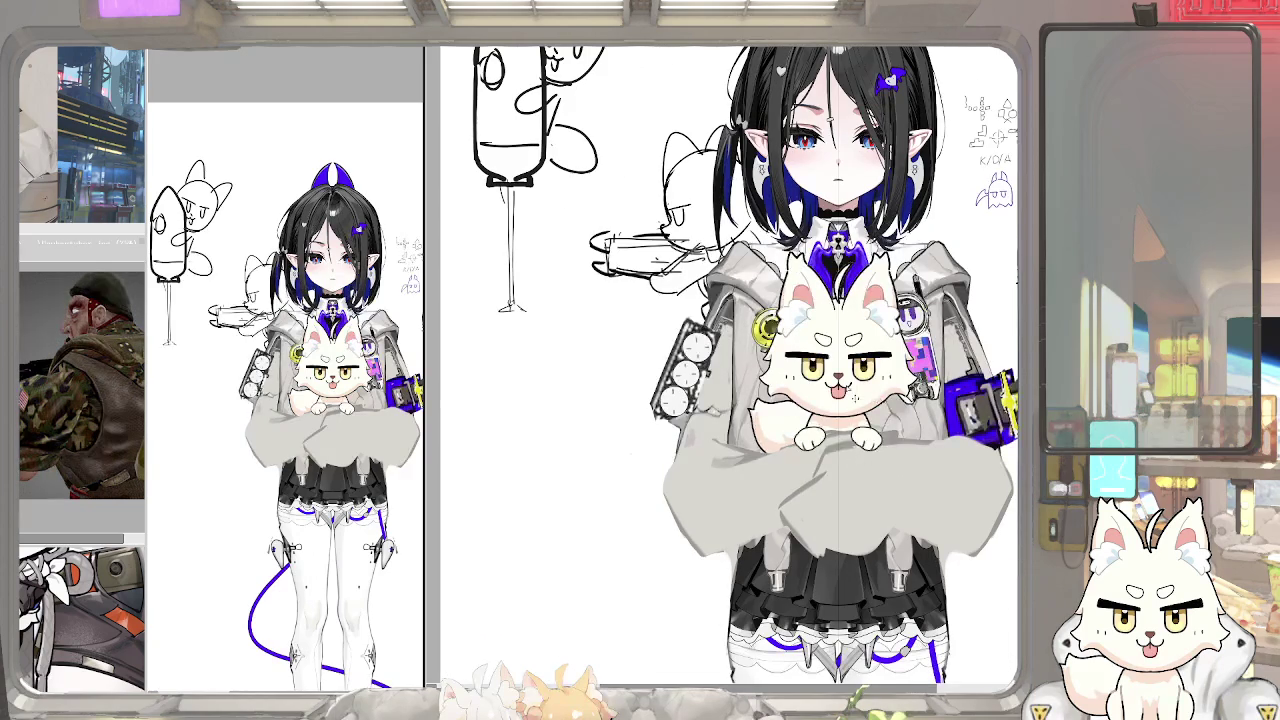
Hide the cat overlay and arm layers, then block in grey sleeves and a white diagonal band
{"action": "key", "text": "ctrl+z"}
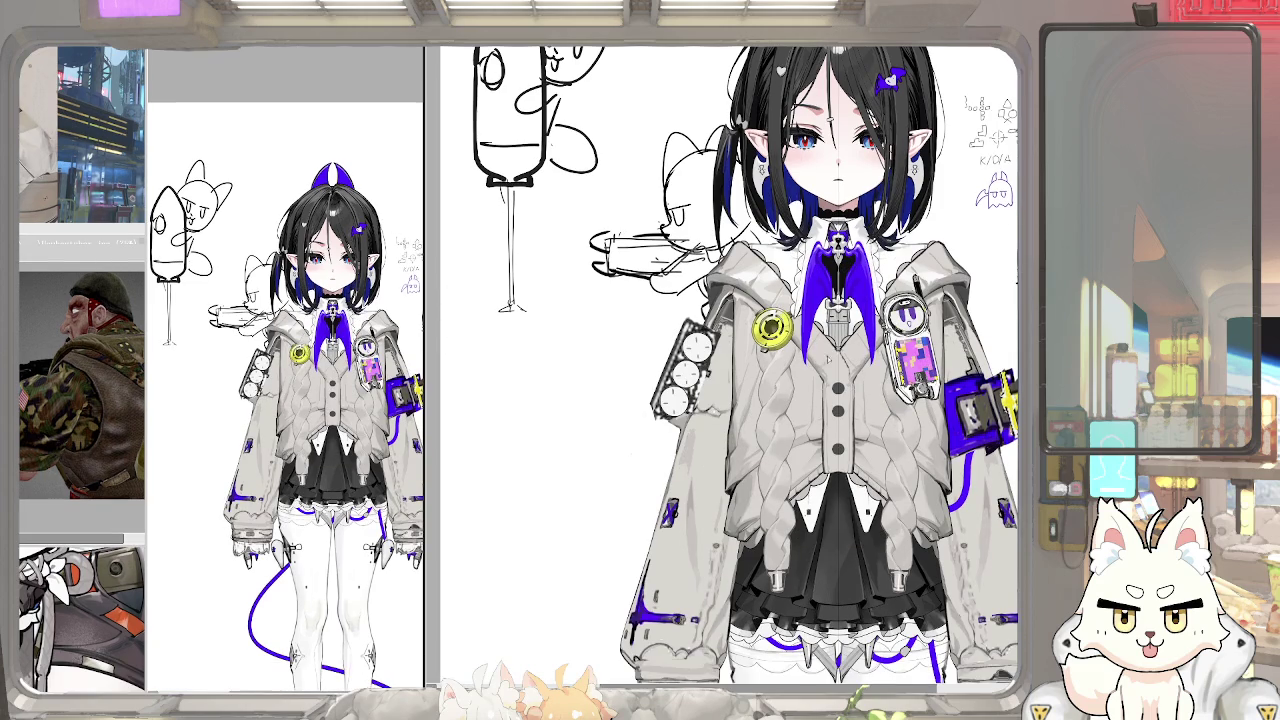
{"action": "left_click_drag", "start_coordinate": [760, 400], "coordinate": [680, 420]}
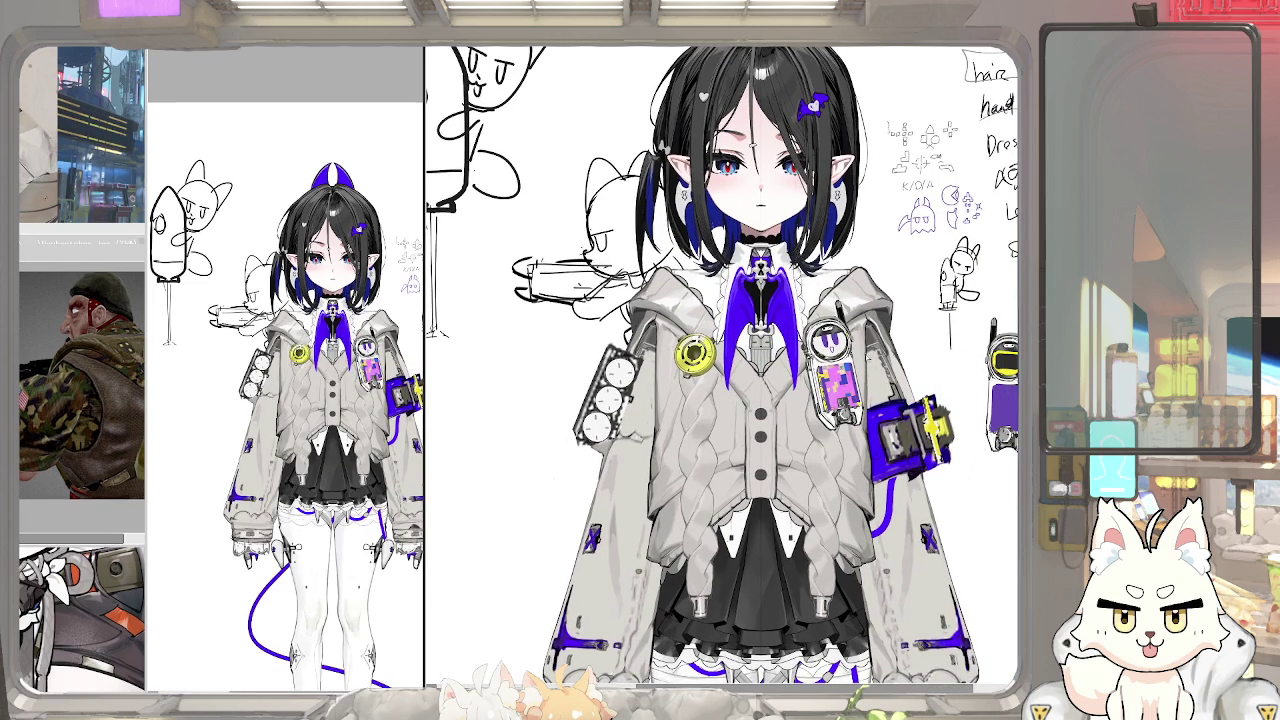
{"action": "mouse_move", "coordinate": [875, 335]}
{"action": "left_mouse_down"}
{"action": "mouse_move", "coordinate": [881, 487]}
{"action": "mouse_move", "coordinate": [850, 410]}
{"action": "left_mouse_up"}
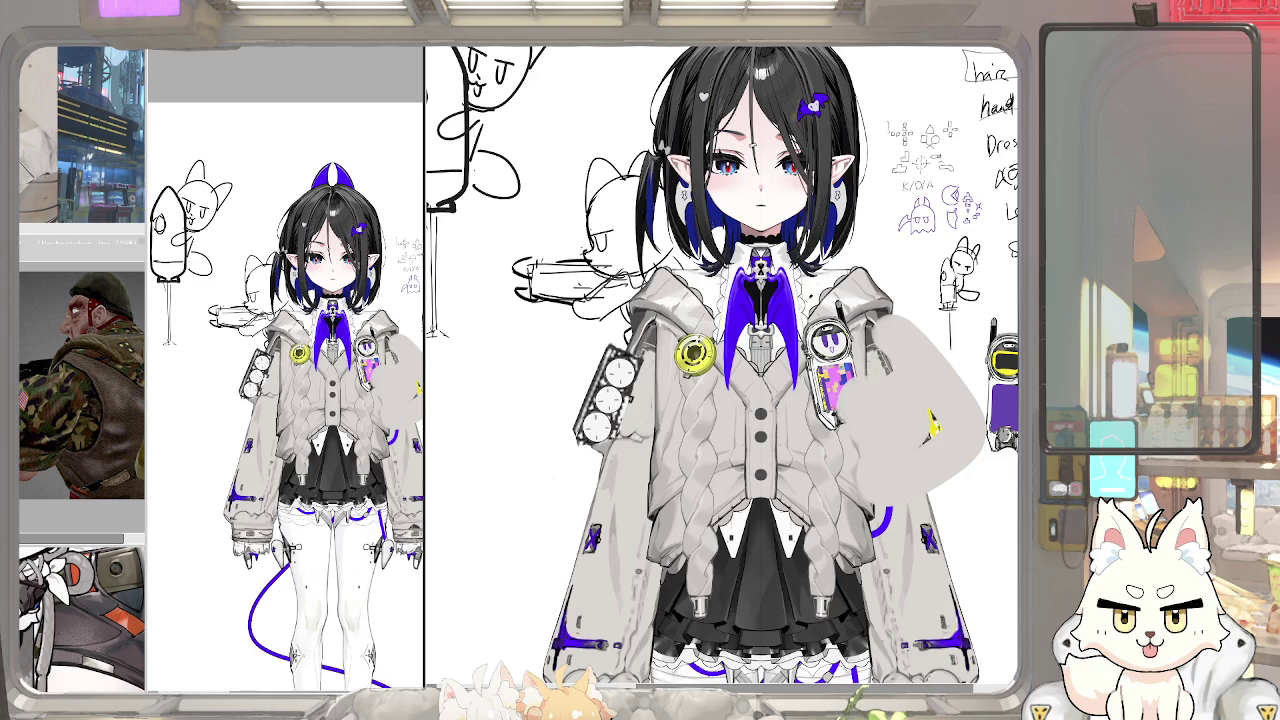
{"action": "scroll", "coordinate": [930, 425], "scroll_direction": "down", "scroll_amount": 2}
{"action": "left_click_drag", "start_coordinate": [855, 315], "coordinate": [690, 425]}
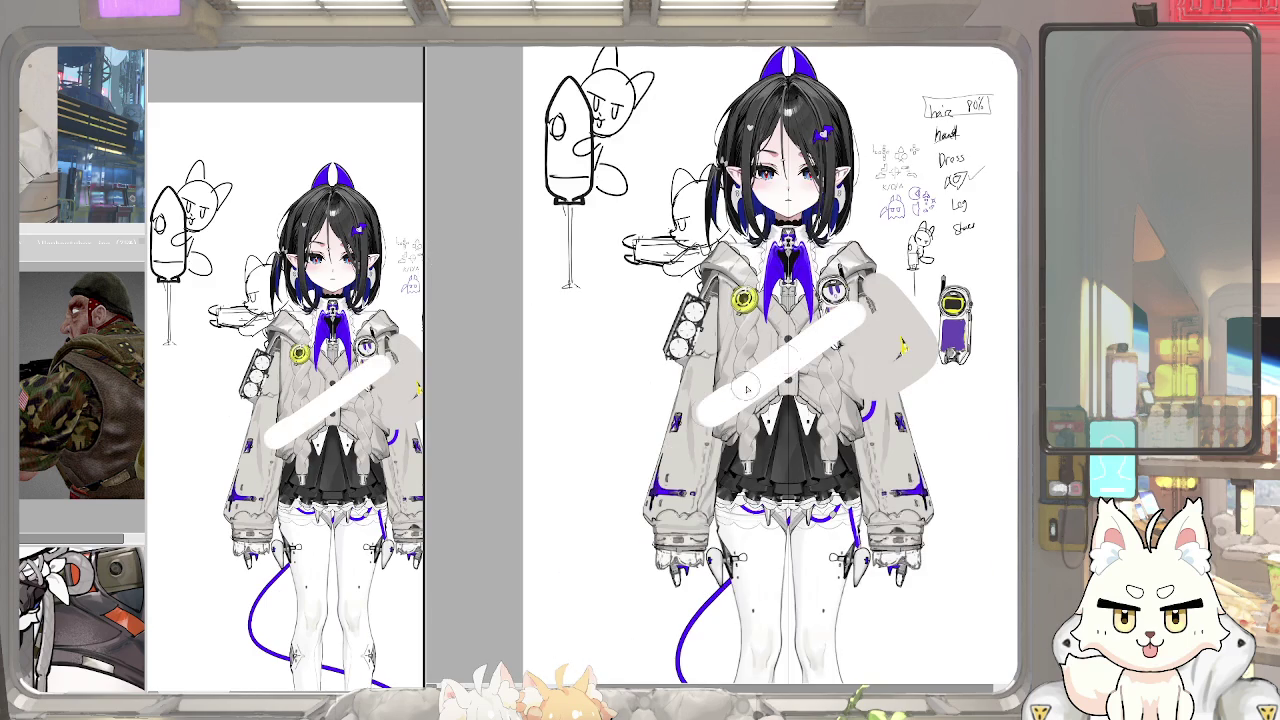
{"action": "mouse_move", "coordinate": [884, 344]}
{"action": "left_mouse_down"}
{"action": "mouse_move", "coordinate": [877, 458]}
{"action": "mouse_move", "coordinate": [920, 460]}
{"action": "left_mouse_up"}
{"action": "mouse_move", "coordinate": [700, 372]}
{"action": "left_mouse_down"}
{"action": "mouse_move", "coordinate": [655, 443]}
{"action": "mouse_move", "coordinate": [710, 470]}
{"action": "left_mouse_up"}
{"action": "left_click_drag", "start_coordinate": [710, 415], "coordinate": [660, 432]}
{"action": "left_click_drag", "start_coordinate": [650, 490], "coordinate": [700, 540]}
Repaint the white torso band and grey sleeve, adding a thin centre line down the figure
{"action": "left_click_drag", "start_coordinate": [860, 415], "coordinate": [910, 400]}
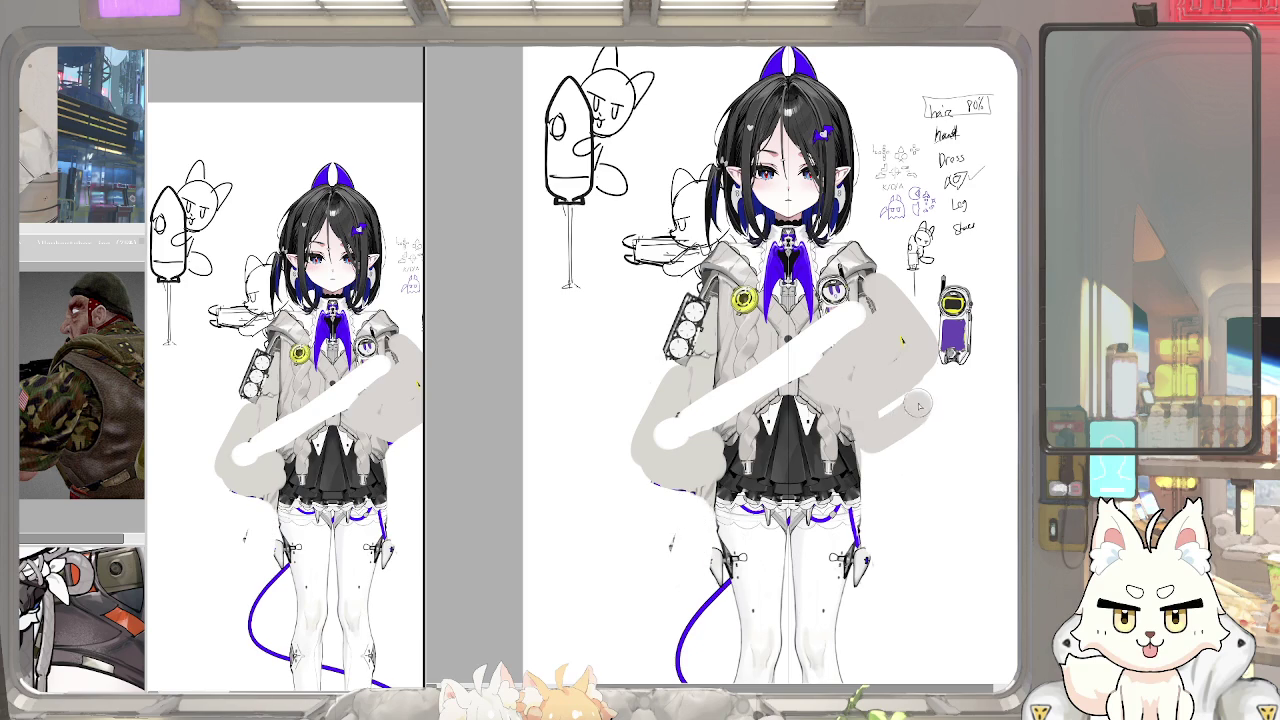
{"action": "left_click_drag", "start_coordinate": [815, 350], "coordinate": [680, 450]}
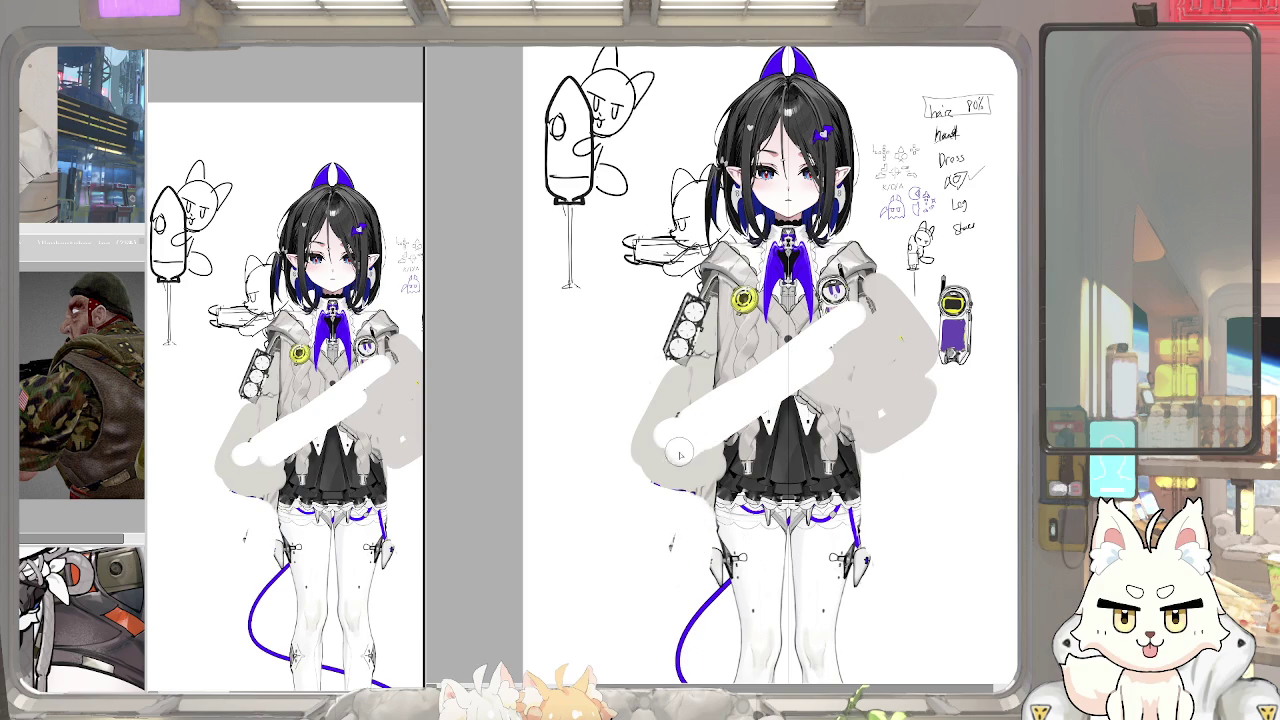
{"action": "mouse_move", "coordinate": [825, 345]}
{"action": "left_mouse_down"}
{"action": "mouse_move", "coordinate": [884, 333]}
{"action": "mouse_move", "coordinate": [815, 405]}
{"action": "mouse_move", "coordinate": [835, 420]}
{"action": "left_mouse_up"}
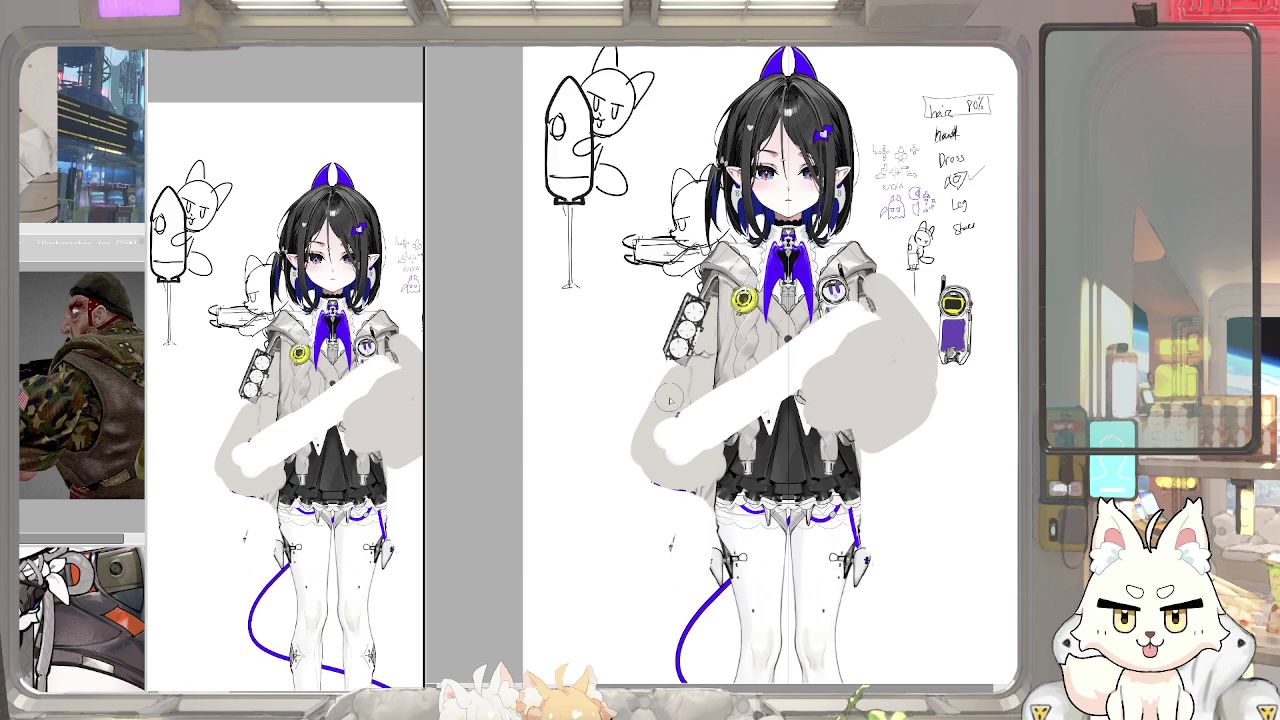
{"action": "left_click_drag", "start_coordinate": [692, 452], "coordinate": [714, 442]}
{"action": "scroll", "coordinate": [766, 380], "scroll_direction": "up", "scroll_amount": 3}
{"action": "mouse_move", "coordinate": [634, 487]}
{"action": "left_mouse_down"}
{"action": "mouse_move", "coordinate": [851, 363]}
{"action": "mouse_move", "coordinate": [930, 345]}
{"action": "left_mouse_up"}
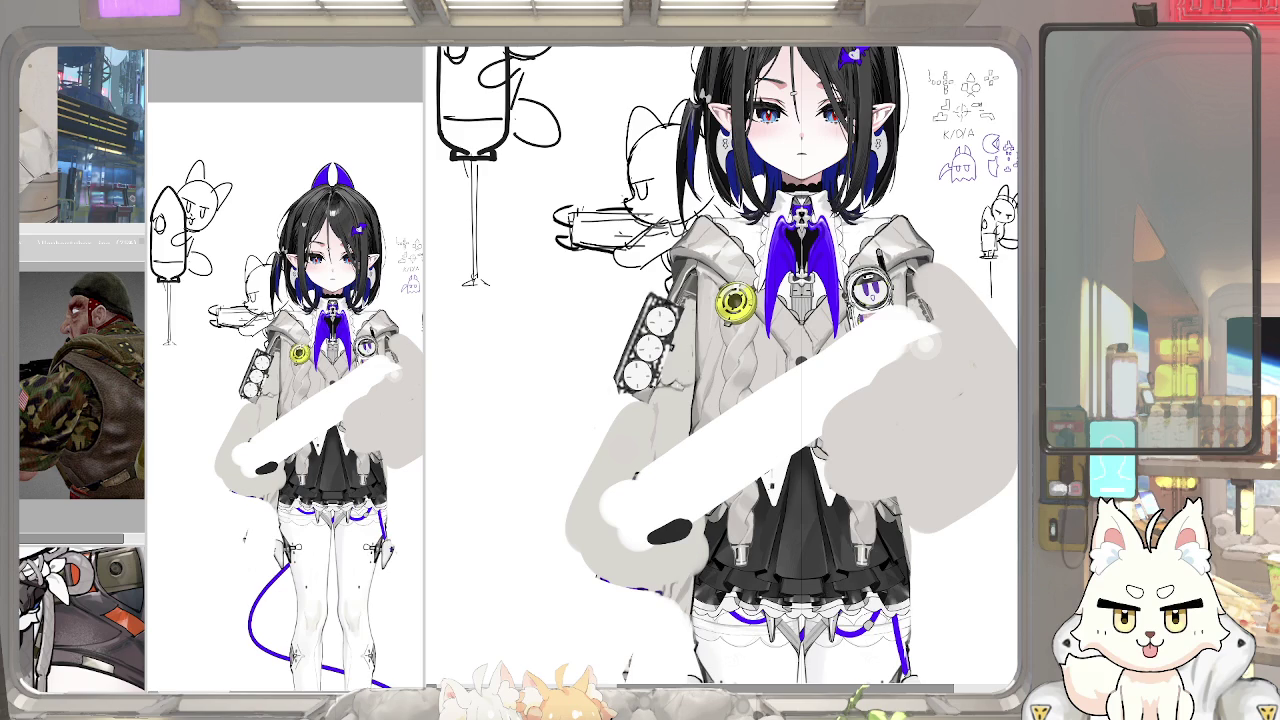
{"action": "scroll", "coordinate": [766, 443], "scroll_direction": "up", "scroll_amount": 2}
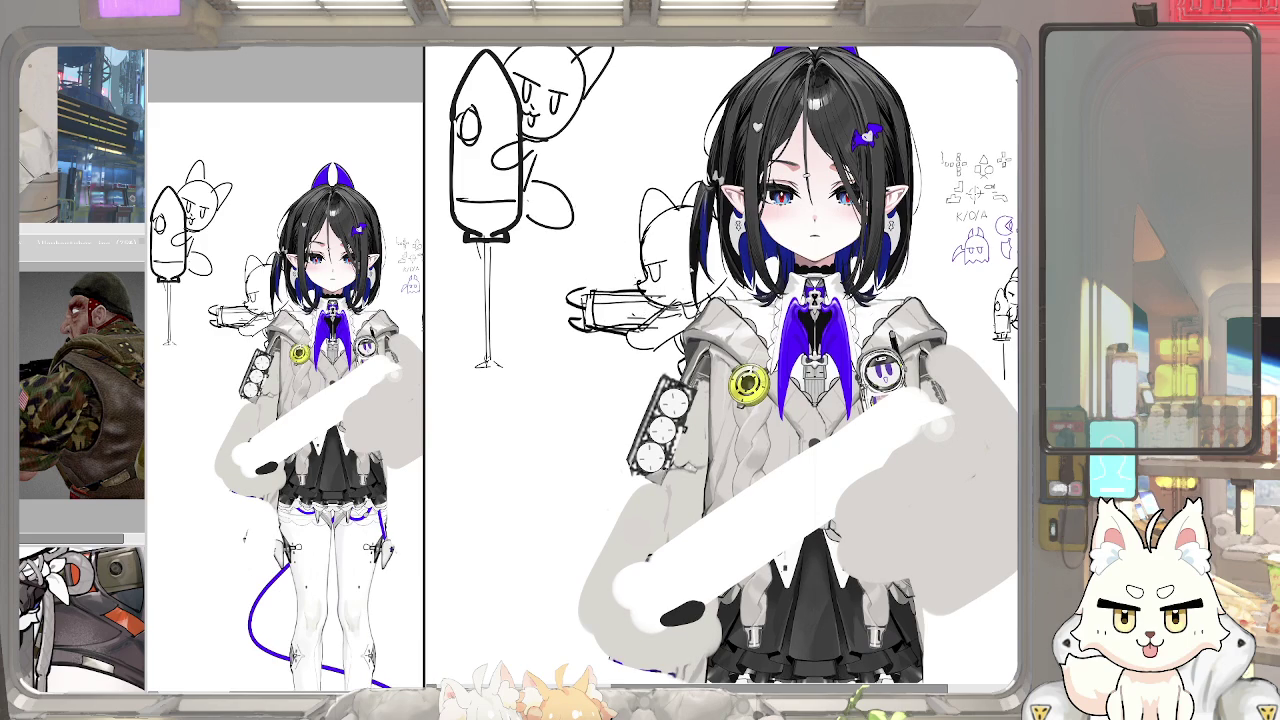
{"action": "left_click_drag", "start_coordinate": [811, 235], "coordinate": [811, 520]}
{"action": "left_click_drag", "start_coordinate": [678, 338], "coordinate": [668, 368]}
Move the cat sketch slightly upward with Ctrl+T and confirm
{"action": "key", "text": "ctrl+t"}
{"action": "left_click_drag", "start_coordinate": [703, 293], "coordinate": [693, 253]}
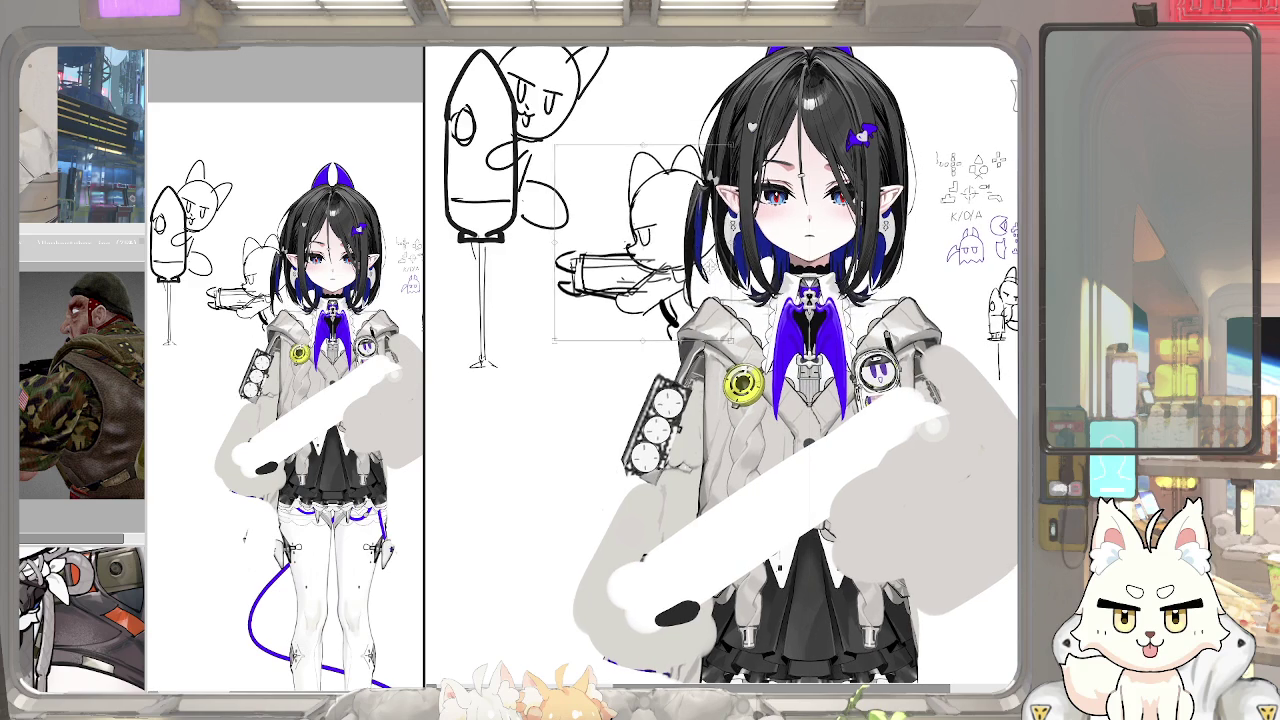
{"action": "key", "text": "Return"}
{"action": "scroll", "coordinate": [680, 235], "scroll_direction": "up", "scroll_amount": 3}
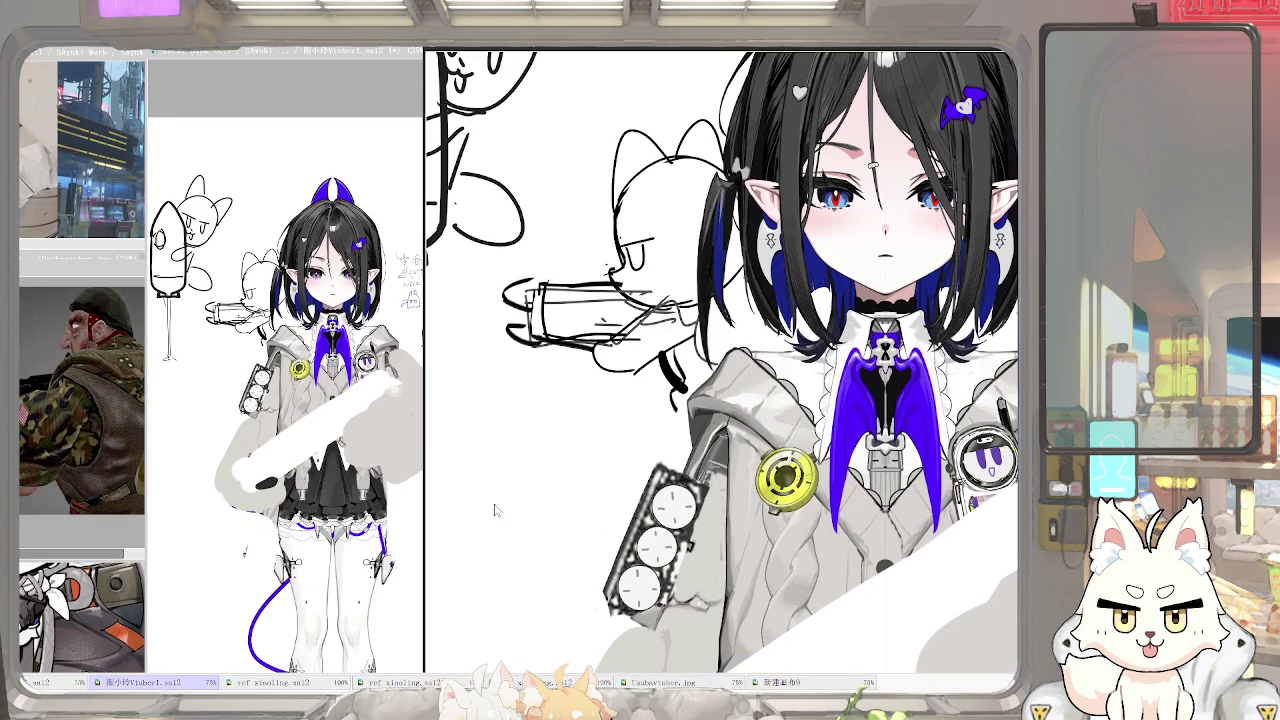
{"action": "scroll", "coordinate": [561, 399], "scroll_direction": "down", "scroll_amount": 4}
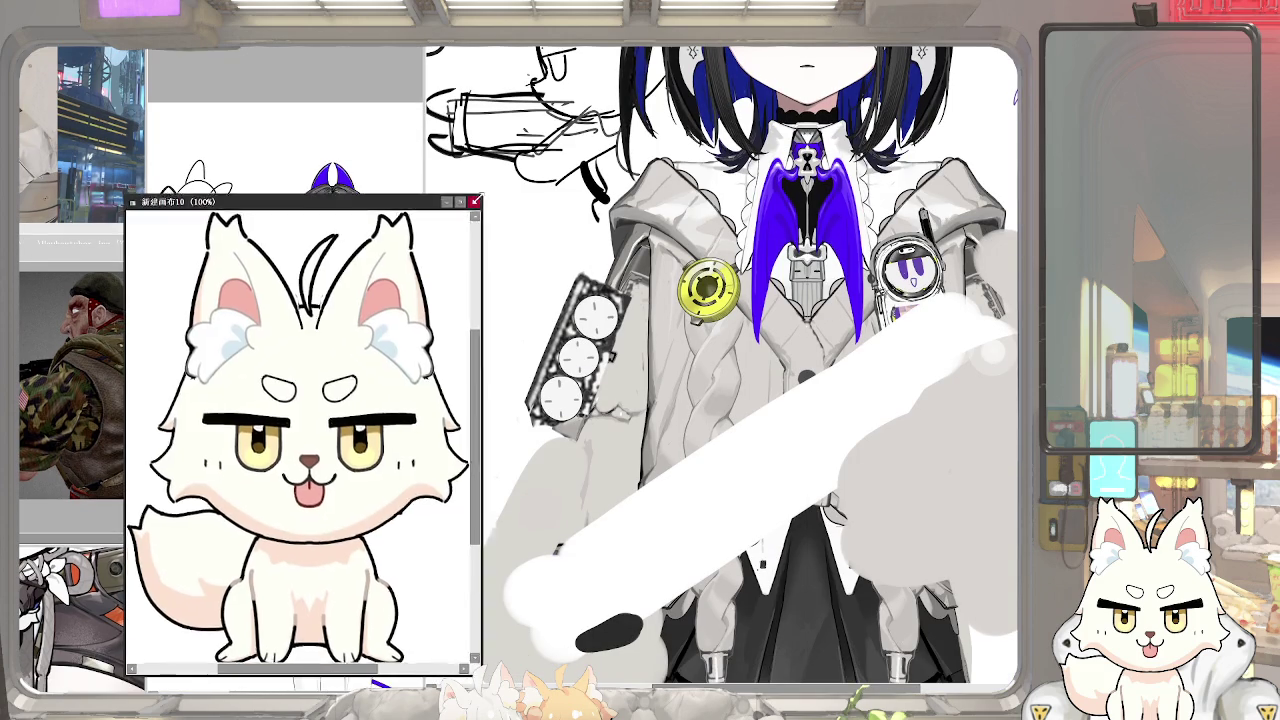
Shrink the fox reference window and move it to the lower left
{"action": "left_click_drag", "start_coordinate": [484, 194], "coordinate": [316, 358]}
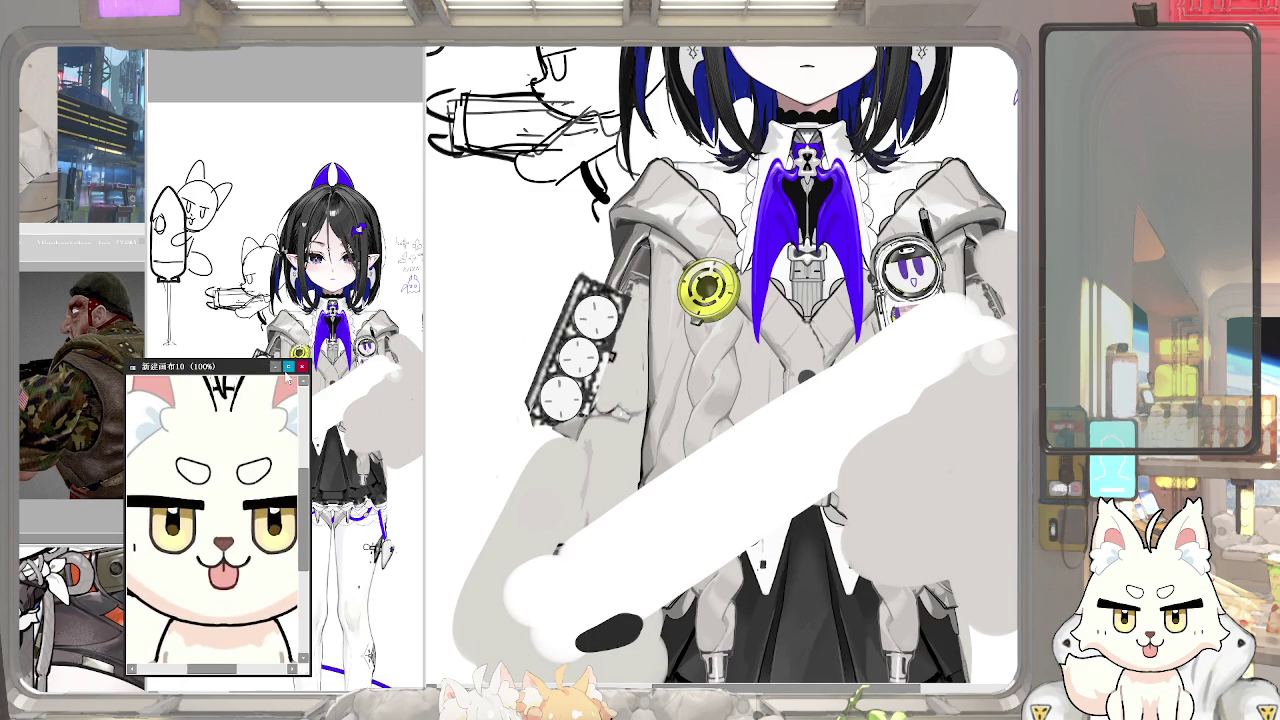
{"action": "left_click_drag", "start_coordinate": [210, 361], "coordinate": [100, 358]}
{"action": "scroll", "coordinate": [88, 427], "scroll_direction": "up", "scroll_amount": 2}
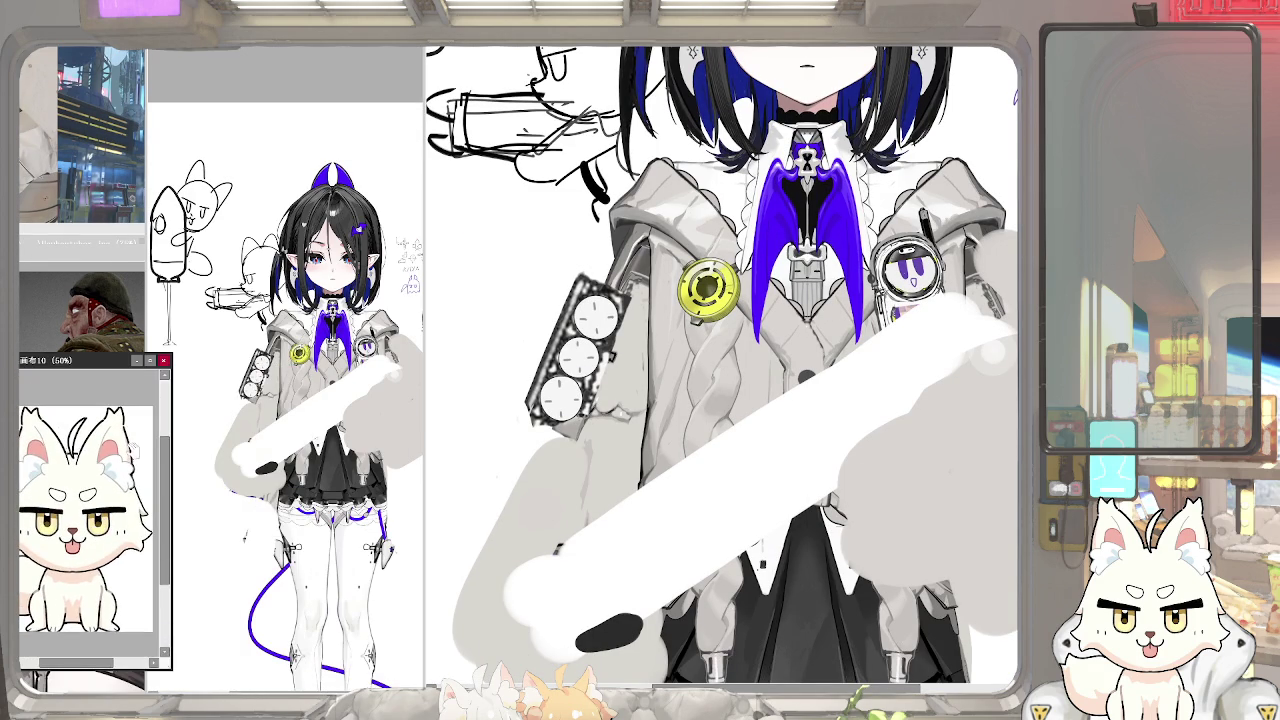
{"action": "scroll", "coordinate": [720, 365], "scroll_direction": "up", "scroll_amount": 3}
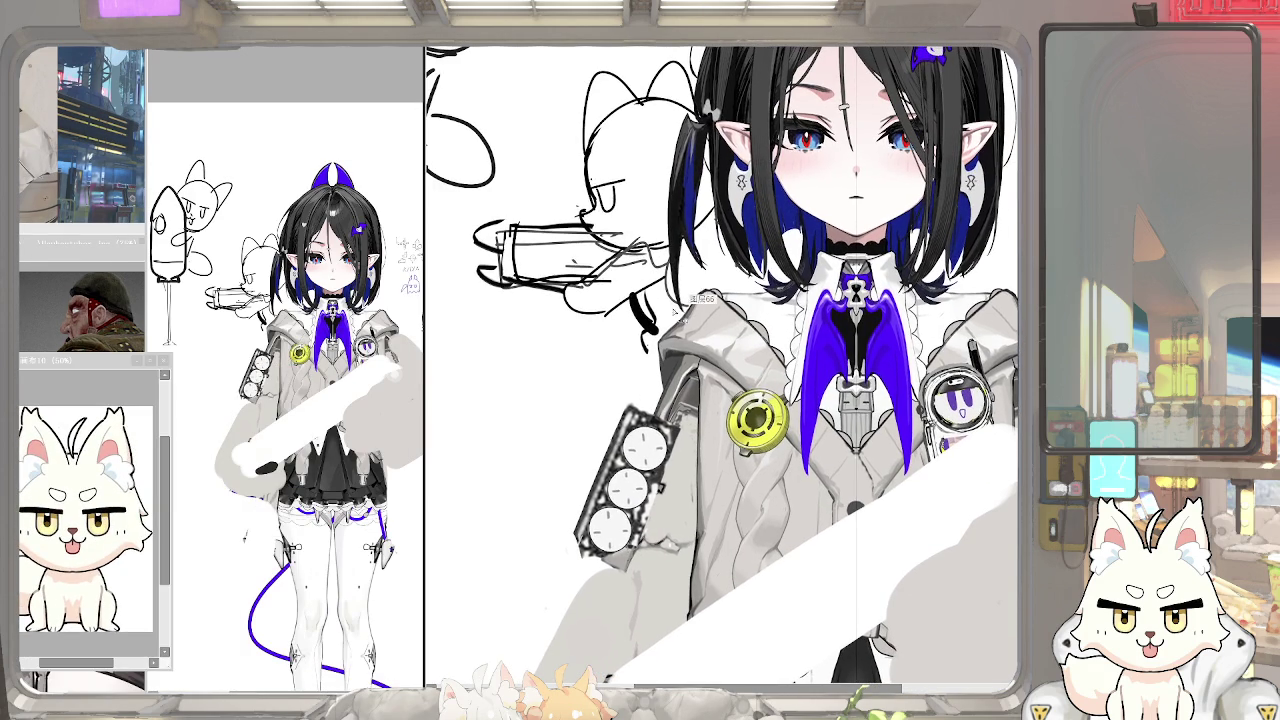
{"action": "scroll", "coordinate": [720, 365], "scroll_direction": "up", "scroll_amount": 2}
{"action": "scroll", "coordinate": [720, 365], "scroll_direction": "left", "scroll_amount": 2}
{"action": "scroll", "coordinate": [720, 365], "scroll_direction": "up", "scroll_amount": 1}
Erase the old gun sketch lines and try new strokes near the cat's hand
{"action": "mouse_move", "coordinate": [540, 310]}
{"action": "left_mouse_down"}
{"action": "mouse_move", "coordinate": [610, 318]}
{"action": "mouse_move", "coordinate": [615, 330]}
{"action": "mouse_move", "coordinate": [640, 285]}
{"action": "left_mouse_up"}
{"action": "left_click_drag", "start_coordinate": [545, 340], "coordinate": [600, 335]}
{"action": "mouse_move", "coordinate": [650, 300]}
{"action": "left_mouse_down"}
{"action": "mouse_move", "coordinate": [685, 325]}
{"action": "mouse_move", "coordinate": [524, 424]}
{"action": "mouse_move", "coordinate": [640, 374]}
{"action": "mouse_move", "coordinate": [664, 342]}
{"action": "left_mouse_up"}
{"action": "mouse_move", "coordinate": [612, 402]}
{"action": "left_mouse_down"}
{"action": "mouse_move", "coordinate": [684, 360]}
{"action": "mouse_move", "coordinate": [704, 312]}
{"action": "left_mouse_up"}
{"action": "key", "text": "ctrl+z"}
{"action": "key", "text": "ctrl+z"}
{"action": "mouse_move", "coordinate": [636, 382]}
{"action": "left_mouse_down"}
{"action": "mouse_move", "coordinate": [716, 344]}
{"action": "mouse_move", "coordinate": [700, 314]}
{"action": "left_mouse_up"}
{"action": "key", "text": "ctrl+z"}
{"action": "key", "text": "ctrl+z"}
{"action": "left_click_drag", "start_coordinate": [658, 364], "coordinate": [724, 332]}
{"action": "left_click_drag", "start_coordinate": [652, 314], "coordinate": [678, 296]}
{"action": "mouse_move", "coordinate": [594, 362]}
{"action": "left_mouse_down"}
{"action": "mouse_move", "coordinate": [658, 308]}
{"action": "mouse_move", "coordinate": [664, 324]}
{"action": "left_mouse_up"}
{"action": "key", "text": "ctrl+z"}
{"action": "key", "text": "ctrl+z"}
{"action": "key", "text": "ctrl+z"}
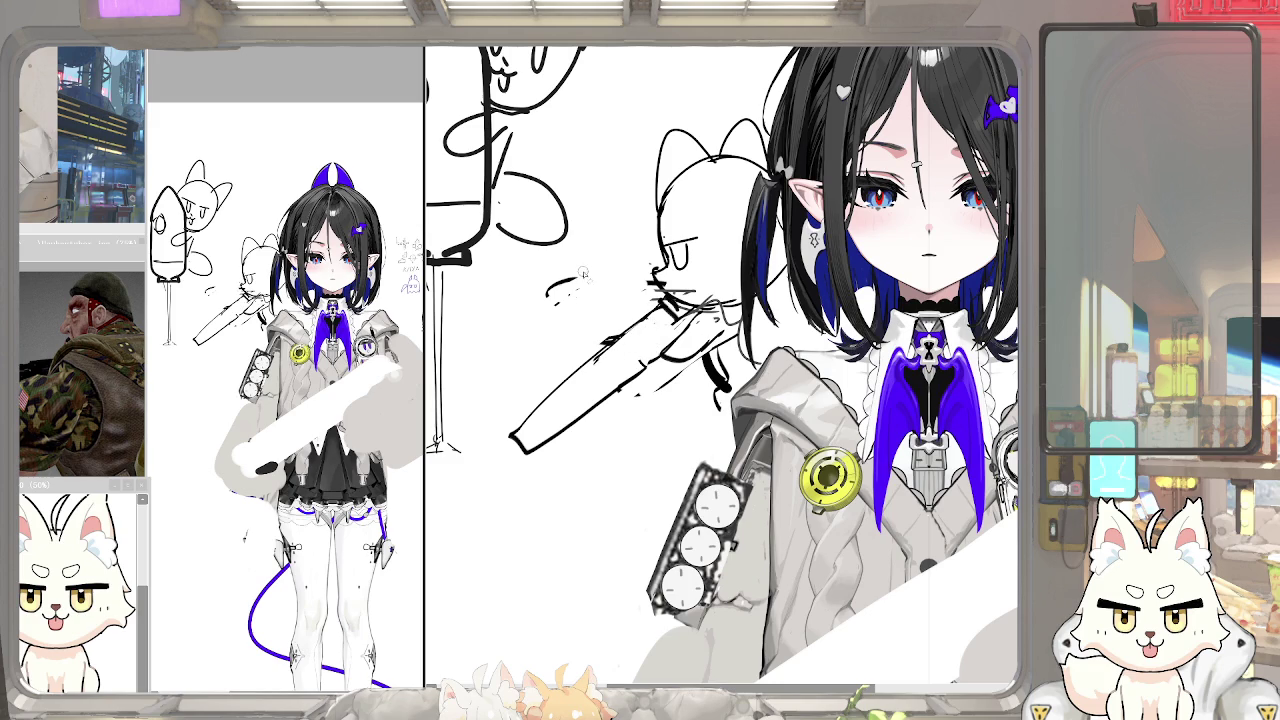
{"action": "key", "text": "ctrl+z"}
Redraw the gun barrel's upper outline and add short hatch strokes beside it
{"action": "mouse_move", "coordinate": [644, 326]}
{"action": "left_mouse_down"}
{"action": "mouse_move", "coordinate": [514, 420]}
{"action": "mouse_move", "coordinate": [516, 404]}
{"action": "left_mouse_up"}
{"action": "left_click_drag", "start_coordinate": [592, 302], "coordinate": [574, 290]}
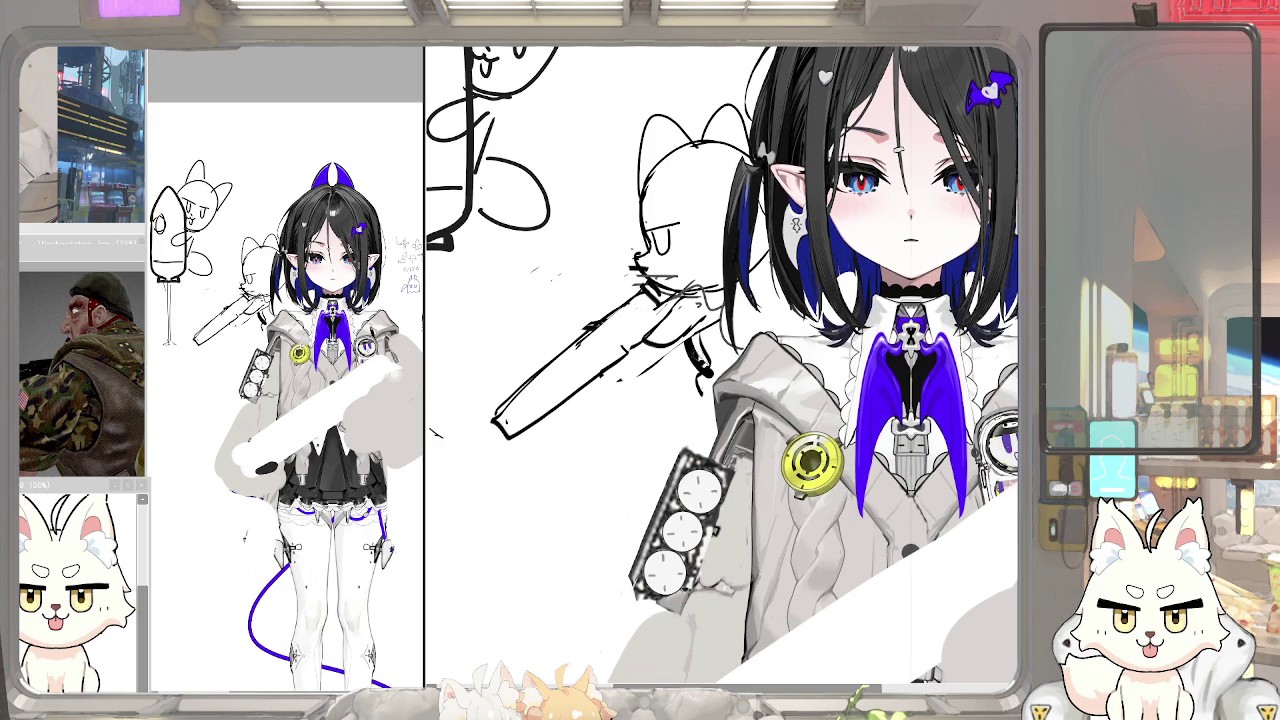
{"action": "left_click_drag", "start_coordinate": [692, 336], "coordinate": [712, 380]}
{"action": "left_click_drag", "start_coordinate": [704, 325], "coordinate": [716, 368]}
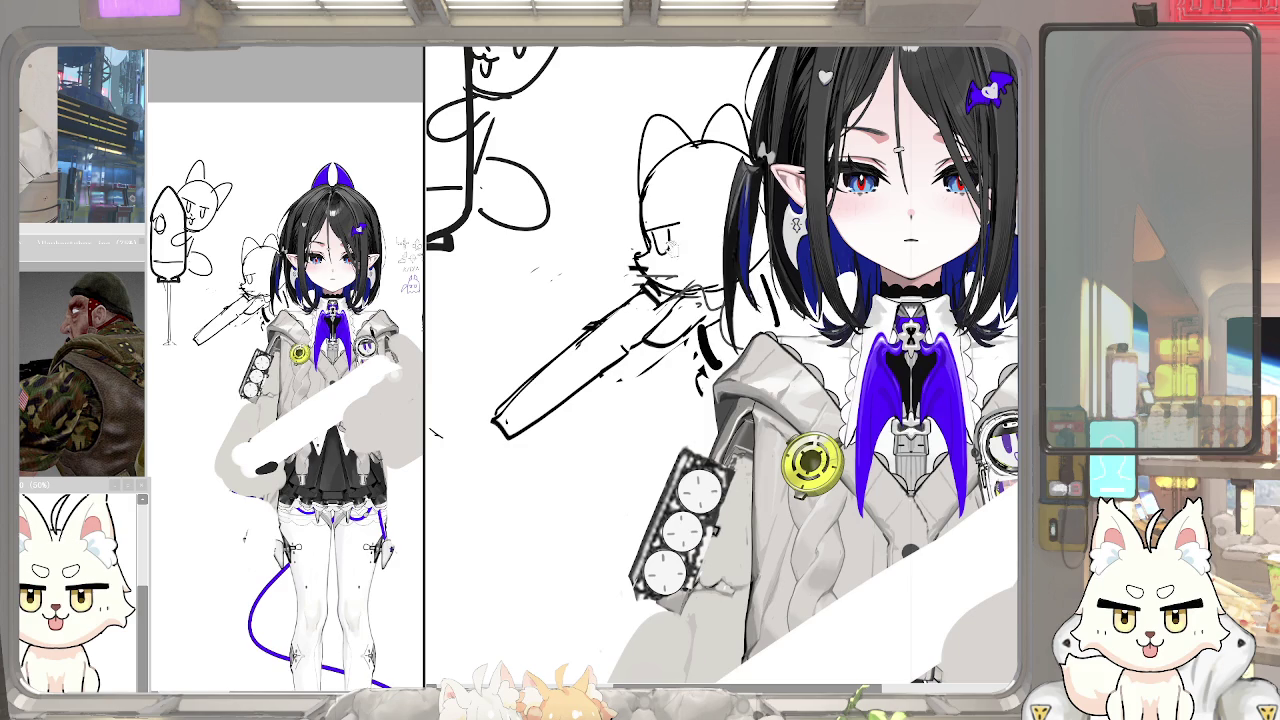
{"action": "scroll", "coordinate": [680, 245], "scroll_direction": "up", "scroll_amount": 2}
{"action": "scroll", "coordinate": [680, 245], "scroll_direction": "up", "scroll_amount": 2}
{"action": "scroll", "coordinate": [612, 358], "scroll_direction": "up", "scroll_amount": 1}
Thicken the cat's brow, eye and head outline between the ears
{"action": "mouse_move", "coordinate": [548, 345]}
{"action": "left_mouse_down"}
{"action": "mouse_move", "coordinate": [640, 326]}
{"action": "mouse_move", "coordinate": [580, 396]}
{"action": "left_mouse_up"}
{"action": "scroll", "coordinate": [627, 401], "scroll_direction": "down", "scroll_amount": 2}
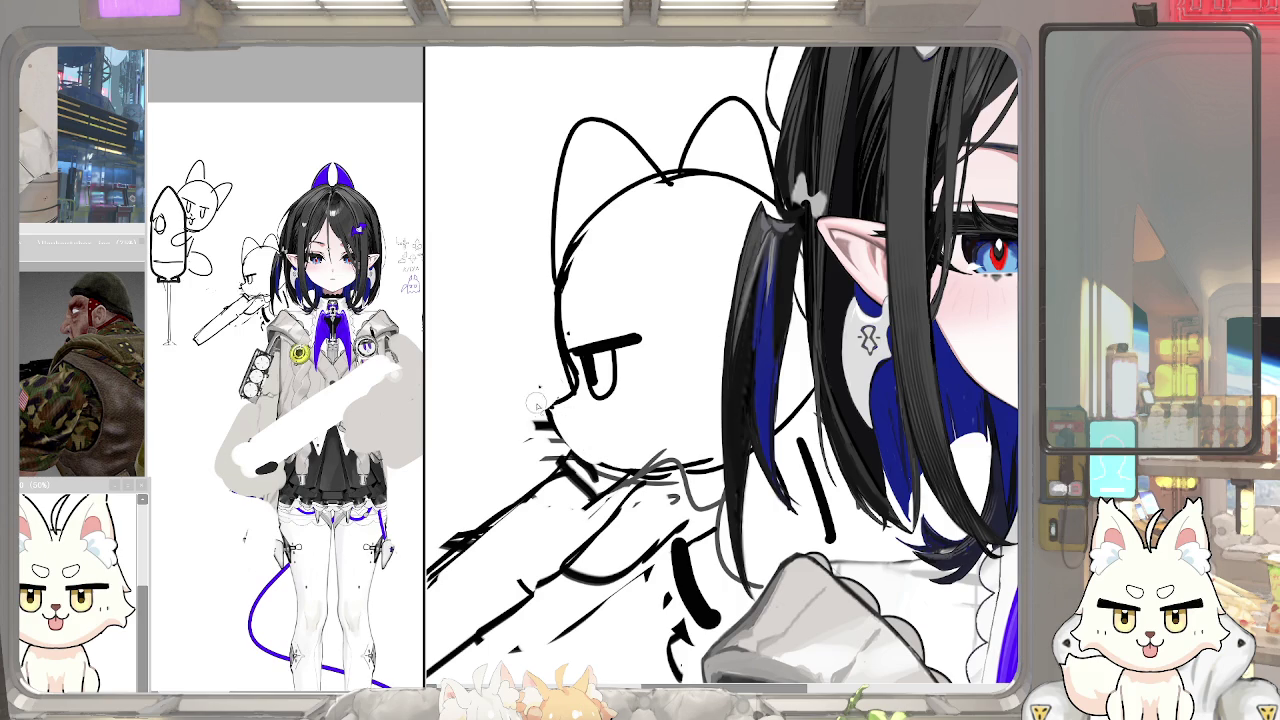
{"action": "scroll", "coordinate": [618, 324], "scroll_direction": "up", "scroll_amount": 1}
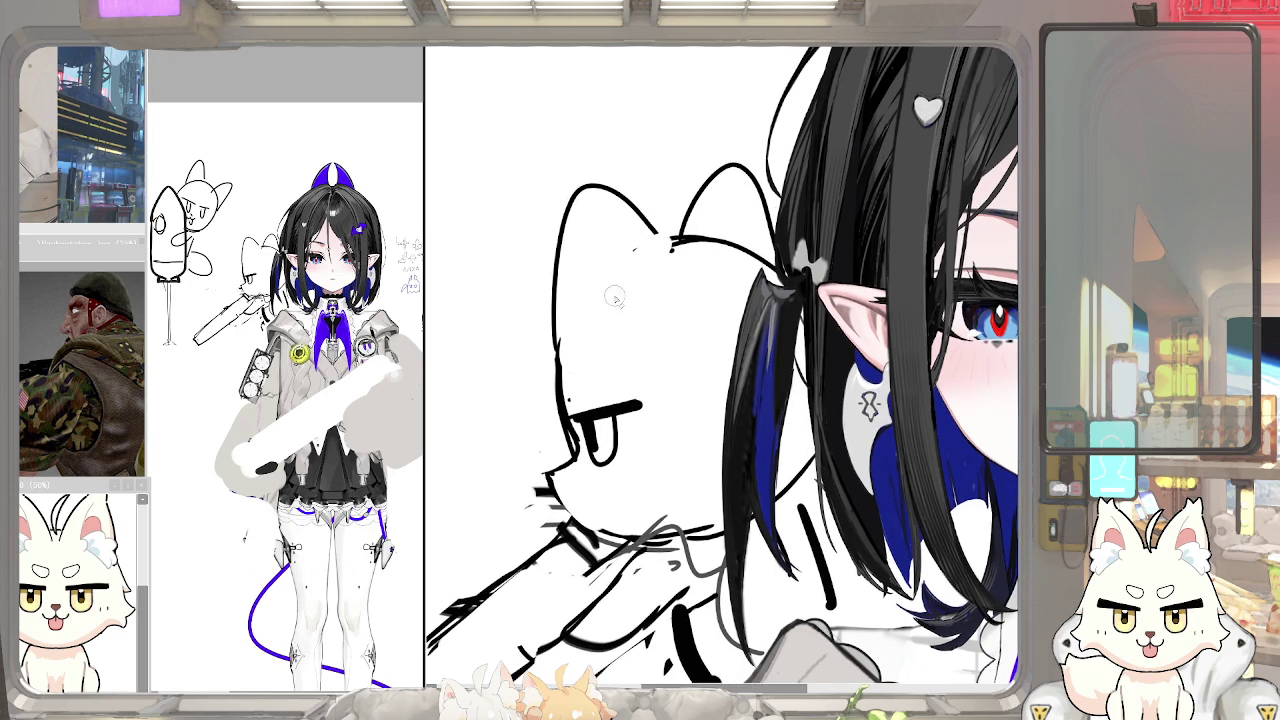
{"action": "left_click_drag", "start_coordinate": [654, 225], "coordinate": [682, 257]}
{"action": "key", "text": "ctrl+z"}
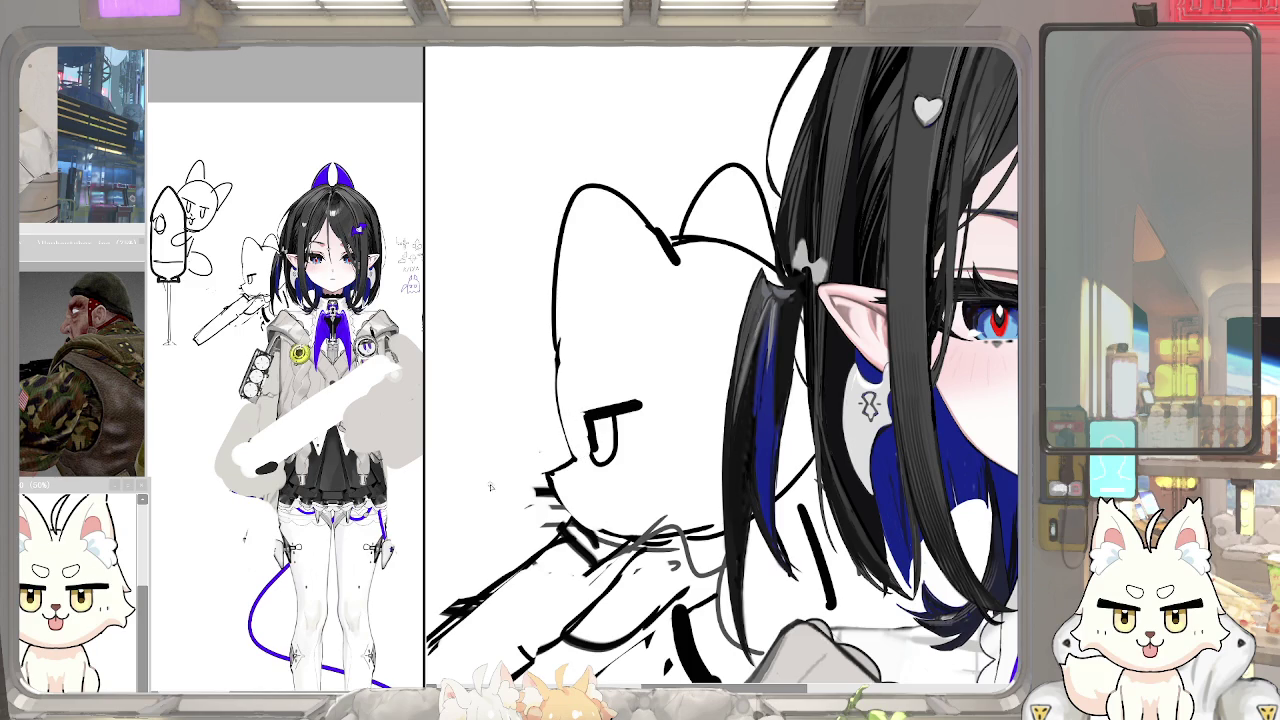
Shrink the fox reference into the upper-left corner above the Usubavtuber.jpg reference
{"action": "left_click", "coordinate": [110, 548]}
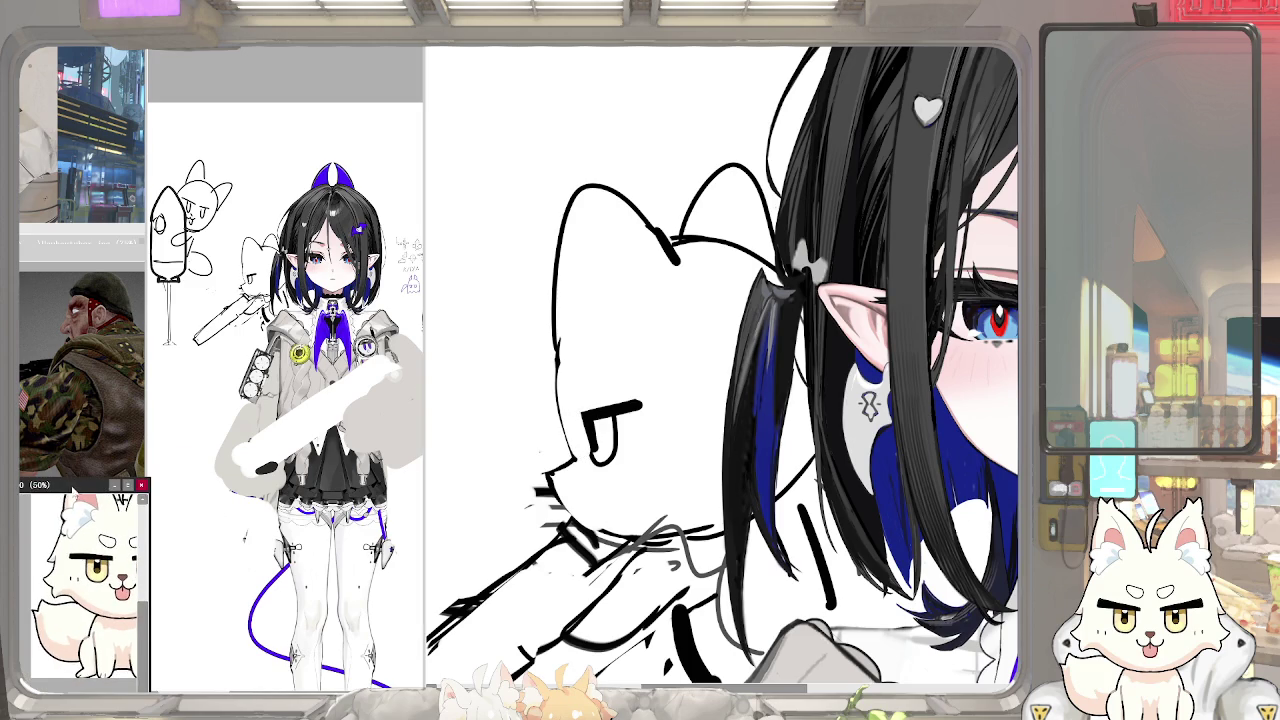
{"action": "left_click_drag", "start_coordinate": [75, 490], "coordinate": [150, 463]}
{"action": "left_click", "coordinate": [194, 465]}
{"action": "left_click", "coordinate": [150, 463]}
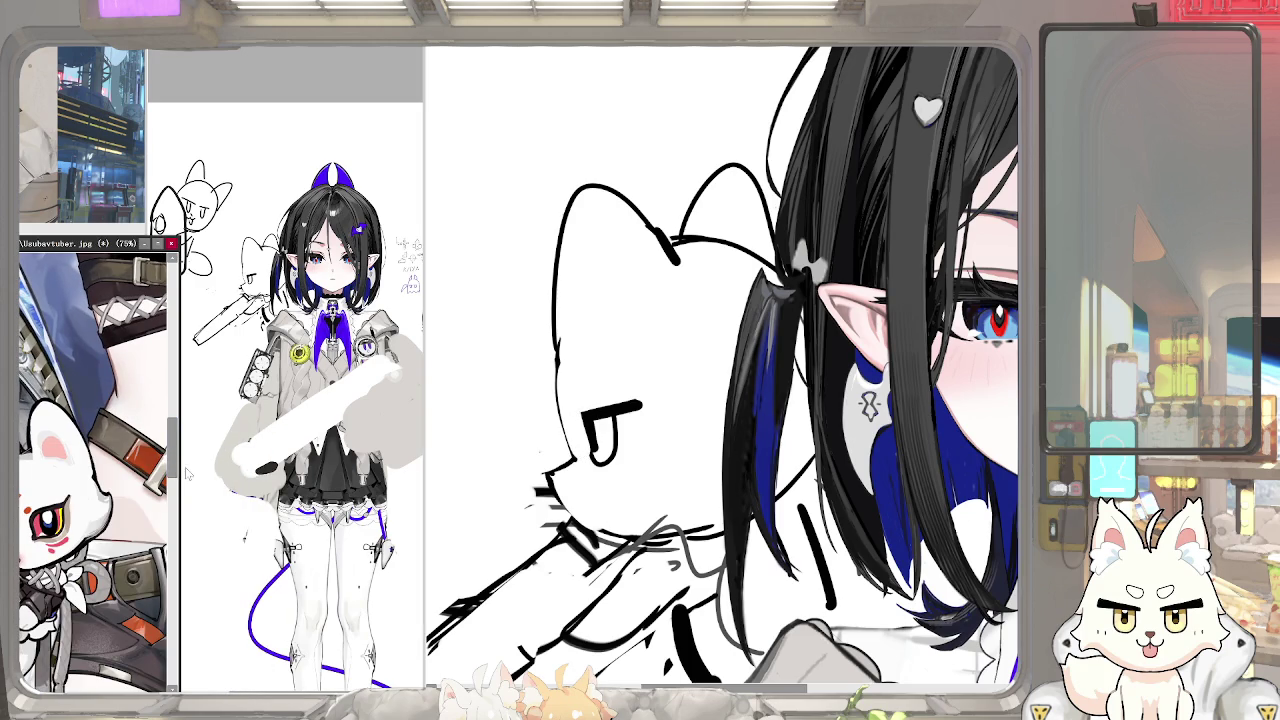
{"action": "left_click", "coordinate": [182, 469]}
{"action": "left_click", "coordinate": [334, 496]}
{"action": "left_click", "coordinate": [116, 440]}
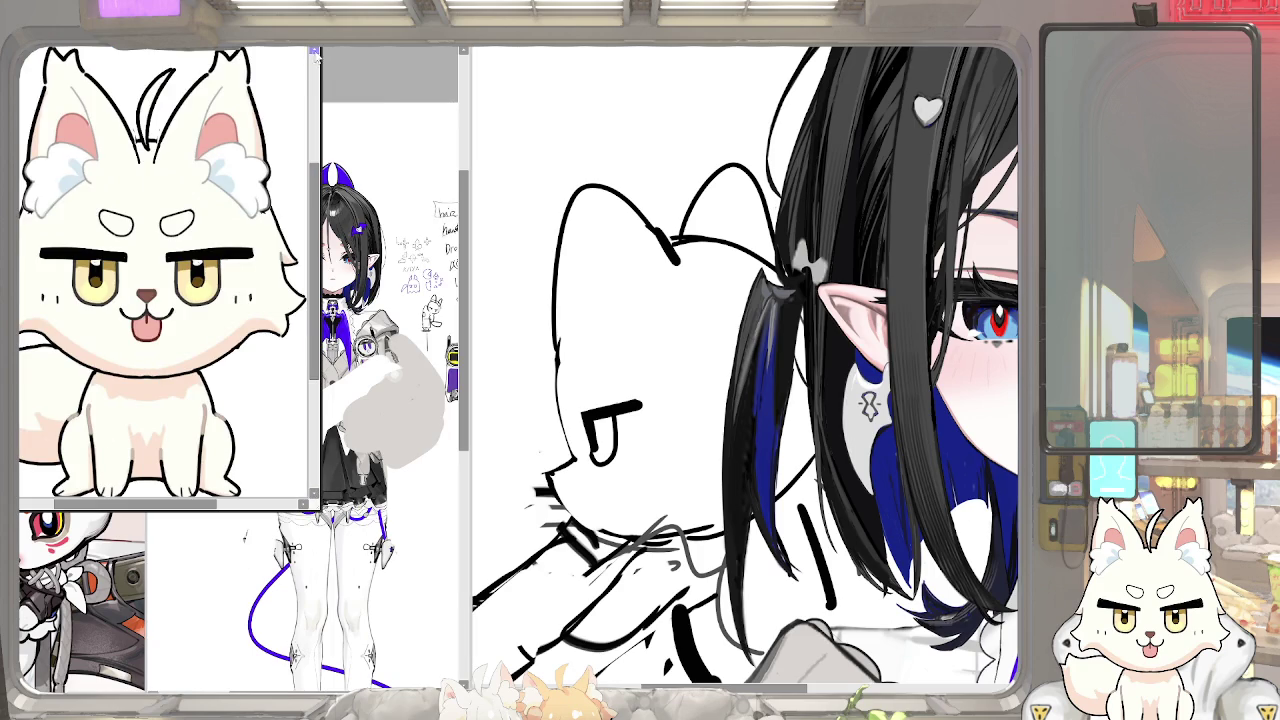
{"action": "left_click_drag", "start_coordinate": [312, 505], "coordinate": [176, 270]}
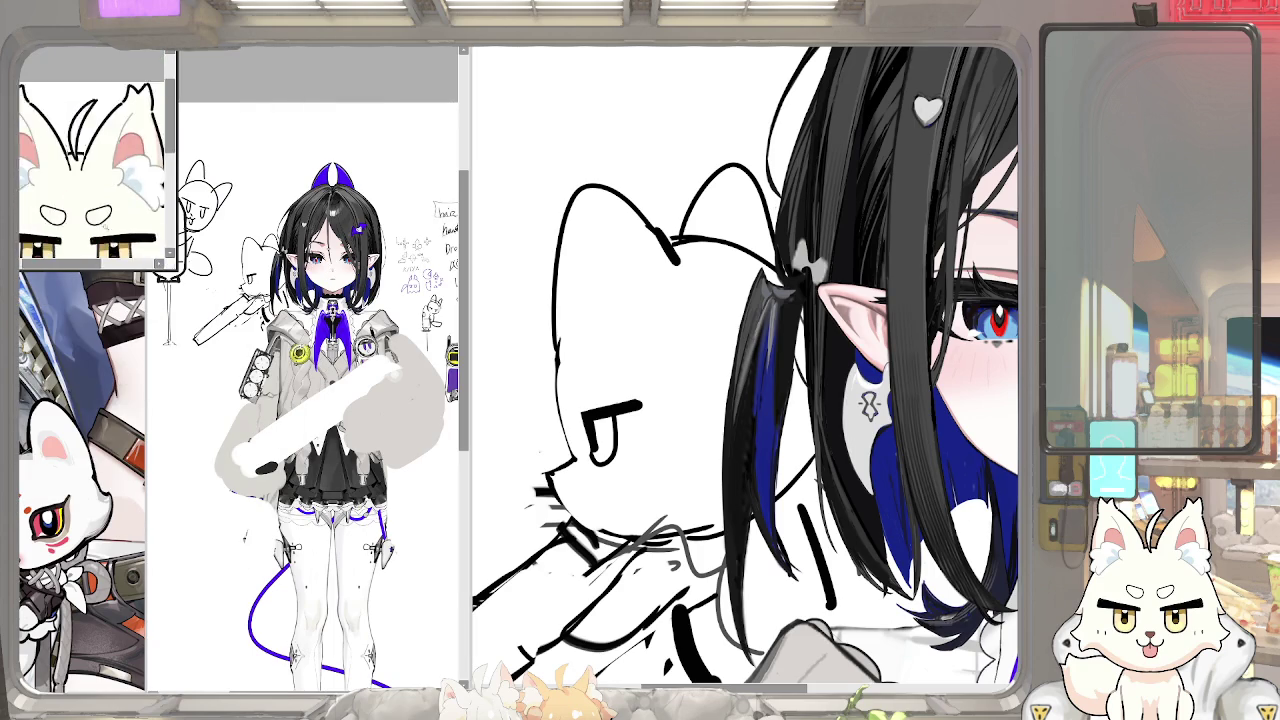
{"action": "left_click", "coordinate": [98, 418]}
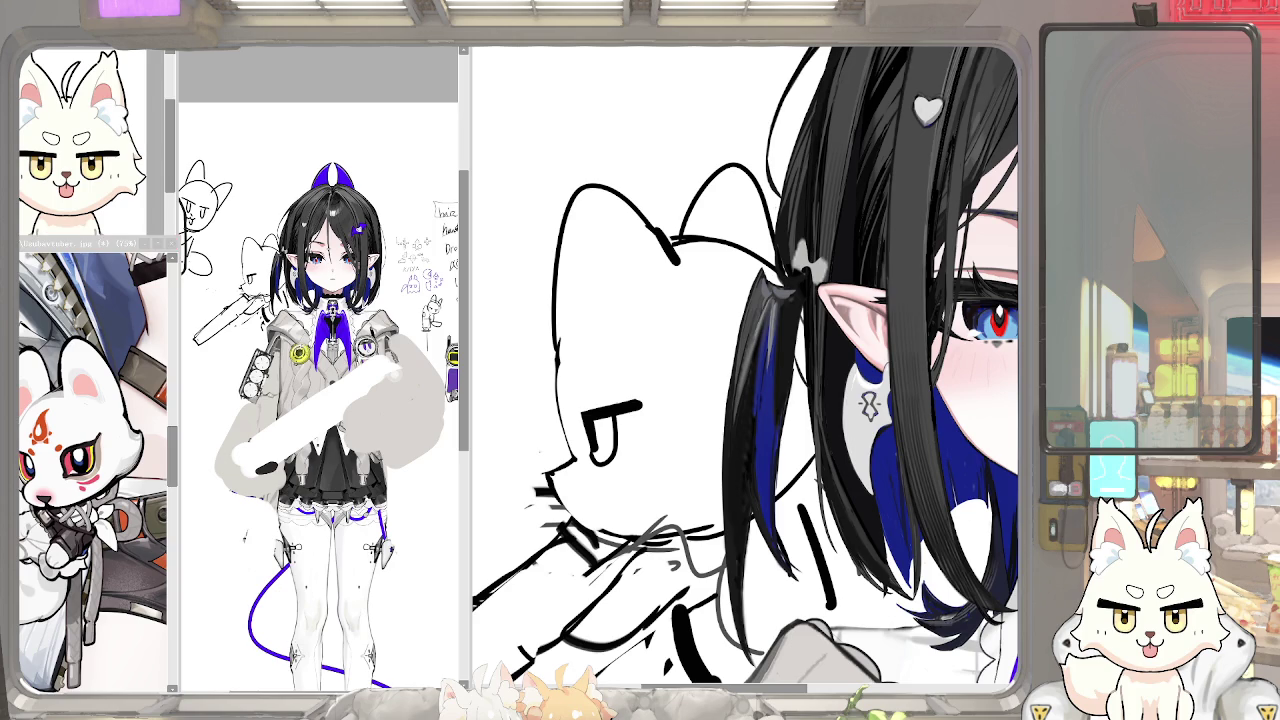
{"action": "left_click_drag", "start_coordinate": [466, 400], "coordinate": [424, 400]}
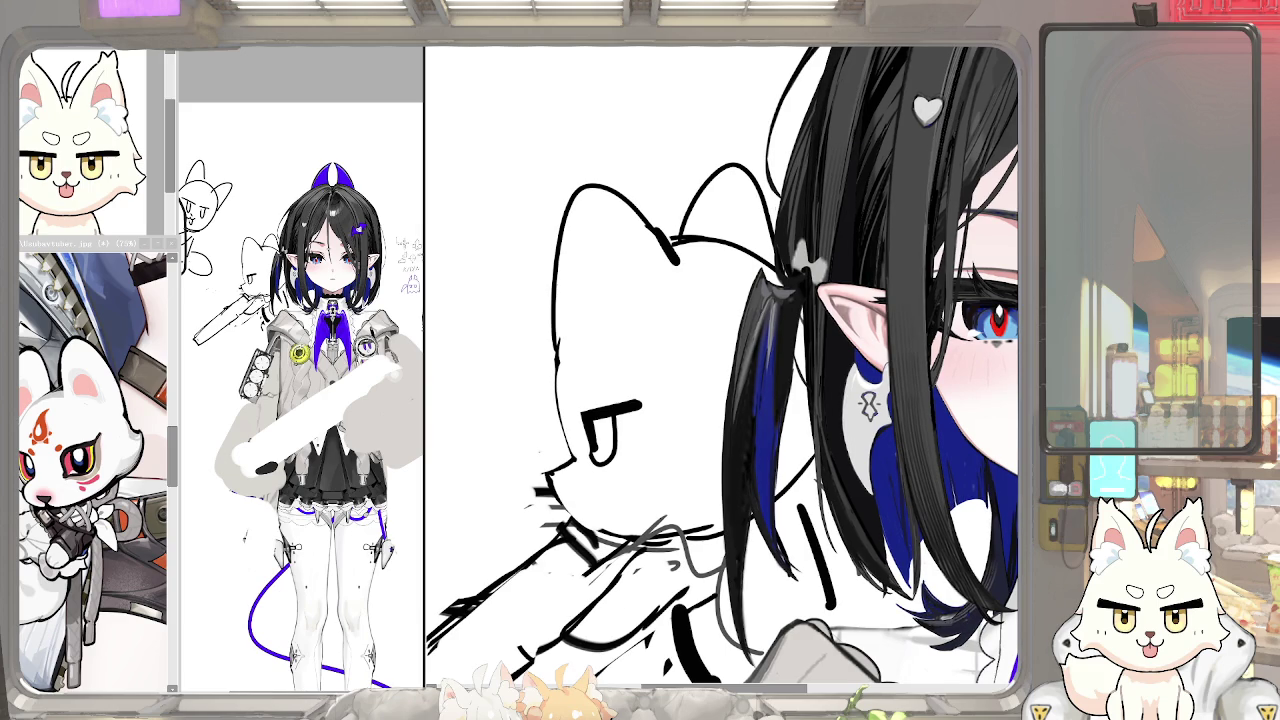
{"action": "scroll", "coordinate": [722, 370], "scroll_direction": "right", "scroll_amount": 5}
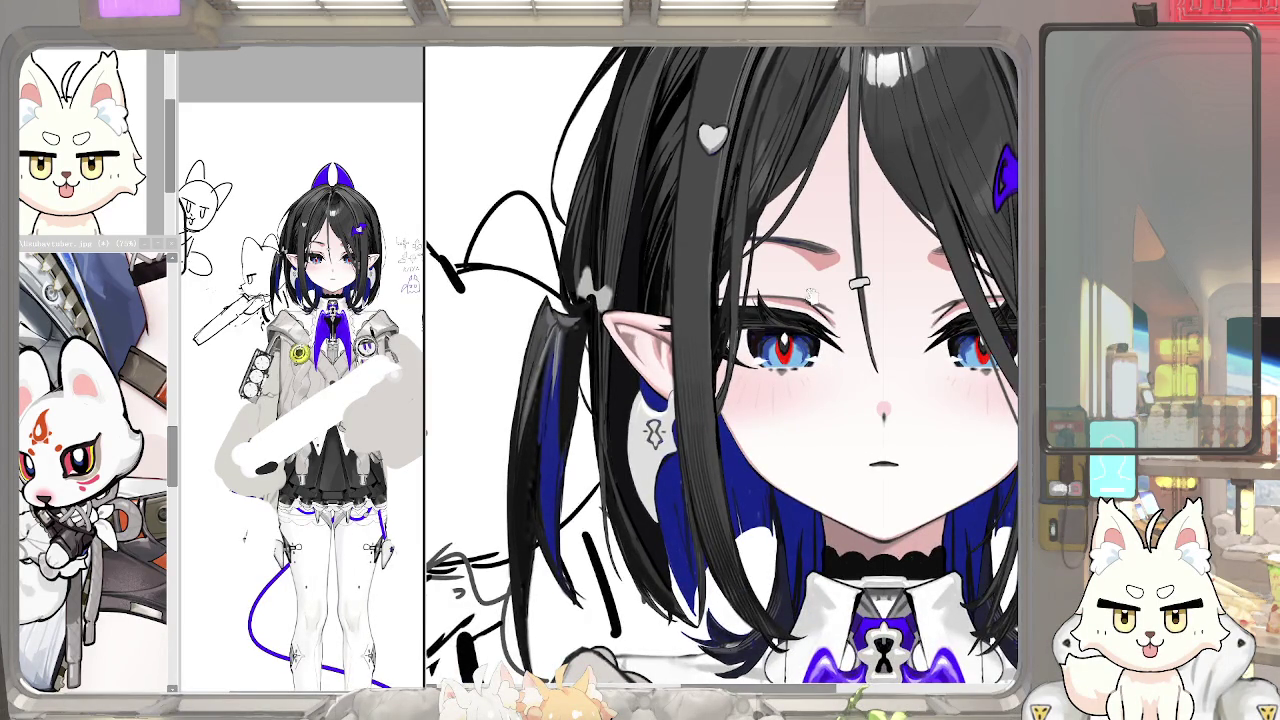
{"action": "scroll", "coordinate": [722, 370], "scroll_direction": "left", "scroll_amount": 3}
{"action": "scroll", "coordinate": [722, 370], "scroll_direction": "left", "scroll_amount": 2}
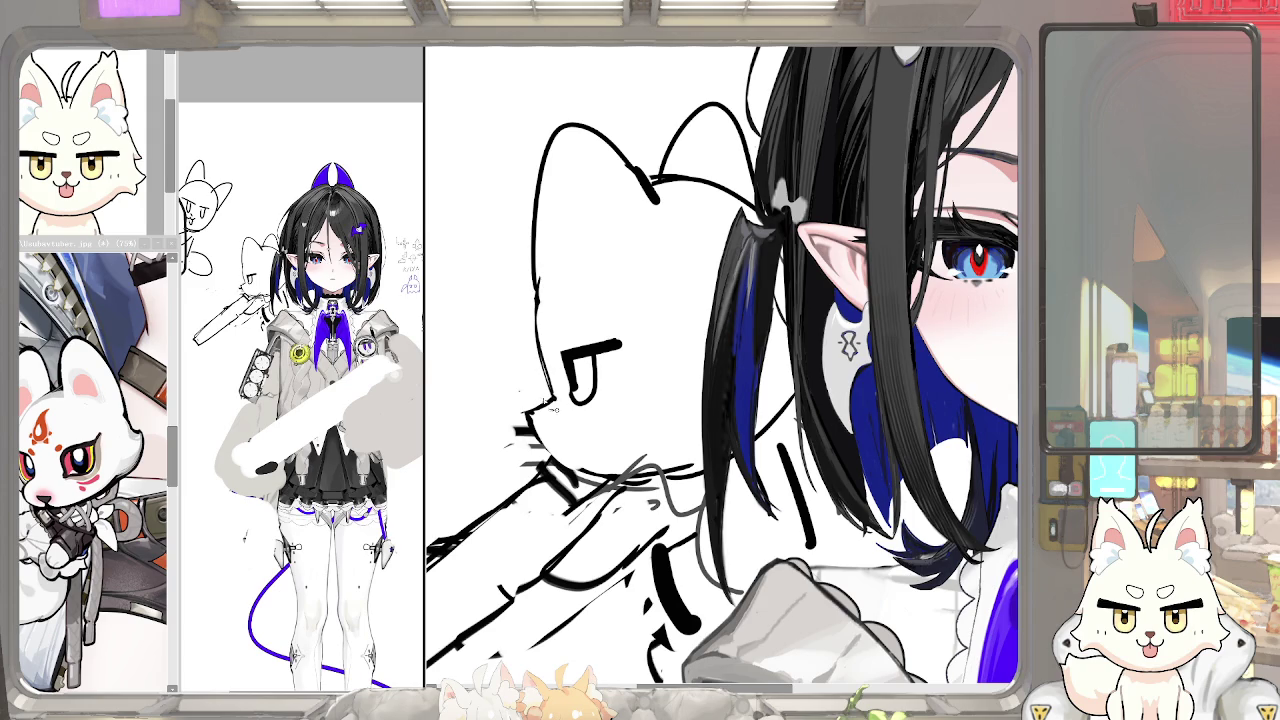
{"action": "left_click_drag", "start_coordinate": [540, 408], "coordinate": [536, 405]}
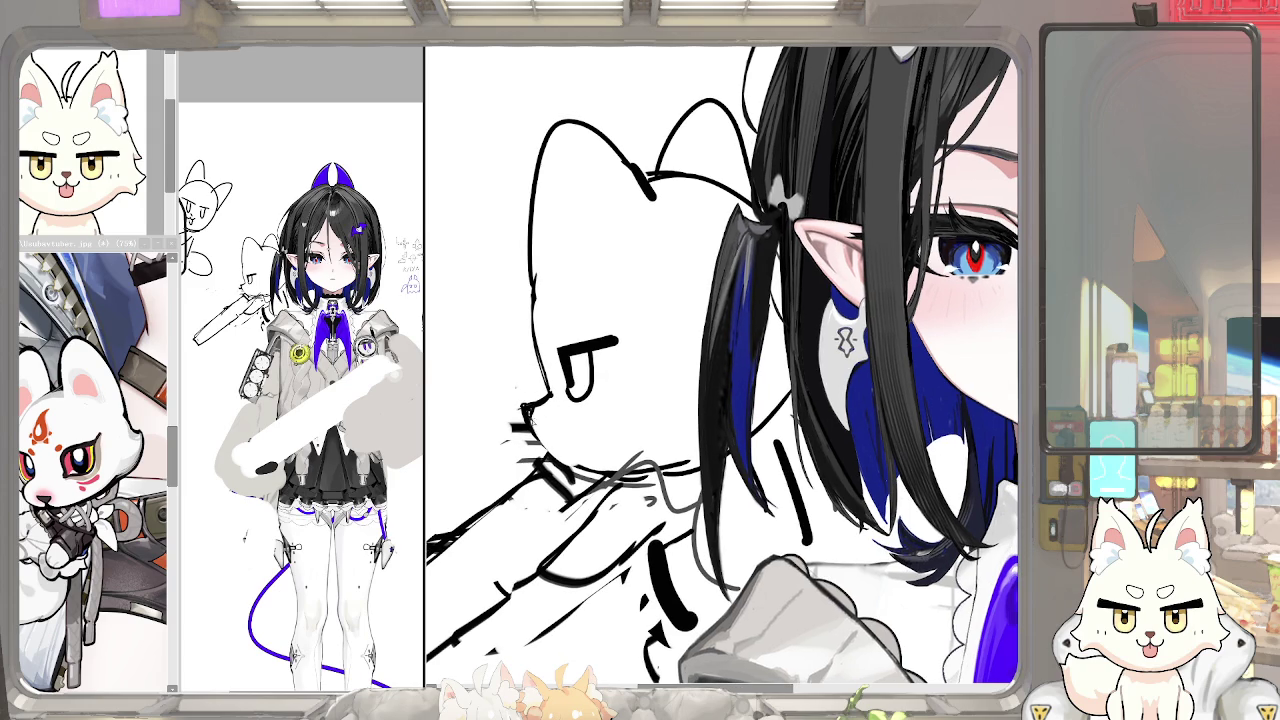
{"action": "left_click_drag", "start_coordinate": [546, 450], "coordinate": [536, 416]}
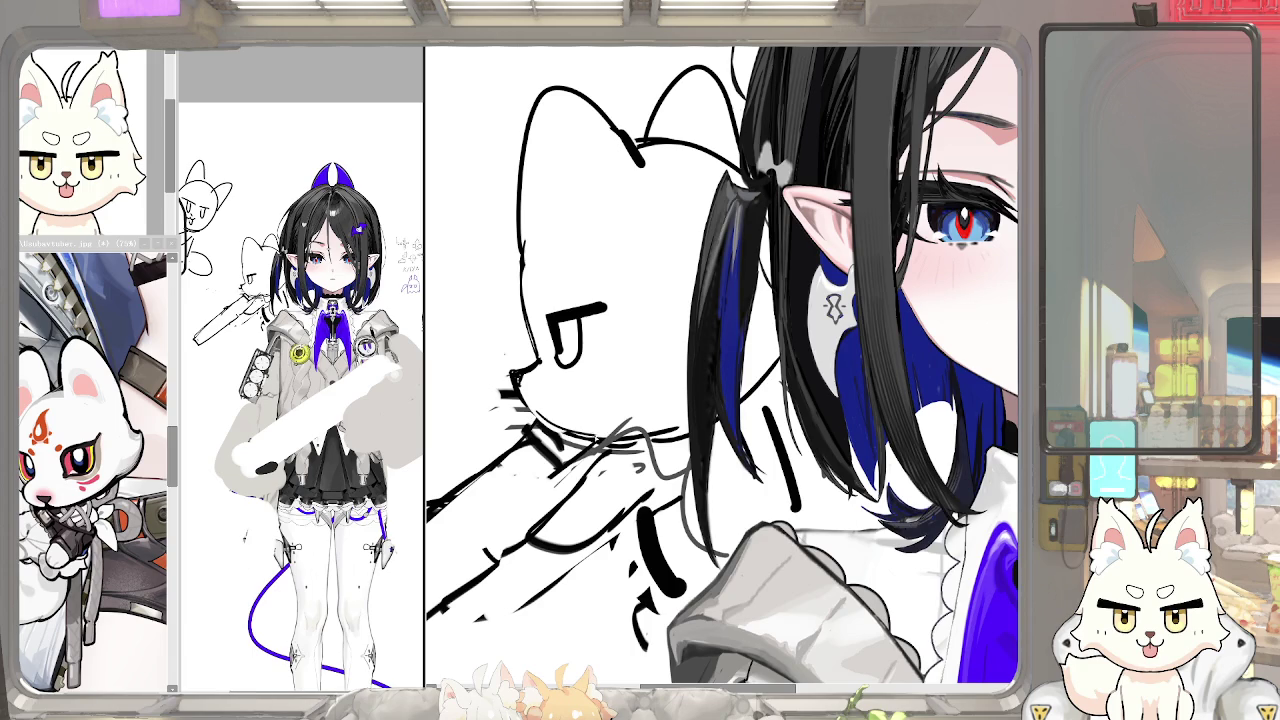
{"action": "scroll", "coordinate": [570, 380], "scroll_direction": "up", "scroll_amount": 5}
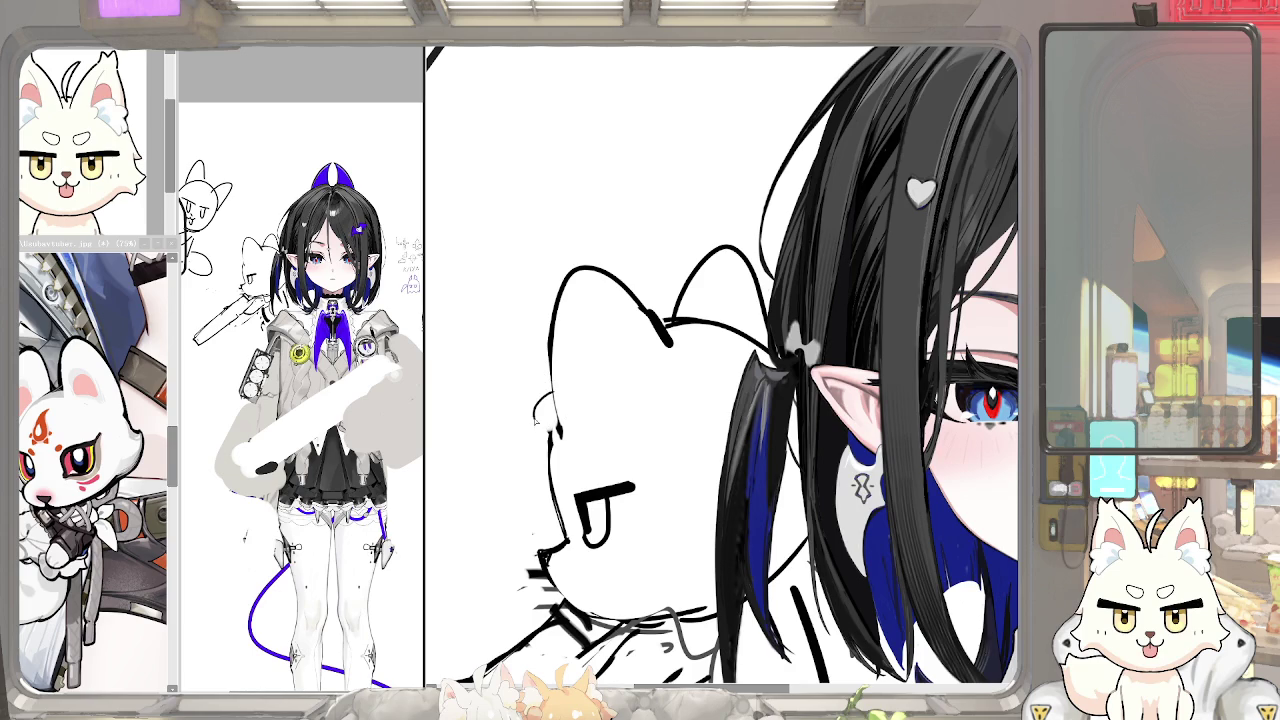
{"action": "key", "text": "ctrl+z"}
{"action": "left_click_drag", "start_coordinate": [552, 405], "coordinate": [548, 438]}
{"action": "left_click_drag", "start_coordinate": [668, 296], "coordinate": [664, 324]}
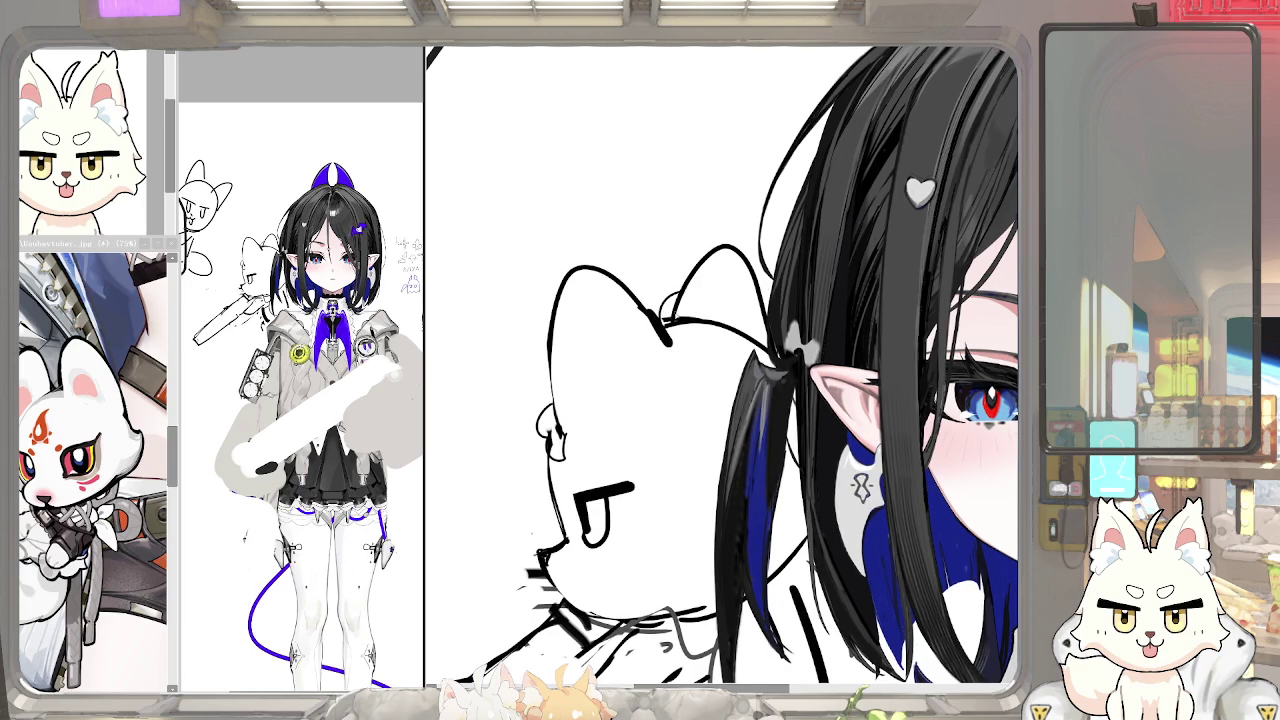
{"action": "key", "text": "ctrl+z"}
{"action": "key", "text": "ctrl+z"}
{"action": "scroll", "coordinate": [588, 368], "scroll_direction": "up", "scroll_amount": 3}
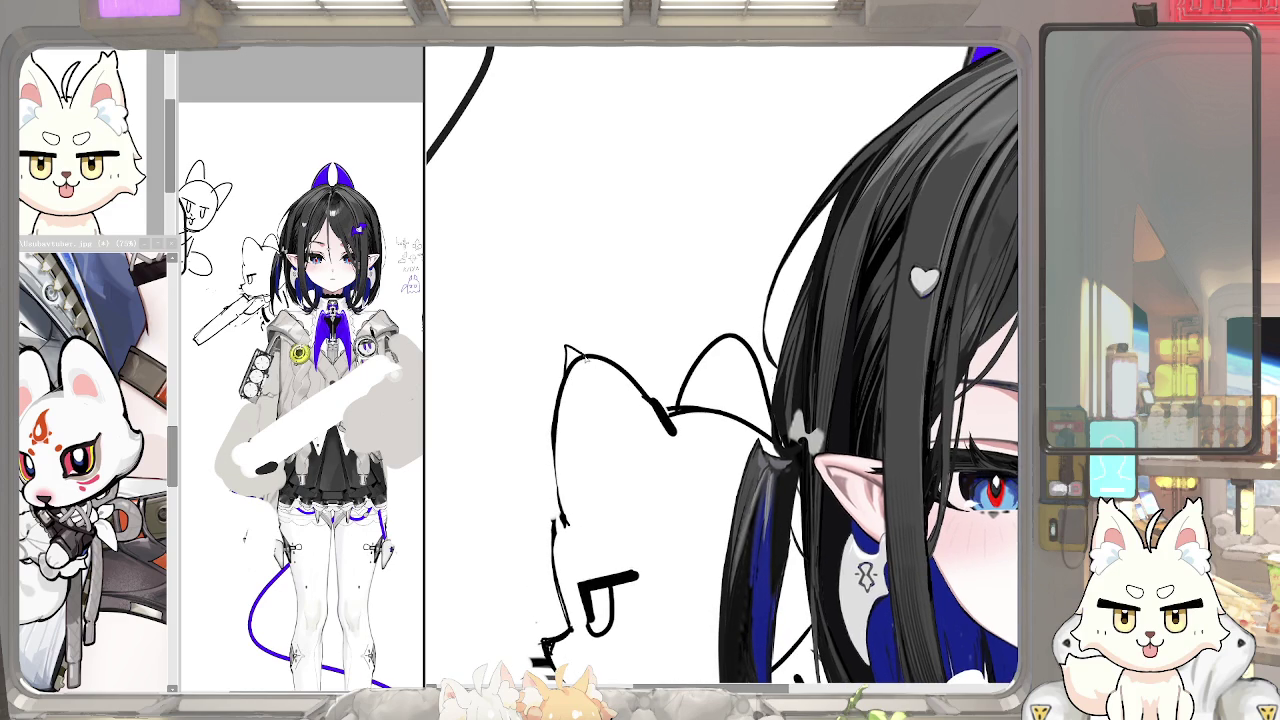
{"action": "scroll", "coordinate": [705, 410], "scroll_direction": "down", "scroll_amount": 5}
{"action": "scroll", "coordinate": [581, 431], "scroll_direction": "down", "scroll_amount": 3}
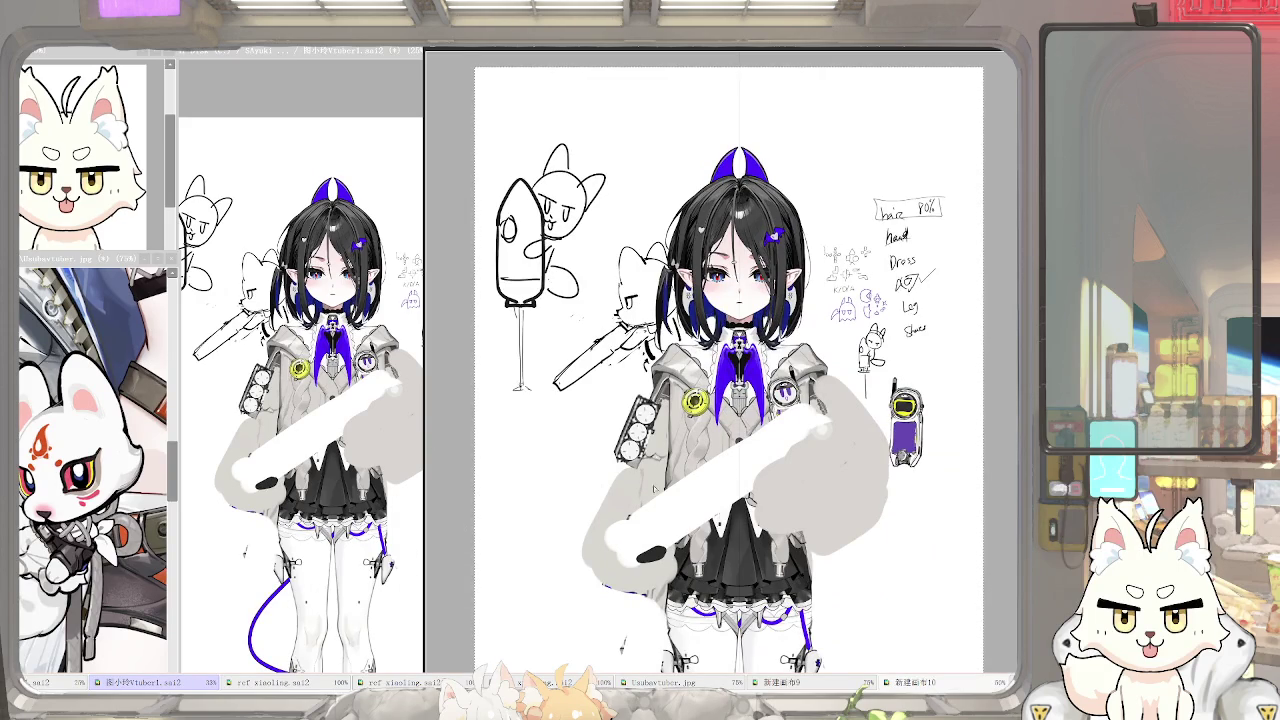
Paste the white fox mascot over the girl's chest and round off its ear tips
{"action": "key", "text": "ctrl+v"}
{"action": "scroll", "coordinate": [811, 353], "scroll_direction": "up", "scroll_amount": 2}
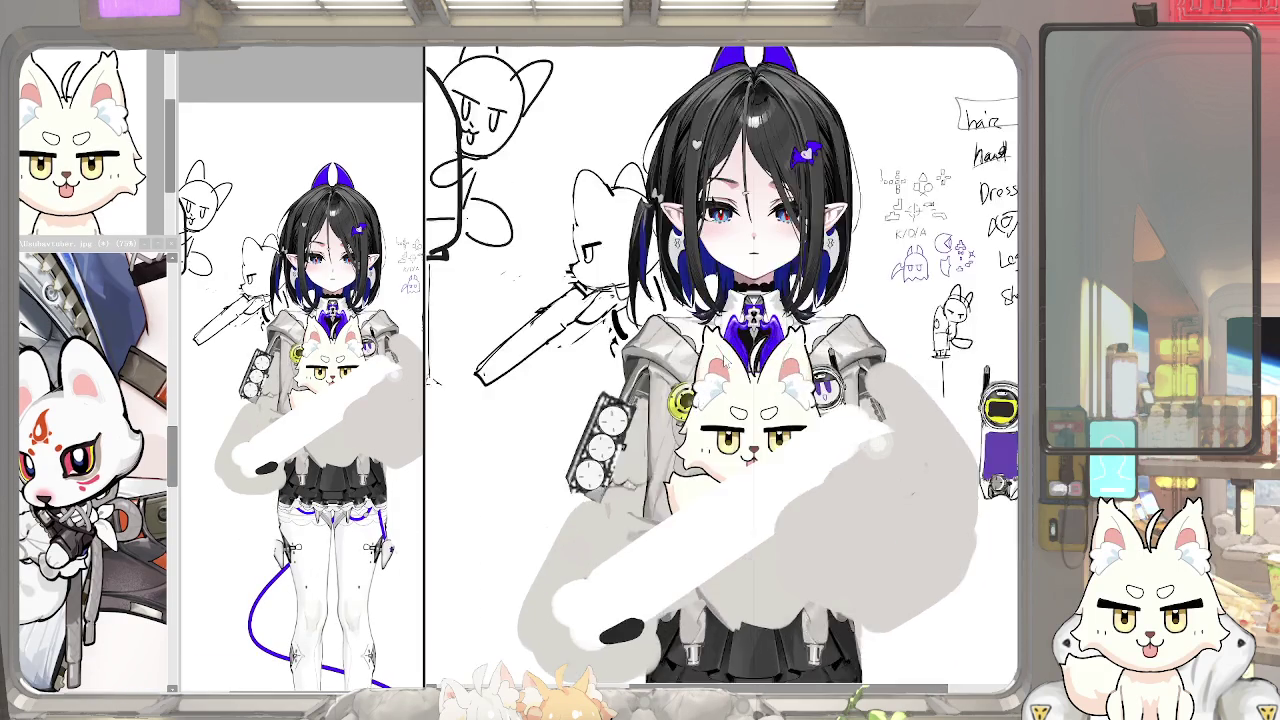
{"action": "scroll", "coordinate": [811, 353], "scroll_direction": "up", "scroll_amount": 2}
{"action": "scroll", "coordinate": [811, 353], "scroll_direction": "up", "scroll_amount": 2}
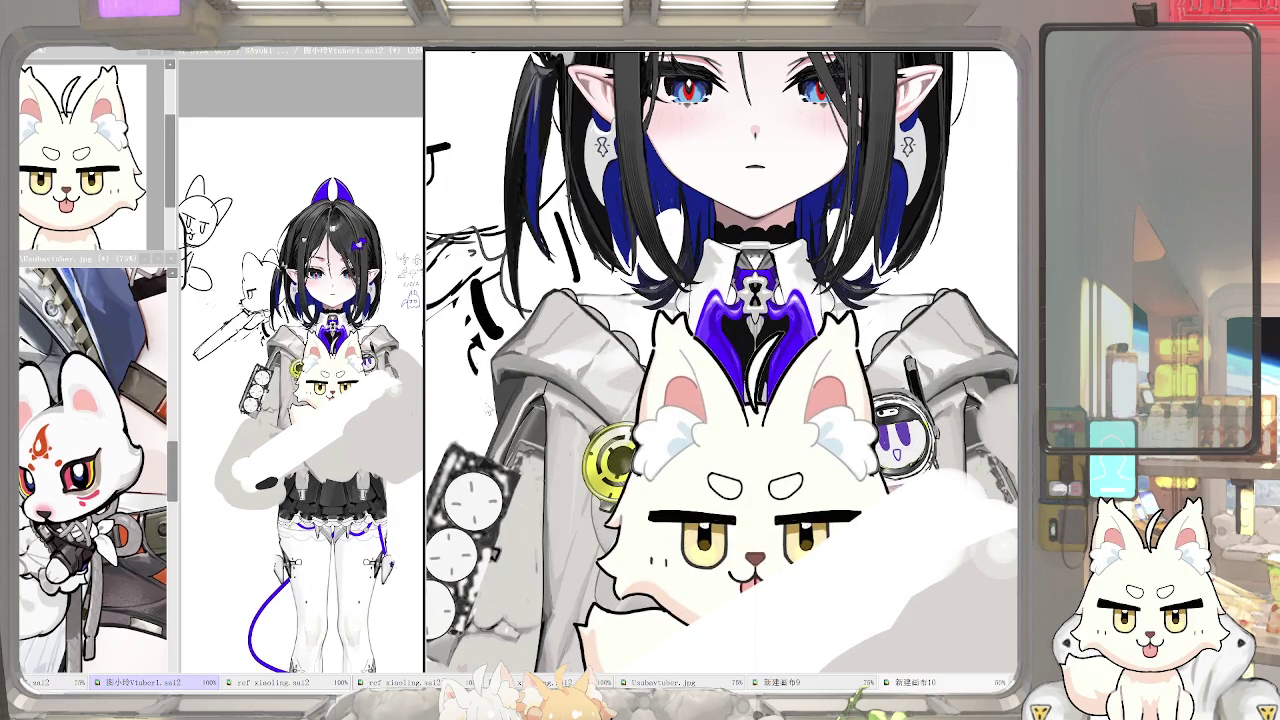
{"action": "key", "text": "ctrl+z"}
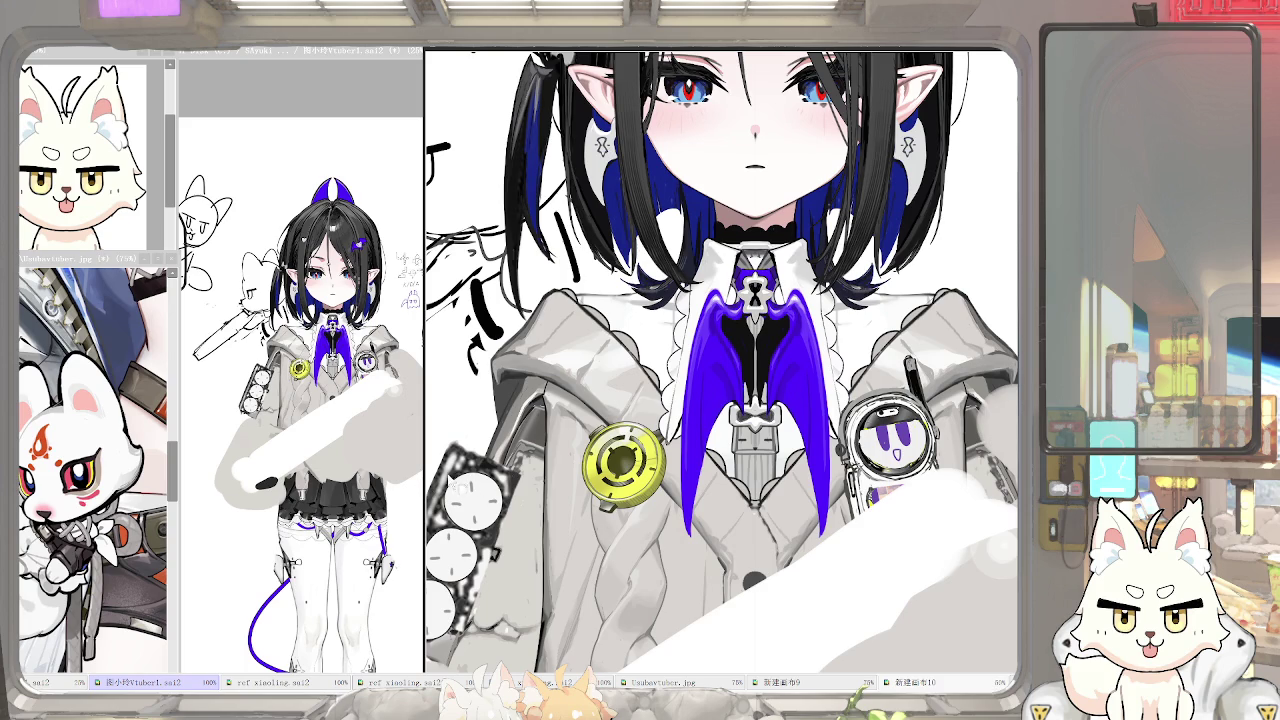
{"action": "key", "text": "ctrl+v"}
{"action": "scroll", "coordinate": [785, 320], "scroll_direction": "up", "scroll_amount": 1}
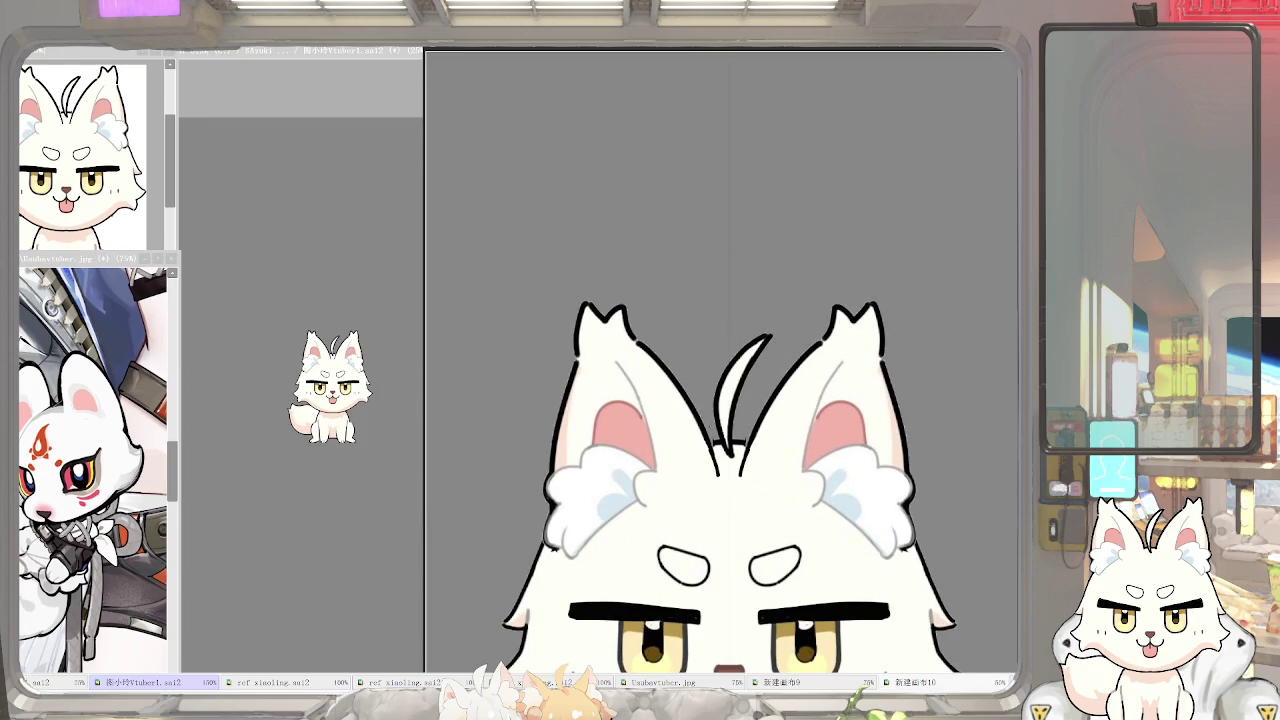
{"action": "left_click_drag", "start_coordinate": [860, 330], "coordinate": [885, 300]}
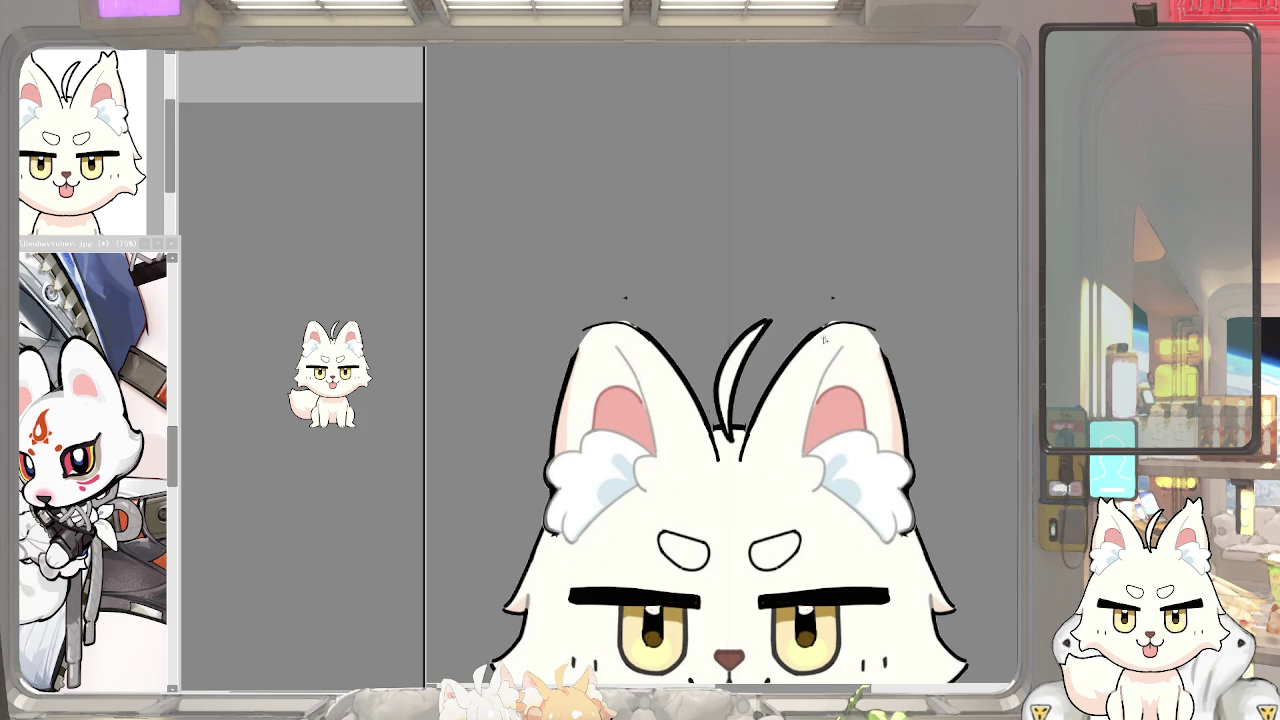
{"action": "scroll", "coordinate": [825, 340], "scroll_direction": "down", "scroll_amount": 2}
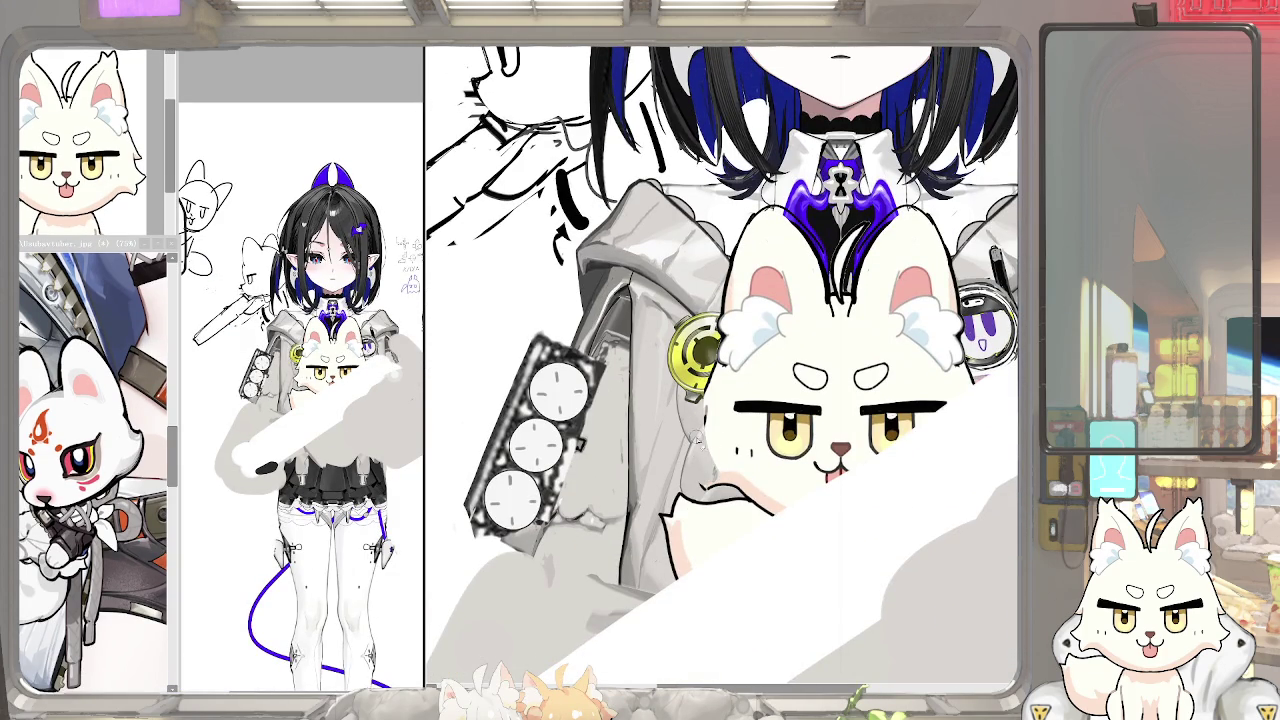
Zoom onto the chest fox and undo the white diagonal stroke, briefly redoing it to compare
{"action": "left_click_drag", "start_coordinate": [716, 462], "coordinate": [702, 438]}
{"action": "scroll", "coordinate": [725, 446], "scroll_direction": "up", "scroll_amount": 1}
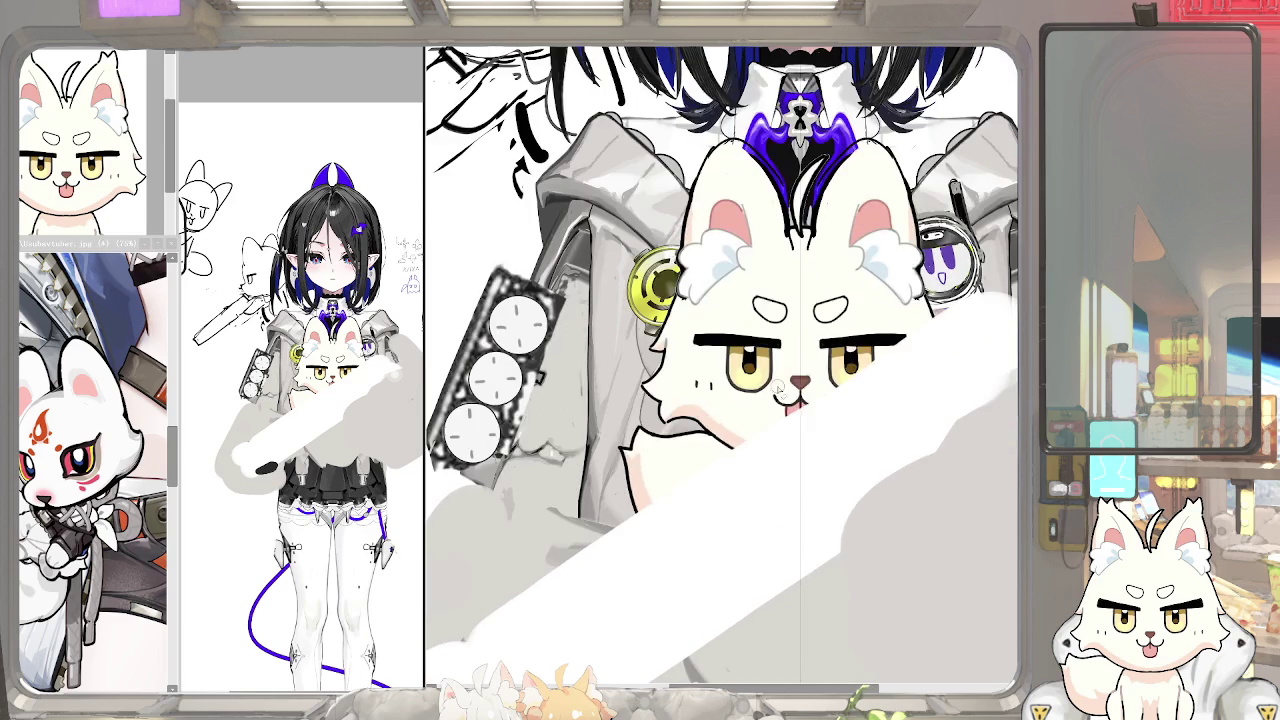
{"action": "scroll", "coordinate": [725, 446], "scroll_direction": "up", "scroll_amount": 1}
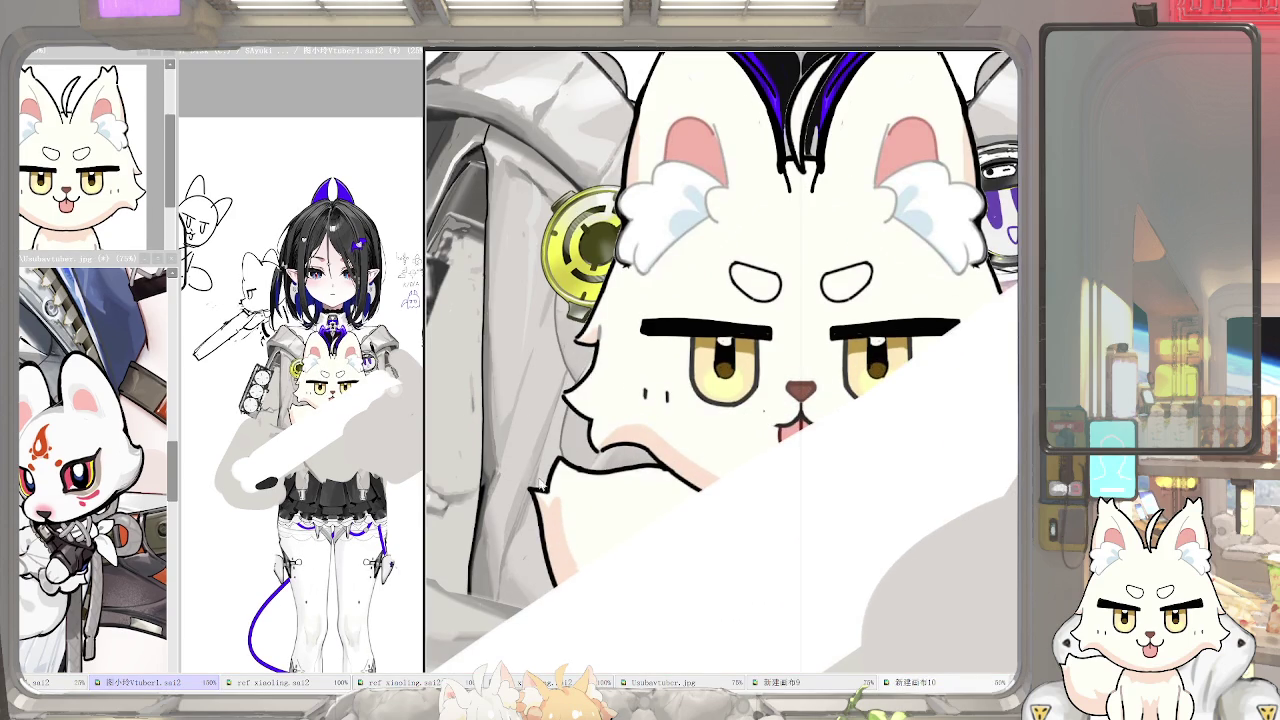
{"action": "key", "text": "ctrl+z"}
{"action": "key", "text": "ctrl+y"}
{"action": "key", "text": "ctrl+z"}
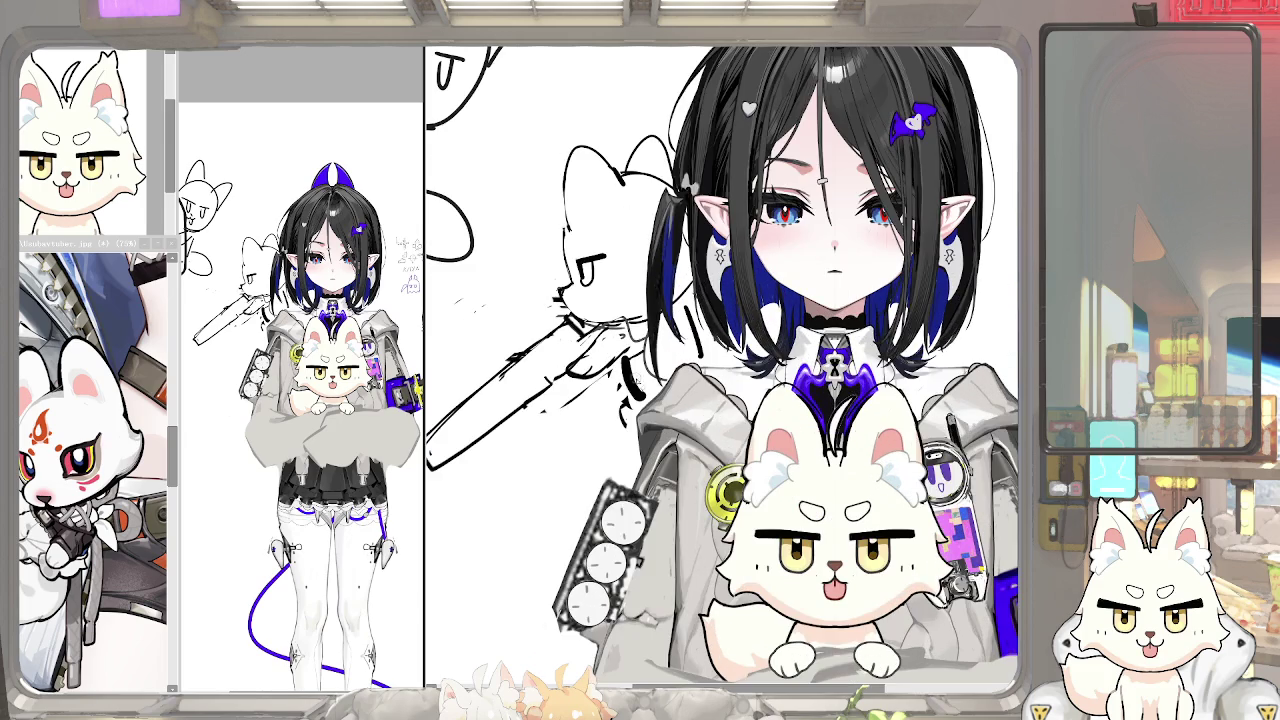
Ink short lines around the girl's collar, neck and the left edge of her hood
{"action": "mouse_move", "coordinate": [630, 350]}
{"action": "left_mouse_down"}
{"action": "mouse_move", "coordinate": [618, 376]}
{"action": "mouse_move", "coordinate": [640, 402]}
{"action": "mouse_move", "coordinate": [618, 420]}
{"action": "mouse_move", "coordinate": [644, 434]}
{"action": "left_mouse_up"}
{"action": "left_click_drag", "start_coordinate": [712, 344], "coordinate": [706, 368]}
{"action": "left_click_drag", "start_coordinate": [684, 294], "coordinate": [700, 326]}
{"action": "left_click_drag", "start_coordinate": [720, 370], "coordinate": [704, 326]}
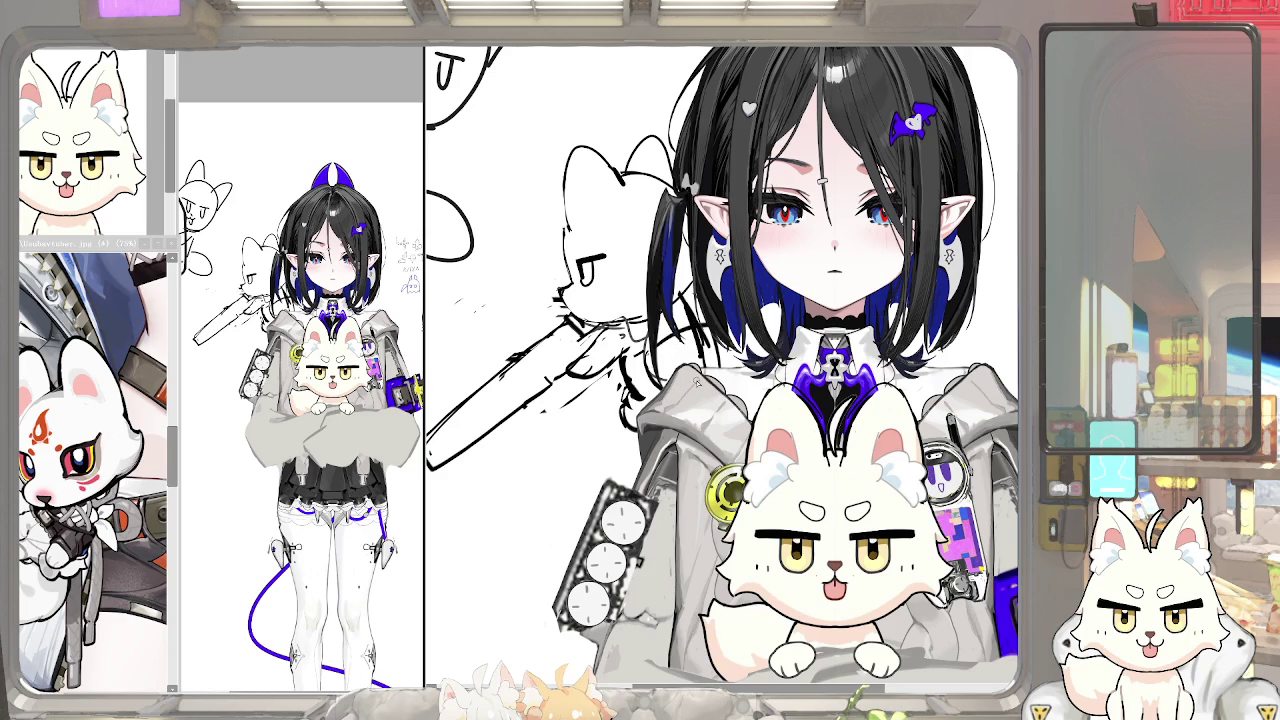
{"action": "left_click_drag", "start_coordinate": [640, 426], "coordinate": [606, 466]}
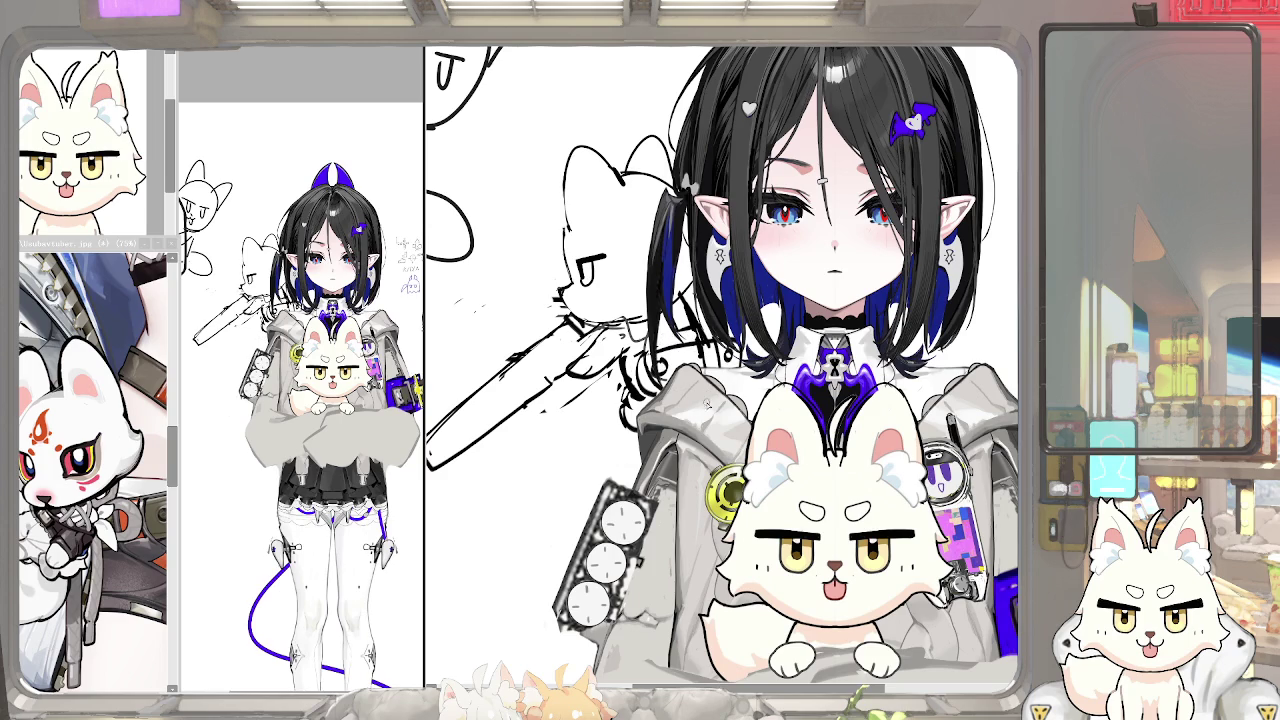
Scroll over to the gun and sketch a rectangular scope on top of it
{"action": "scroll", "coordinate": [742, 352], "scroll_direction": "down", "scroll_amount": 1}
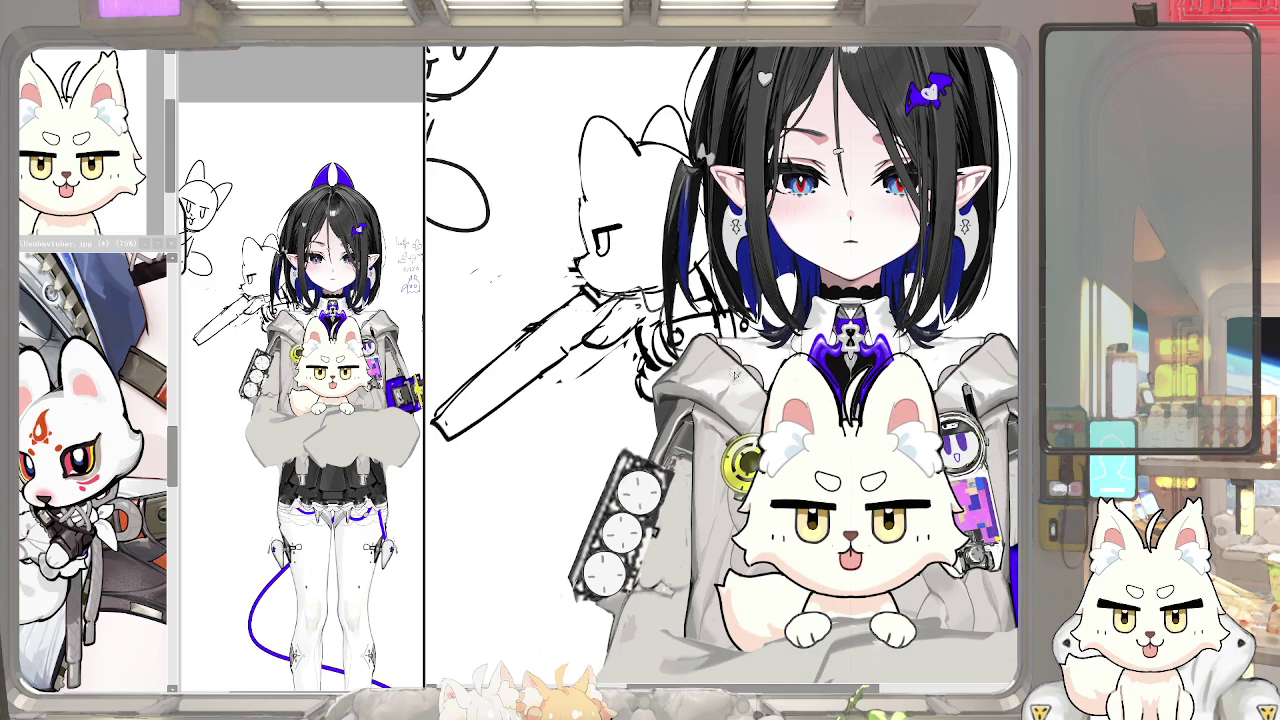
{"action": "scroll", "coordinate": [645, 405], "scroll_direction": "left", "scroll_amount": 2}
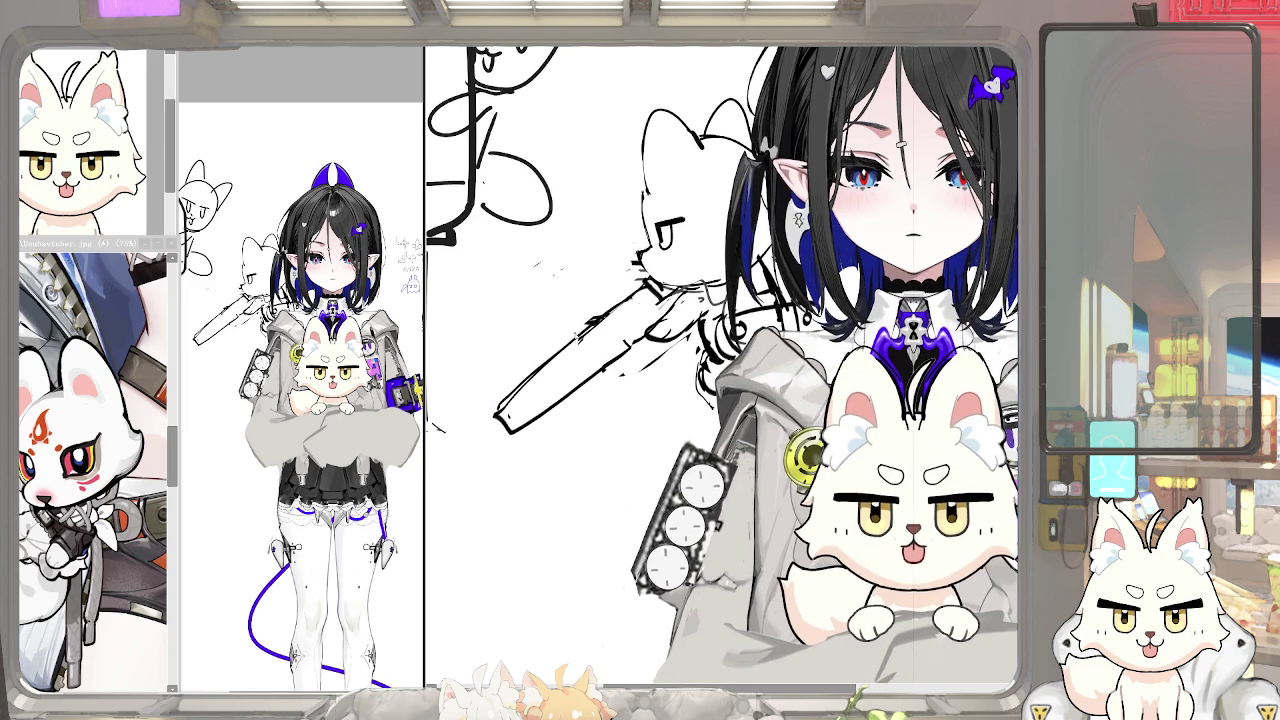
{"action": "mouse_move", "coordinate": [578, 330]}
{"action": "left_mouse_down"}
{"action": "mouse_move", "coordinate": [632, 292]}
{"action": "mouse_move", "coordinate": [612, 268]}
{"action": "left_mouse_up"}
{"action": "scroll", "coordinate": [620, 300], "scroll_direction": "left", "scroll_amount": 1}
Refine the scope's rectangular shape and add small detail strokes to the gun
{"action": "left_click_drag", "start_coordinate": [614, 316], "coordinate": [618, 264]}
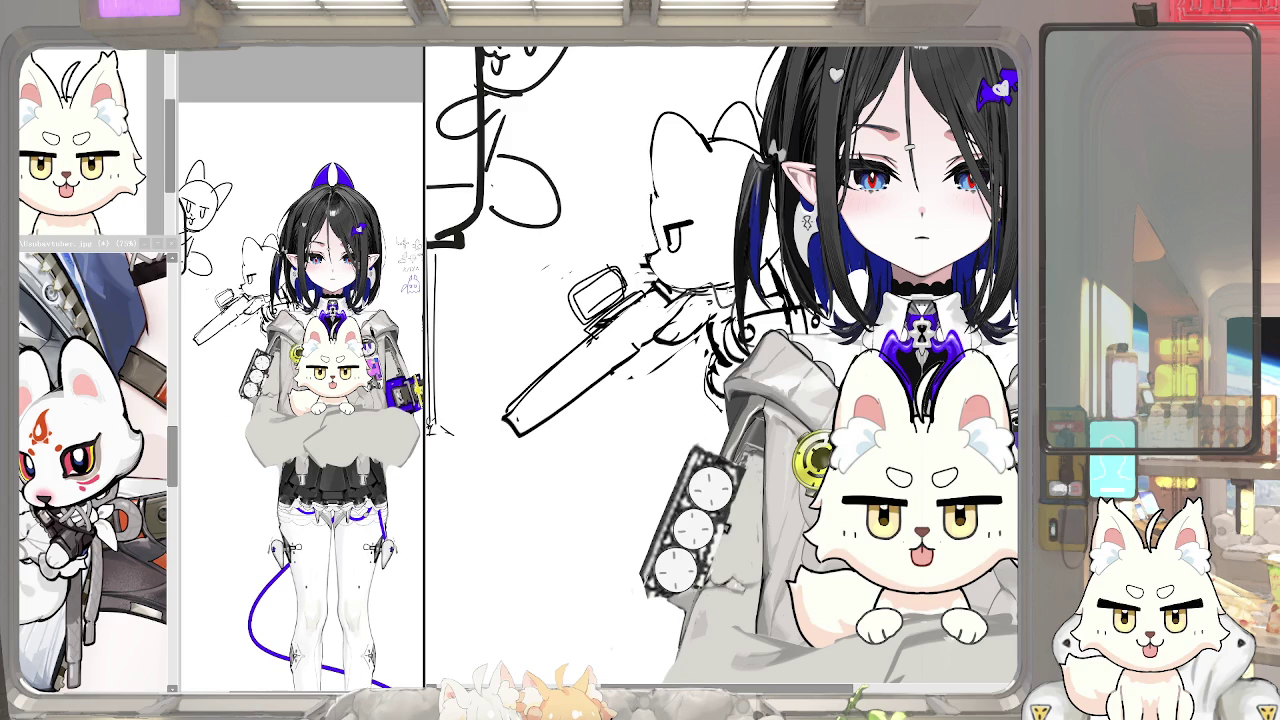
{"action": "left_click_drag", "start_coordinate": [760, 420], "coordinate": [740, 440]}
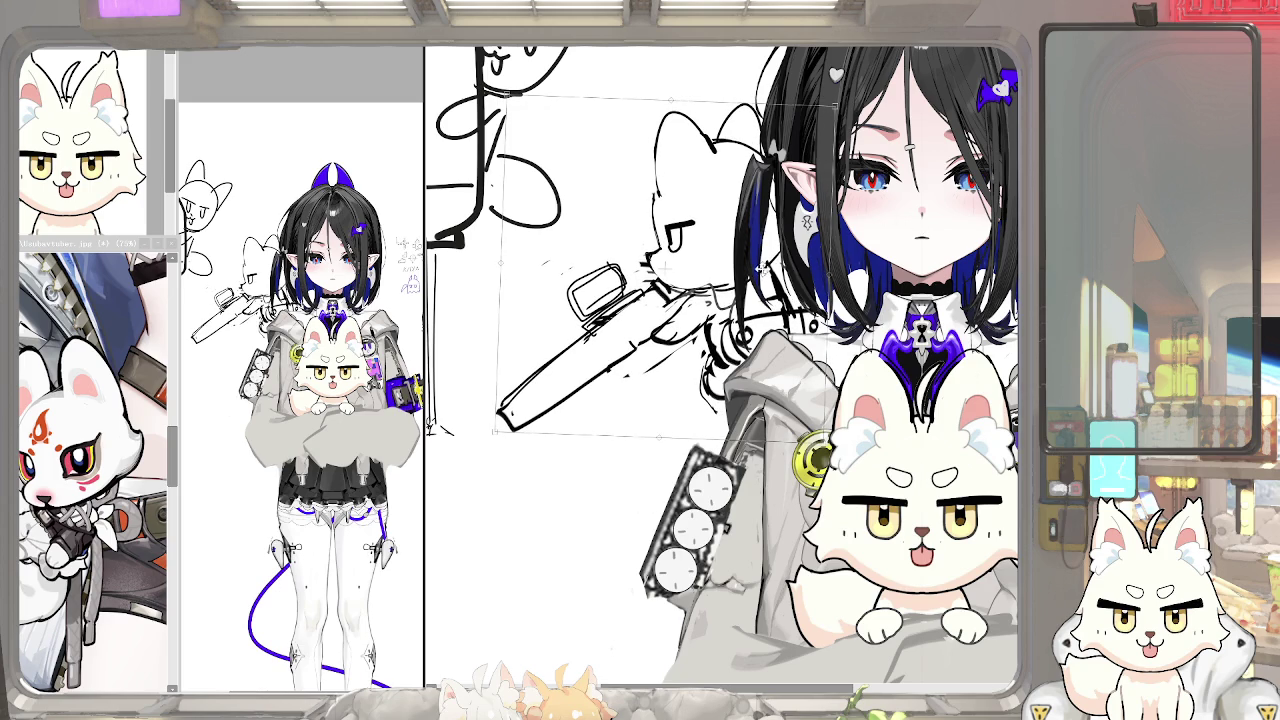
{"action": "left_click_drag", "start_coordinate": [768, 330], "coordinate": [755, 325]}
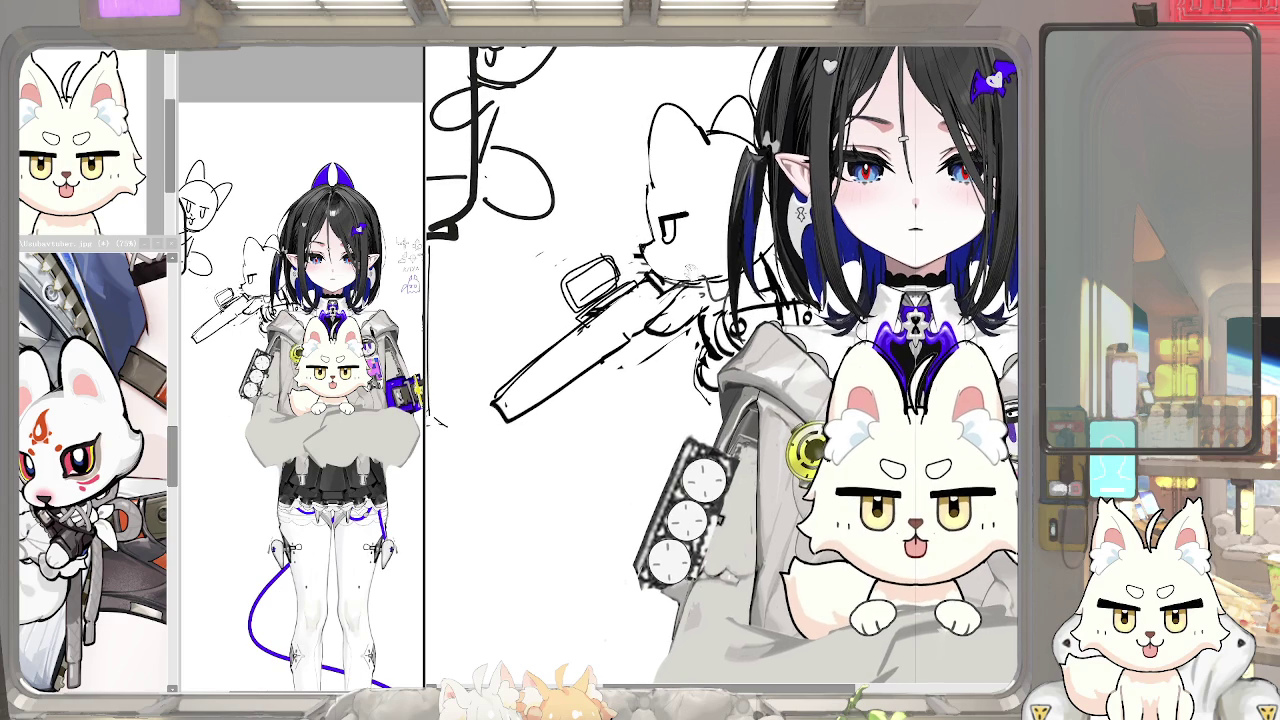
{"action": "mouse_move", "coordinate": [650, 290]}
{"action": "left_mouse_down"}
{"action": "mouse_move", "coordinate": [628, 320]}
{"action": "mouse_move", "coordinate": [668, 312]}
{"action": "mouse_move", "coordinate": [628, 336]}
{"action": "left_mouse_up"}
{"action": "left_click_drag", "start_coordinate": [760, 330], "coordinate": [762, 322]}
{"action": "mouse_move", "coordinate": [644, 318]}
{"action": "left_mouse_down"}
{"action": "mouse_move", "coordinate": [630, 336]}
{"action": "mouse_move", "coordinate": [662, 346]}
{"action": "left_mouse_up"}
{"action": "left_click_drag", "start_coordinate": [760, 330], "coordinate": [764, 362]}
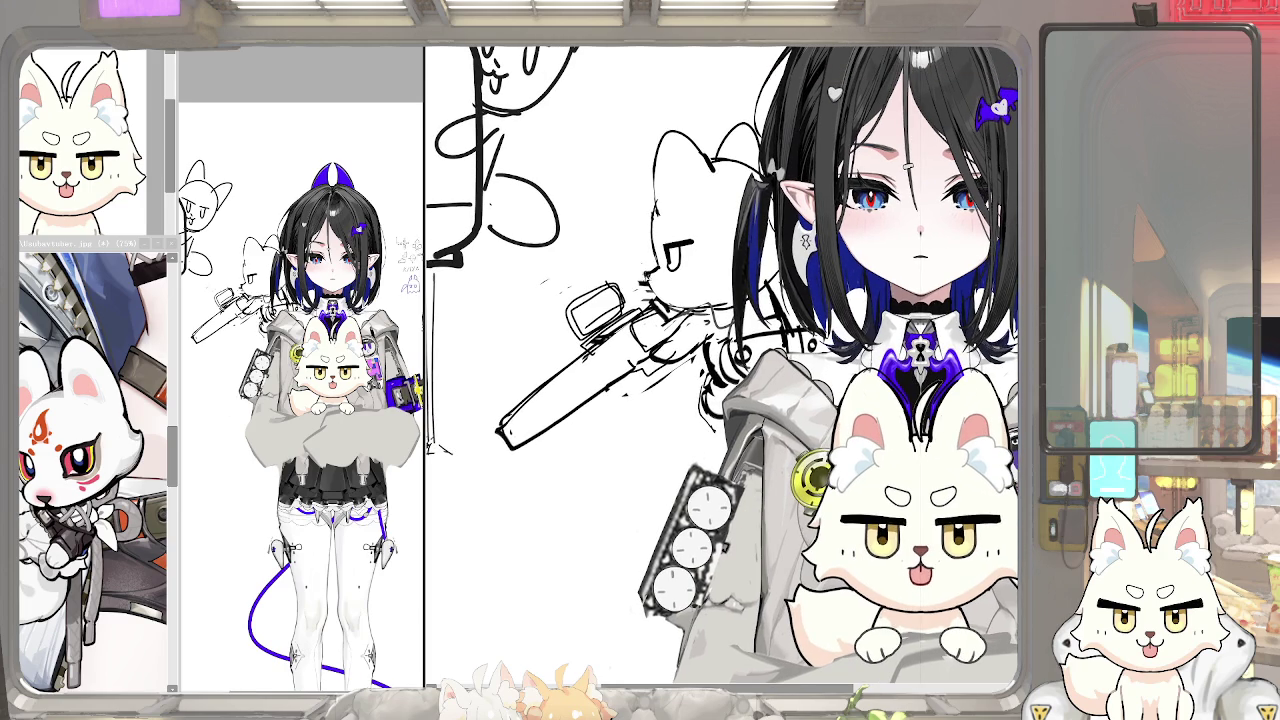
Reset the view and draw a box-shaped magazine under the gun, redoing the first attempt
{"action": "key", "text": "ctrl+0"}
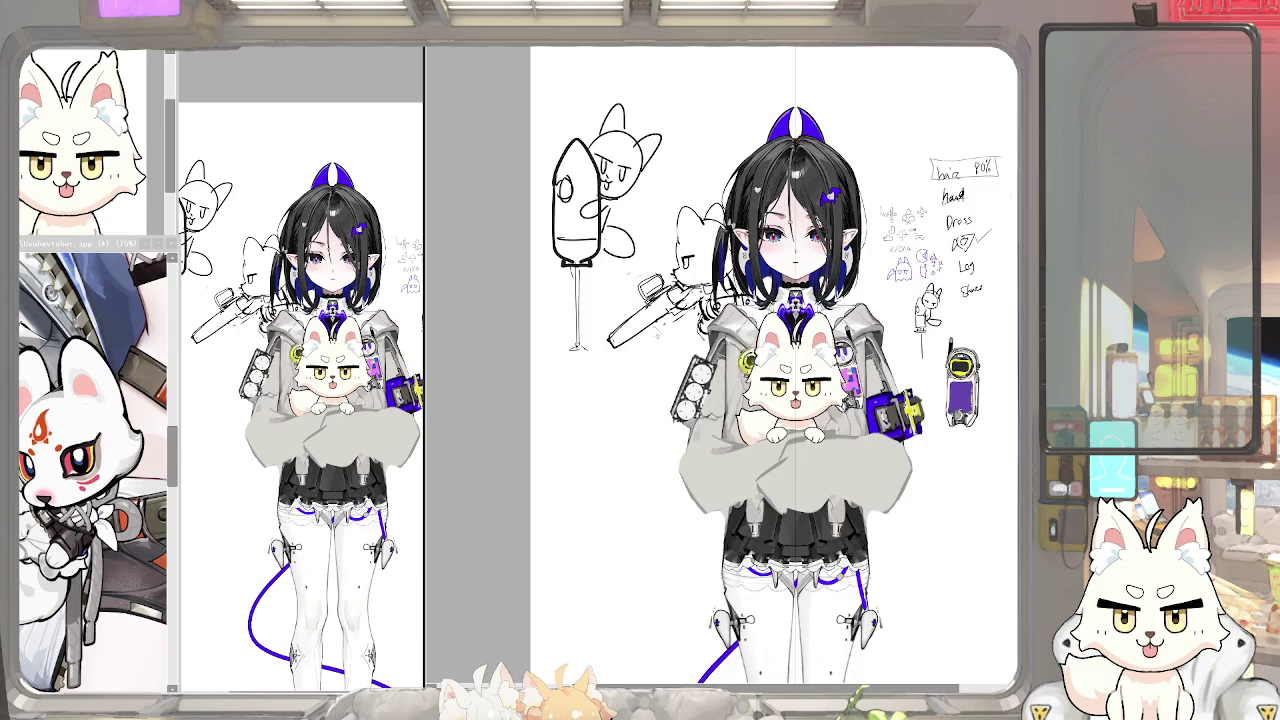
{"action": "scroll", "coordinate": [653, 333], "scroll_direction": "up", "scroll_amount": 3}
{"action": "mouse_move", "coordinate": [668, 348]}
{"action": "left_mouse_down"}
{"action": "mouse_move", "coordinate": [702, 312]}
{"action": "mouse_move", "coordinate": [696, 340]}
{"action": "left_mouse_up"}
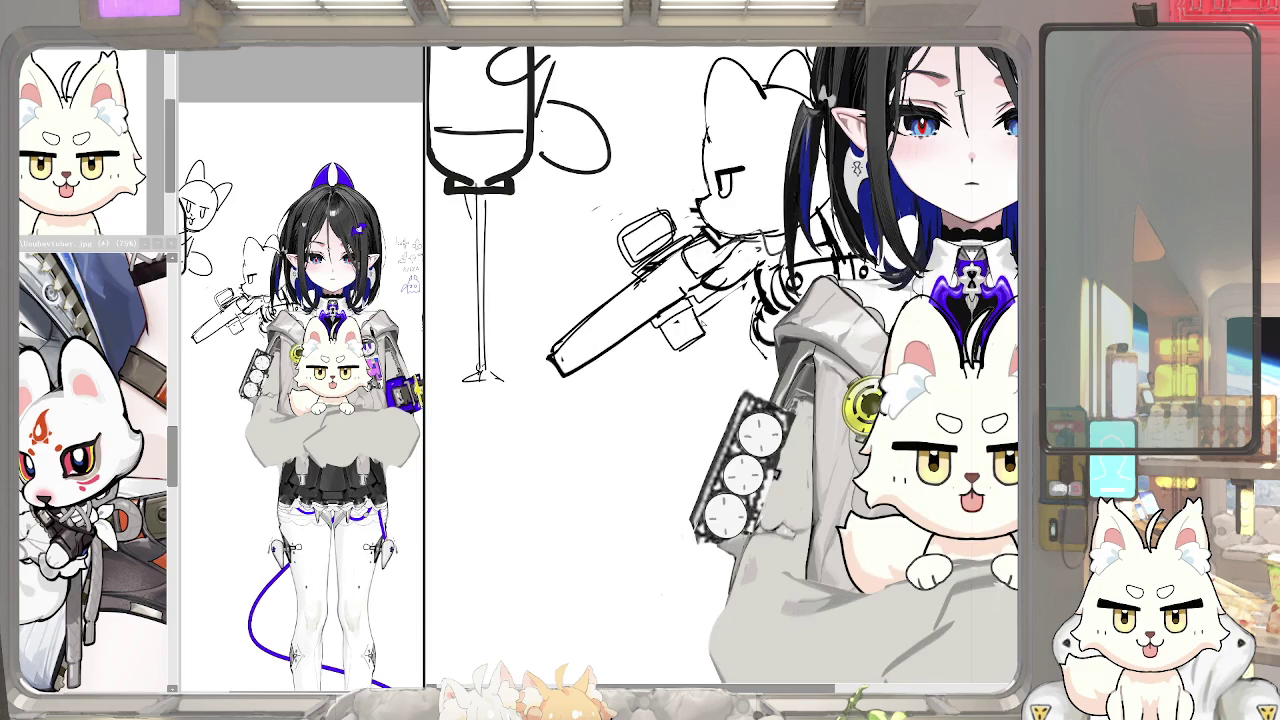
{"action": "key", "text": "ctrl+z"}
{"action": "key", "text": "ctrl+z"}
{"action": "key", "text": "ctrl+z"}
{"action": "left_click_drag", "start_coordinate": [660, 320], "coordinate": [690, 352]}
{"action": "left_click_drag", "start_coordinate": [698, 308], "coordinate": [696, 352]}
{"action": "key", "text": "ctrl+z"}
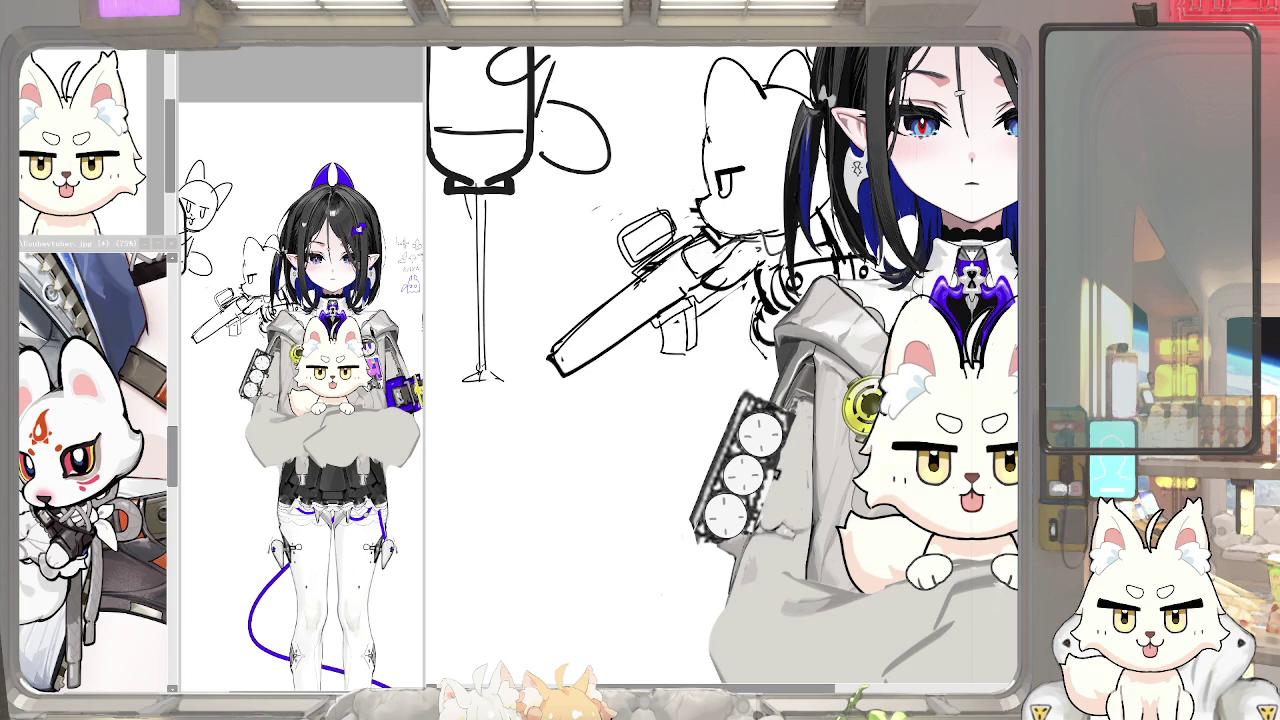
Erase the fox's pink tongue and reposition its nose and mouth with a free transform
{"action": "scroll", "coordinate": [903, 405], "scroll_direction": "up", "scroll_amount": 5}
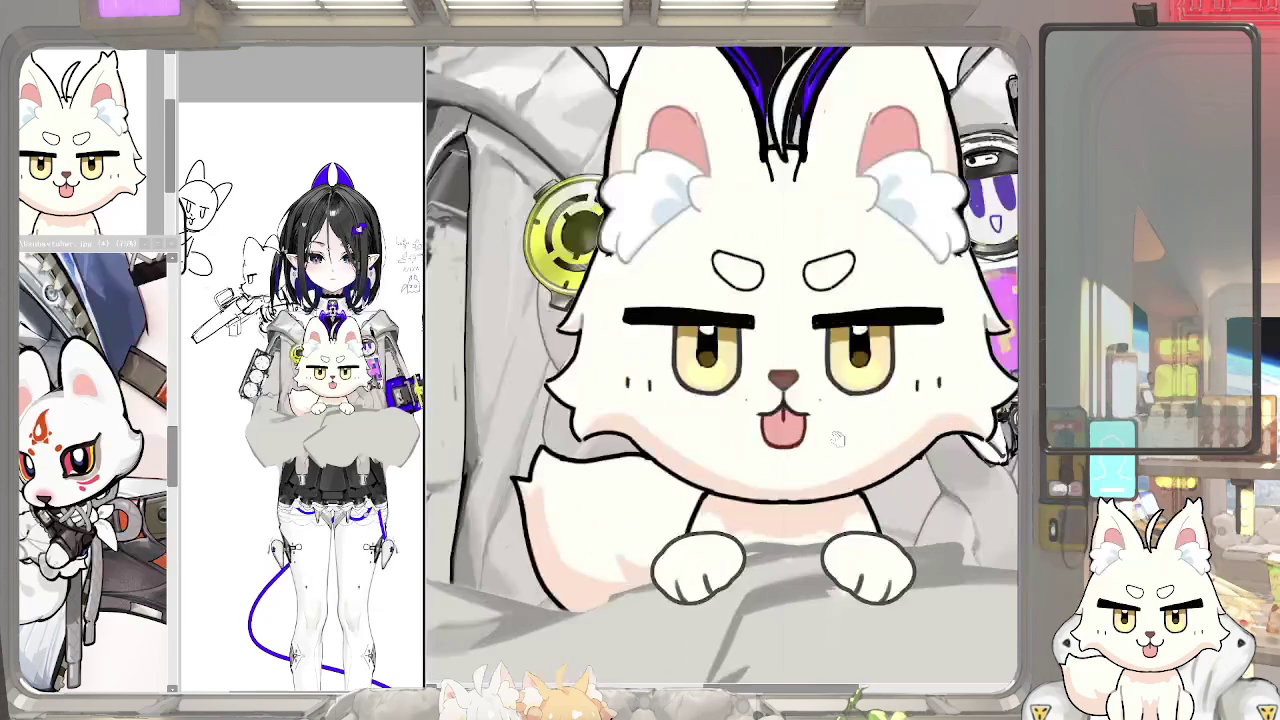
{"action": "scroll", "coordinate": [785, 398], "scroll_direction": "up", "scroll_amount": 1}
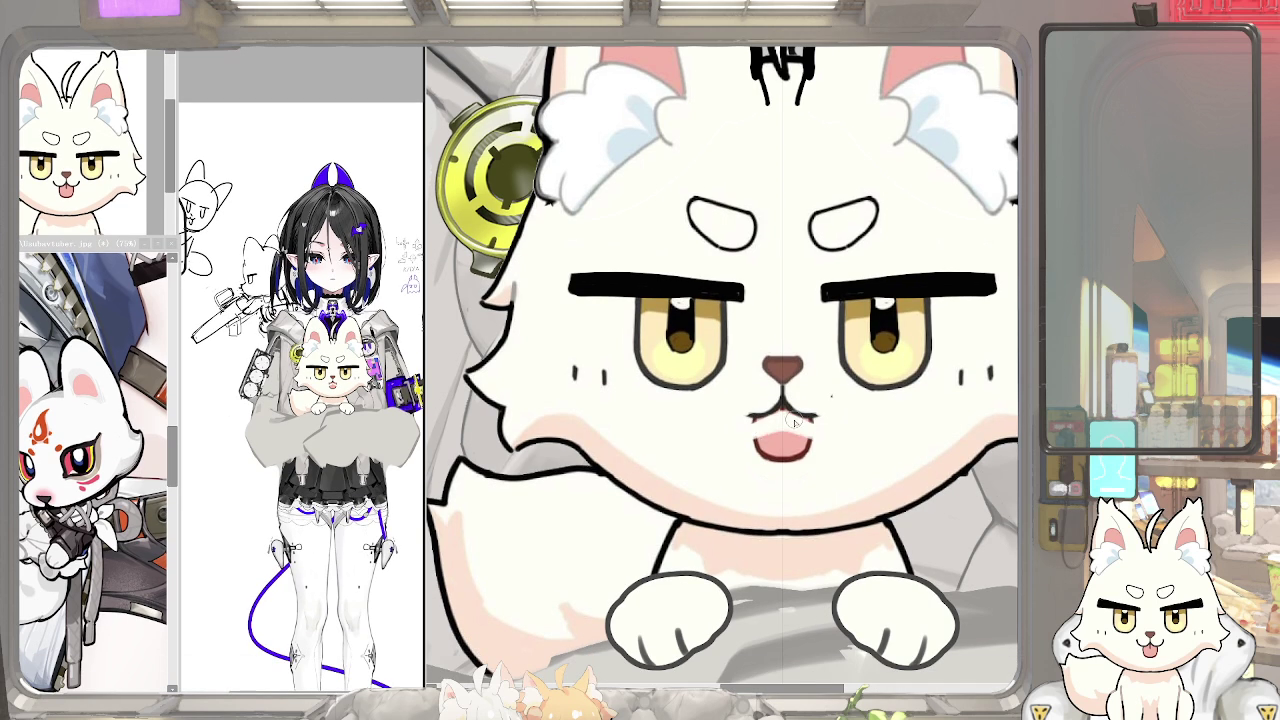
{"action": "left_click_drag", "start_coordinate": [793, 421], "coordinate": [785, 445]}
{"action": "mouse_move", "coordinate": [760, 400]}
{"action": "left_mouse_down"}
{"action": "mouse_move", "coordinate": [780, 375]}
{"action": "mouse_move", "coordinate": [812, 402]}
{"action": "left_mouse_up"}
{"action": "key", "text": "ctrl+t"}
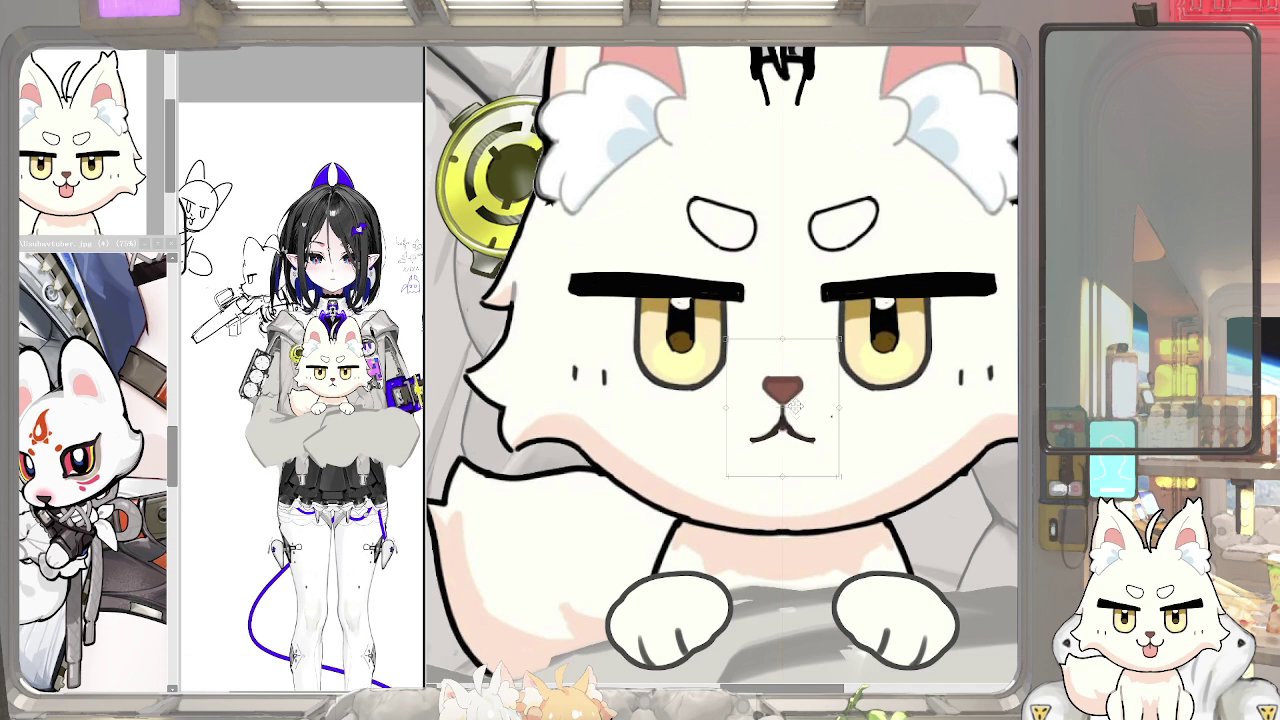
{"action": "key", "text": "Return"}
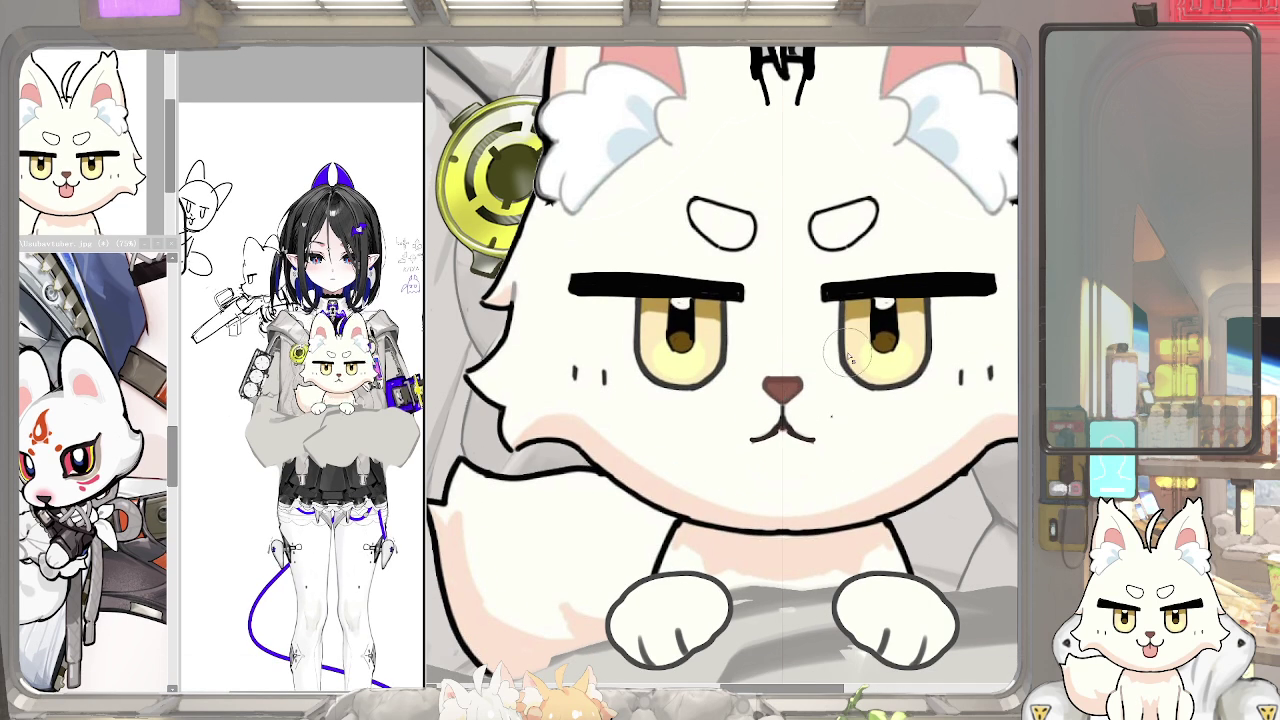
{"action": "scroll", "coordinate": [824, 383], "scroll_direction": "down", "scroll_amount": 5}
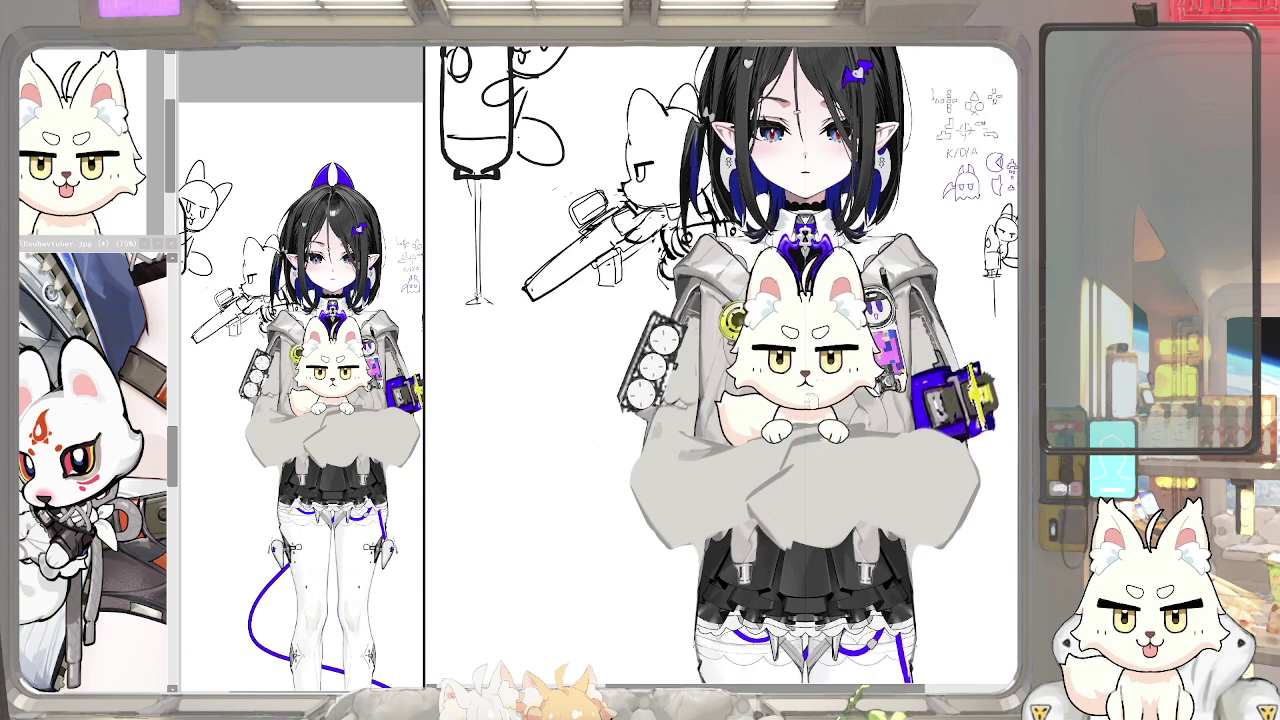
Tilt the canvas and ink a darker continuous outline along the fox's cheek
{"action": "scroll", "coordinate": [722, 369], "scroll_direction": "up", "scroll_amount": 3}
{"action": "left_click_drag", "start_coordinate": [722, 369], "coordinate": [800, 450]}
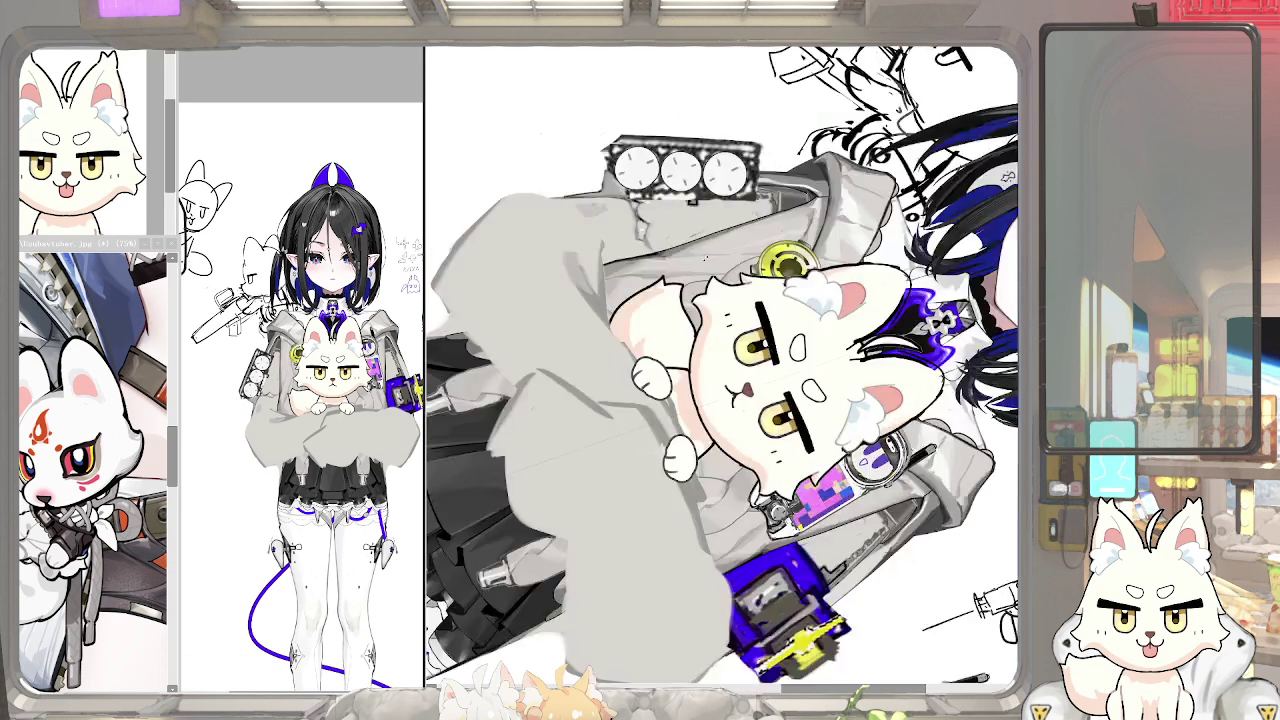
{"action": "scroll", "coordinate": [706, 370], "scroll_direction": "up", "scroll_amount": 1}
{"action": "scroll", "coordinate": [706, 370], "scroll_direction": "up", "scroll_amount": 2}
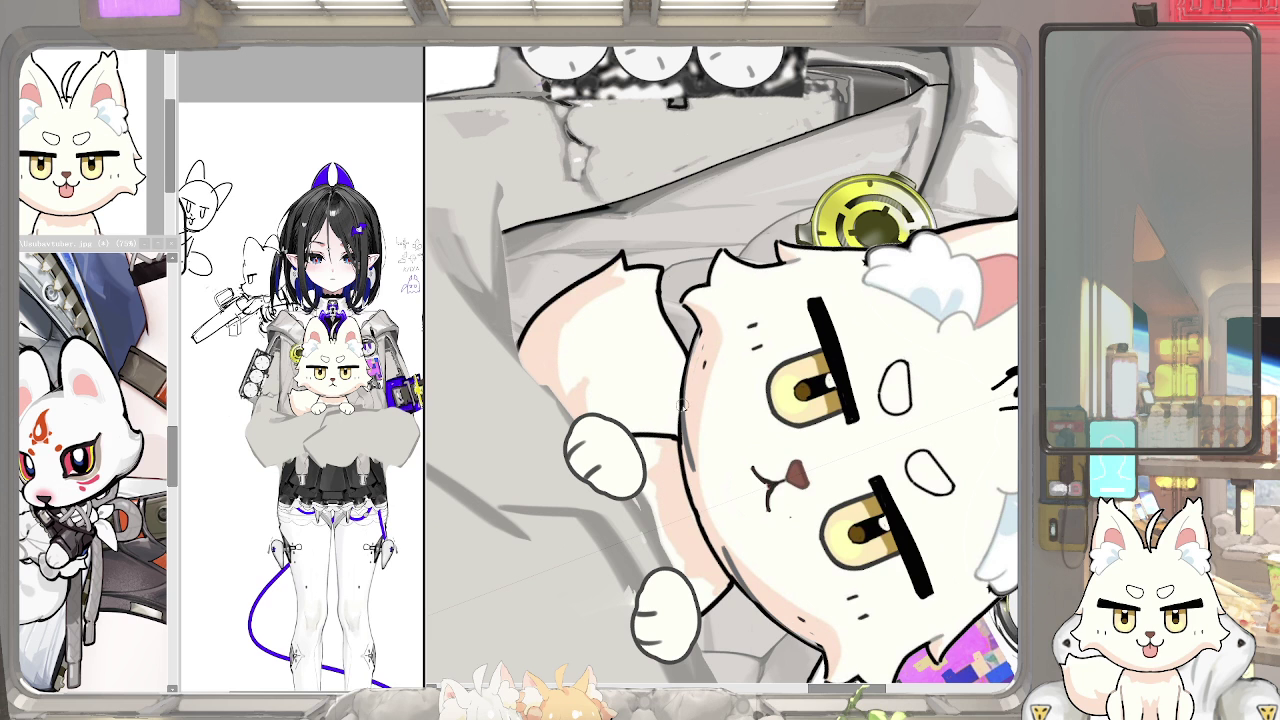
{"action": "key", "text": "5"}
{"action": "key", "text": "6"}
{"action": "key", "text": "6"}
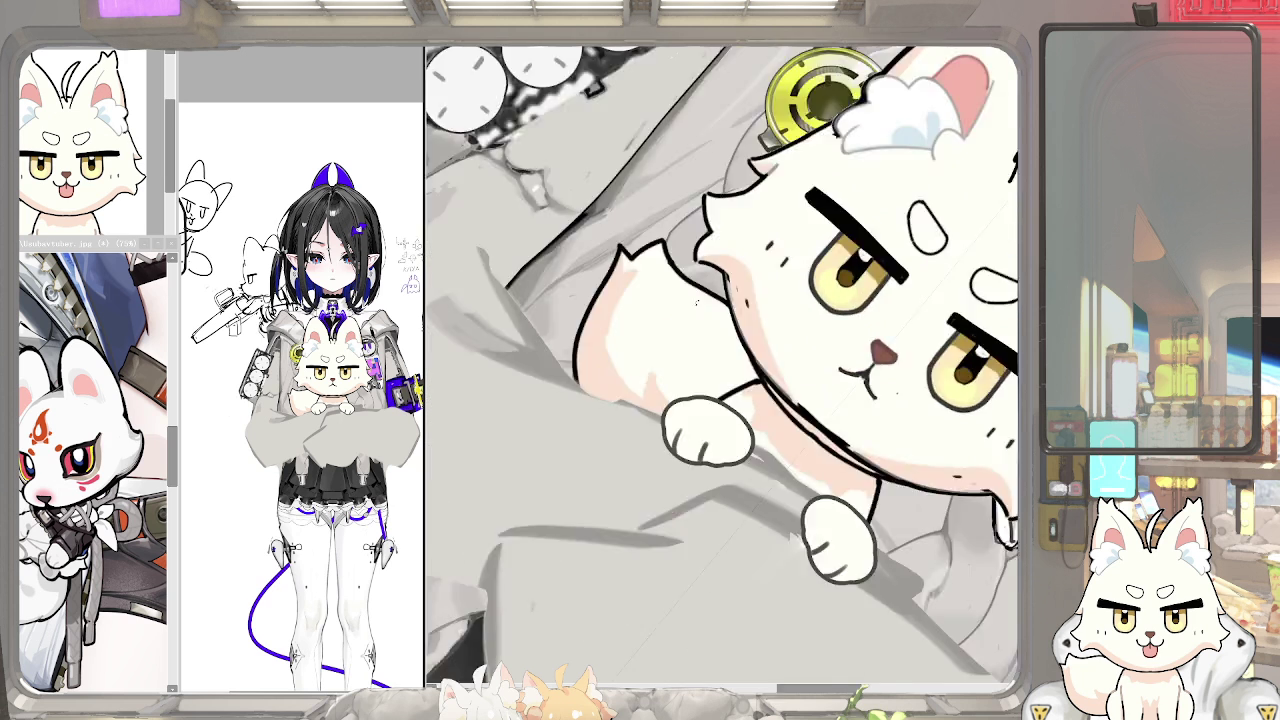
{"action": "key", "text": "6"}
{"action": "key", "text": "6"}
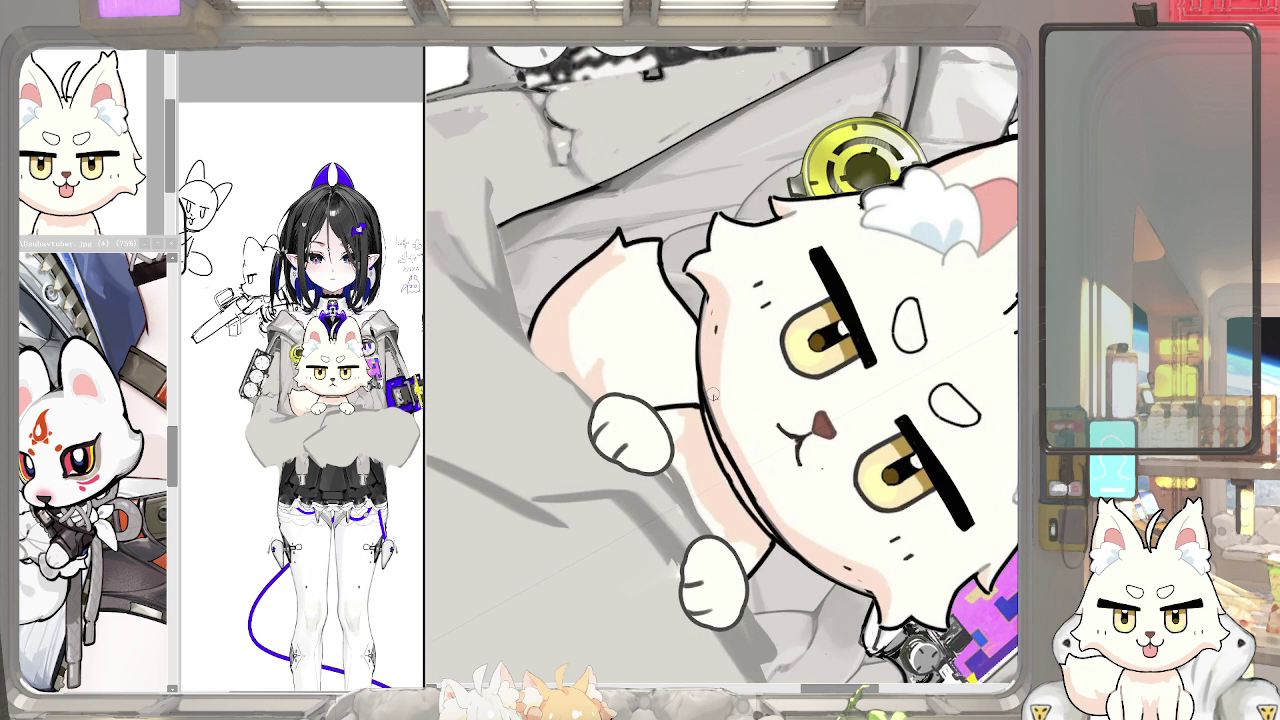
{"action": "left_click_drag", "start_coordinate": [722, 345], "coordinate": [830, 550]}
Darken the chest line under the fox's chin, returning the view upright afterwards
{"action": "key", "text": "5"}
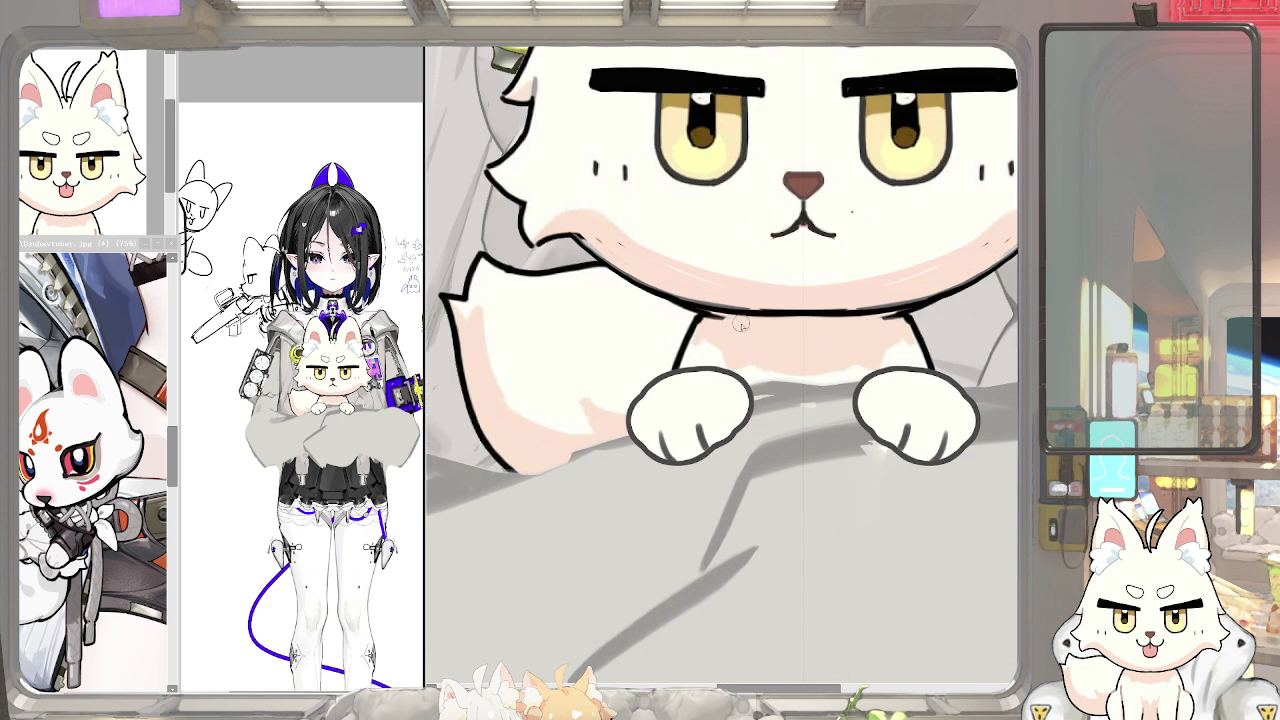
{"action": "left_click_drag", "start_coordinate": [705, 316], "coordinate": [900, 312]}
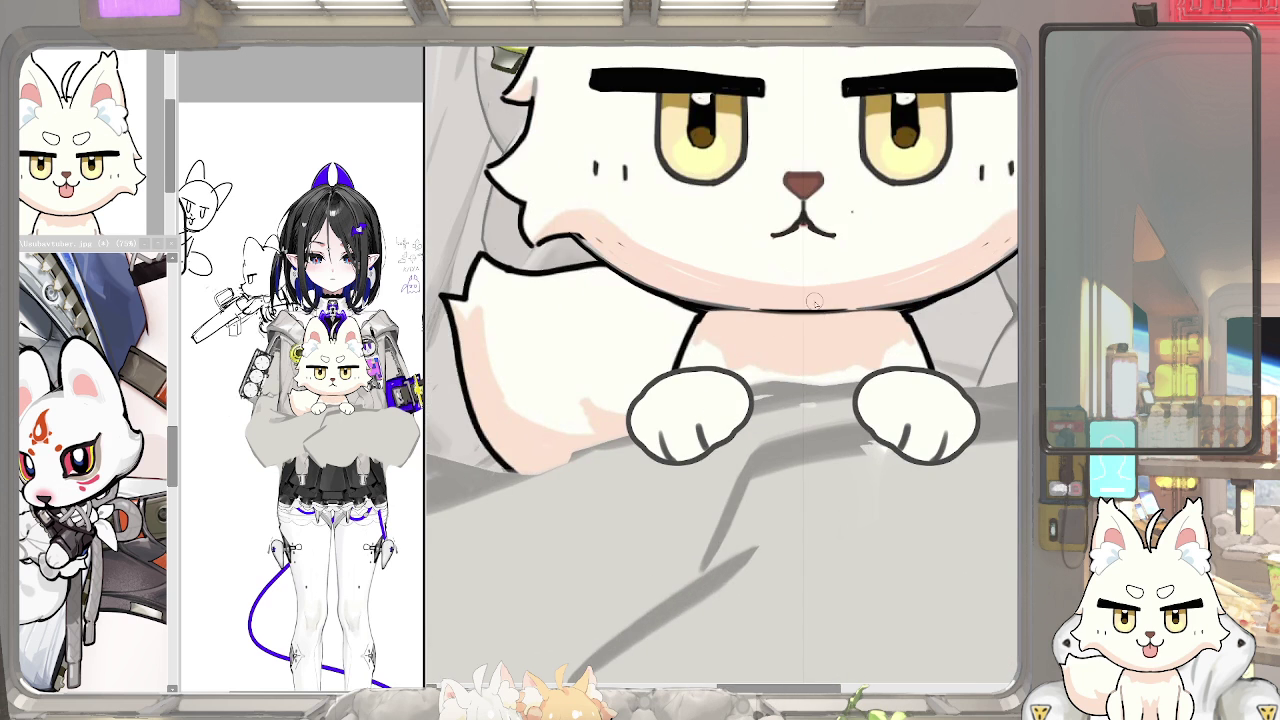
{"action": "left_click_drag", "start_coordinate": [700, 350], "coordinate": [794, 391]}
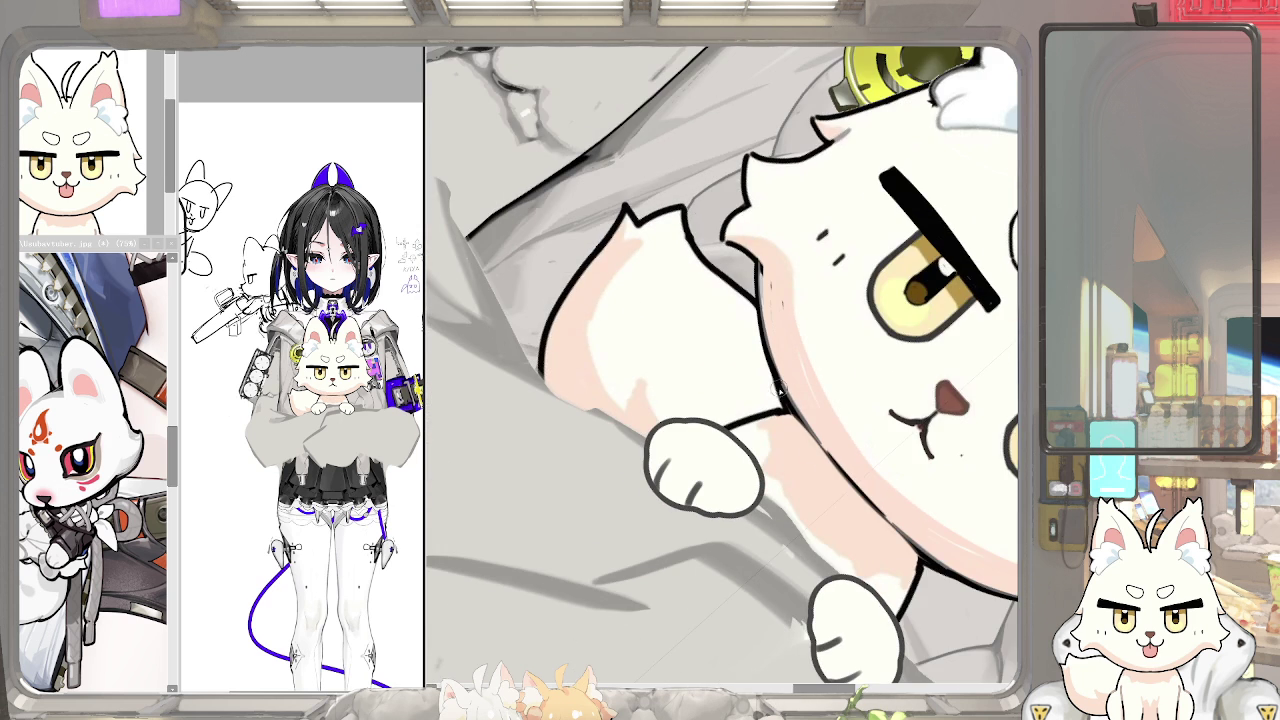
{"action": "key", "text": "5"}
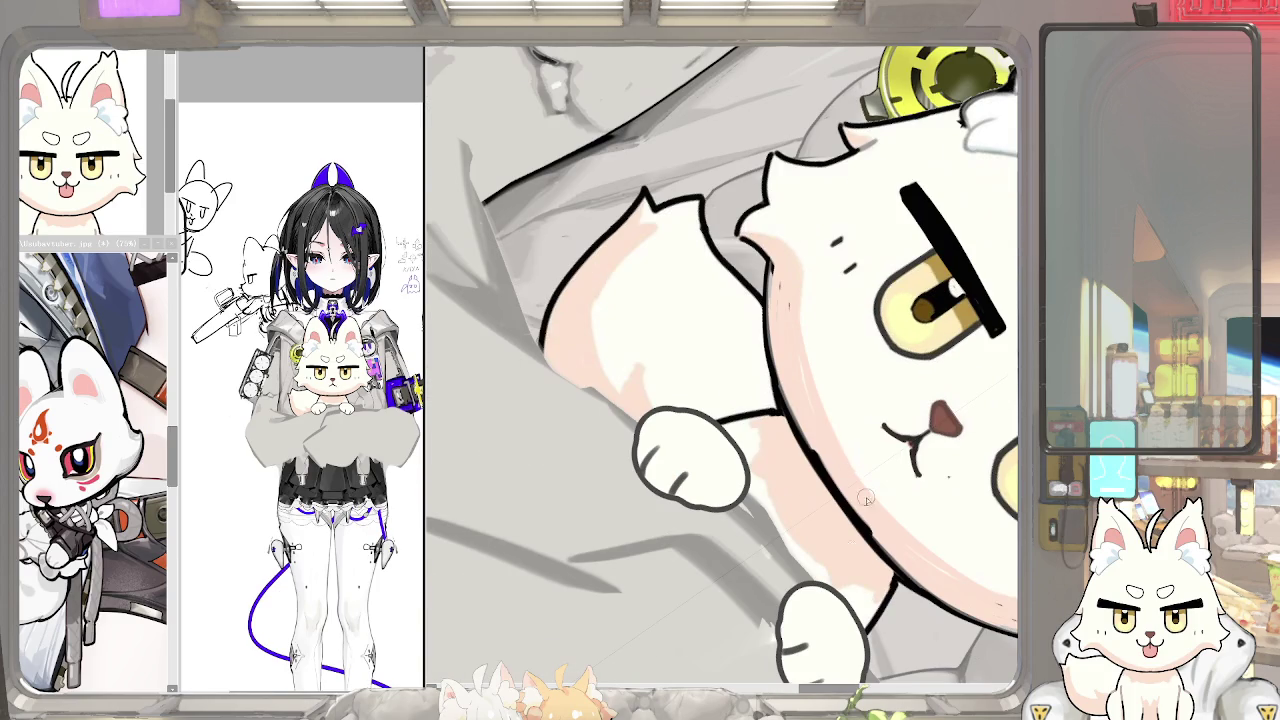
{"action": "left_click_drag", "start_coordinate": [684, 460], "coordinate": [800, 403]}
{"action": "key", "text": "5"}
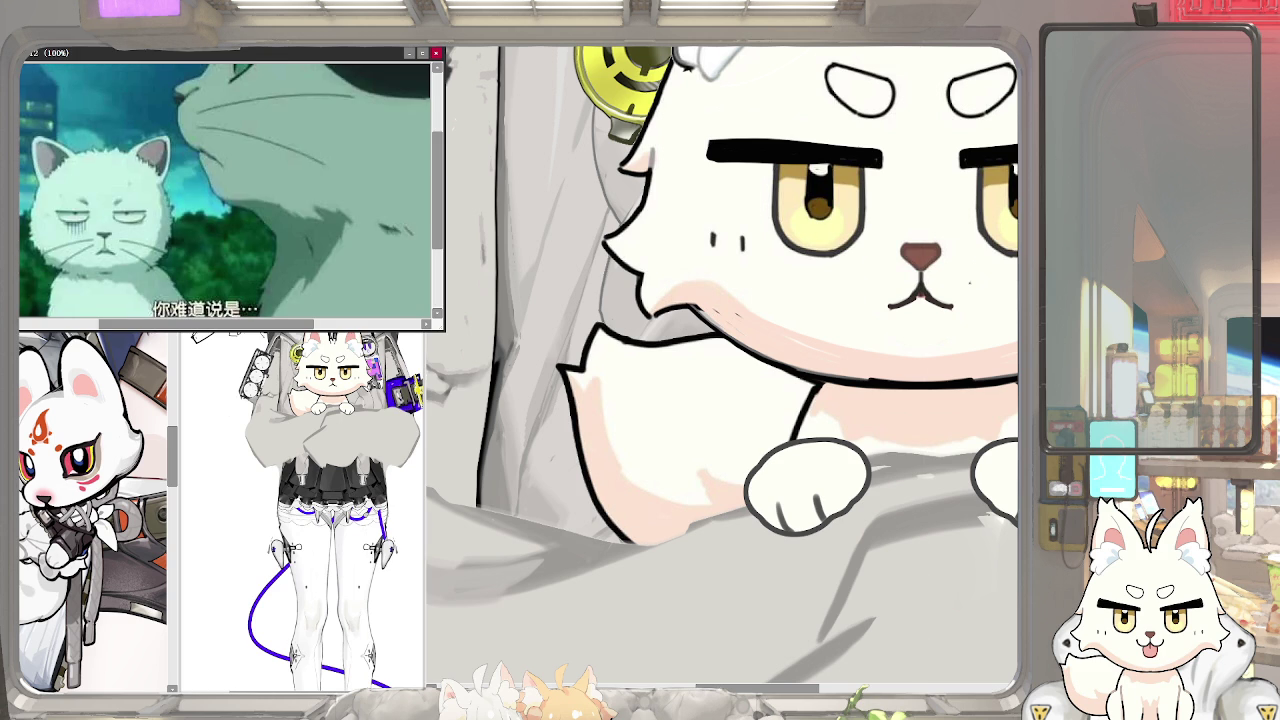
Shrink the cat video, place a still white-cat reference at bottom-left, and pick the fox's eyebrows
{"action": "left_click_drag", "start_coordinate": [284, 62], "coordinate": [284, 238]}
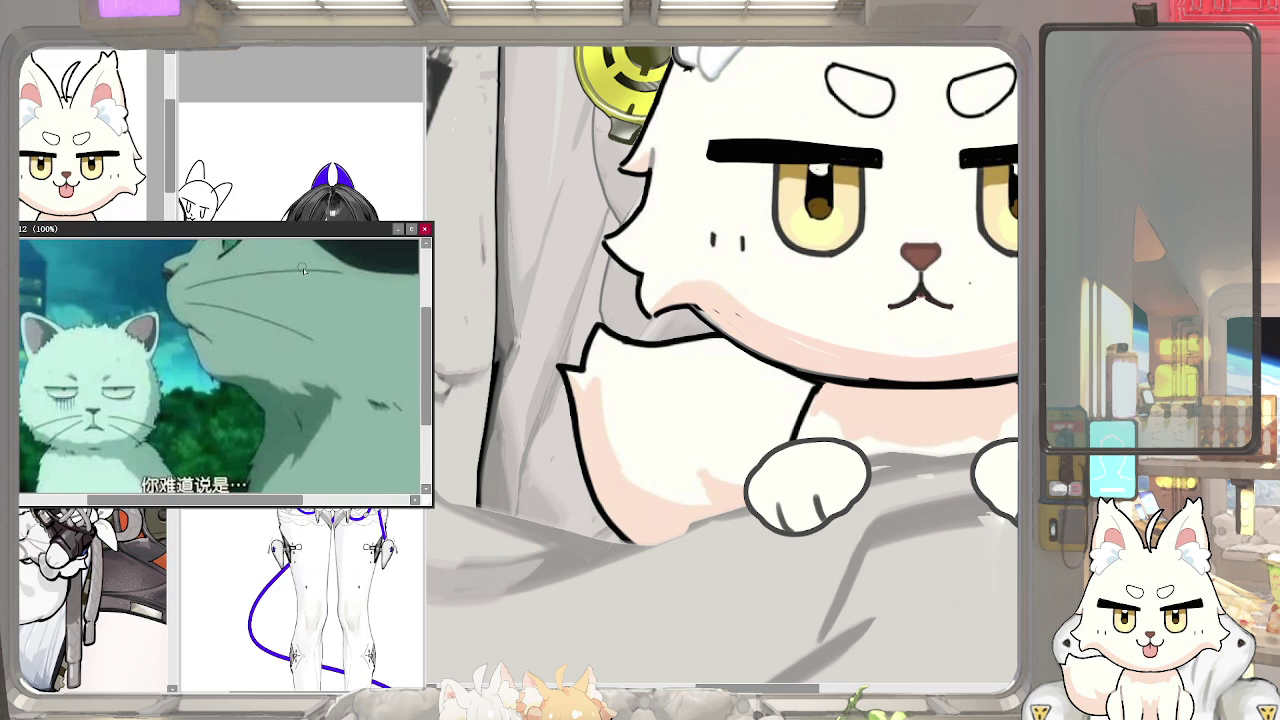
{"action": "left_click_drag", "start_coordinate": [427, 514], "coordinate": [205, 492]}
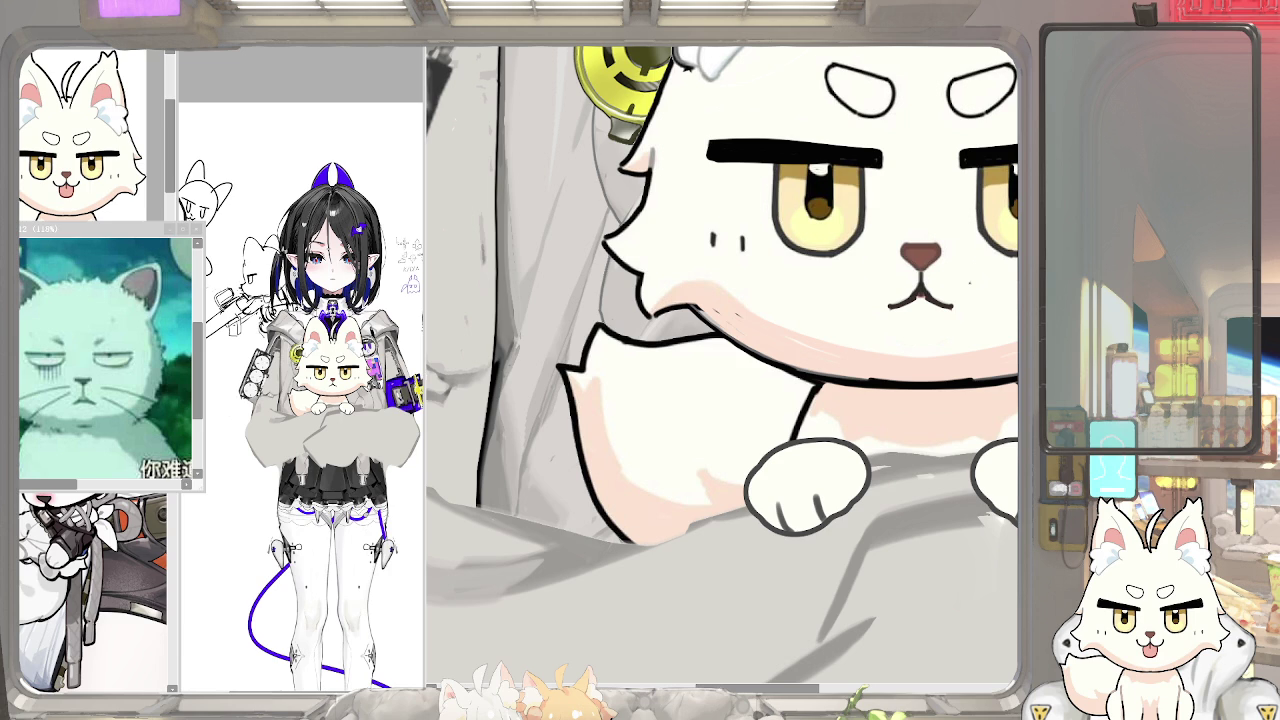
{"action": "key", "text": "F3"}
{"action": "mouse_move", "coordinate": [84, 71]}
{"action": "left_mouse_down"}
{"action": "mouse_move", "coordinate": [84, 424]}
{"action": "mouse_move", "coordinate": [46, 464]}
{"action": "left_mouse_up"}
{"action": "left_click_drag", "start_coordinate": [112, 673], "coordinate": [205, 690]}
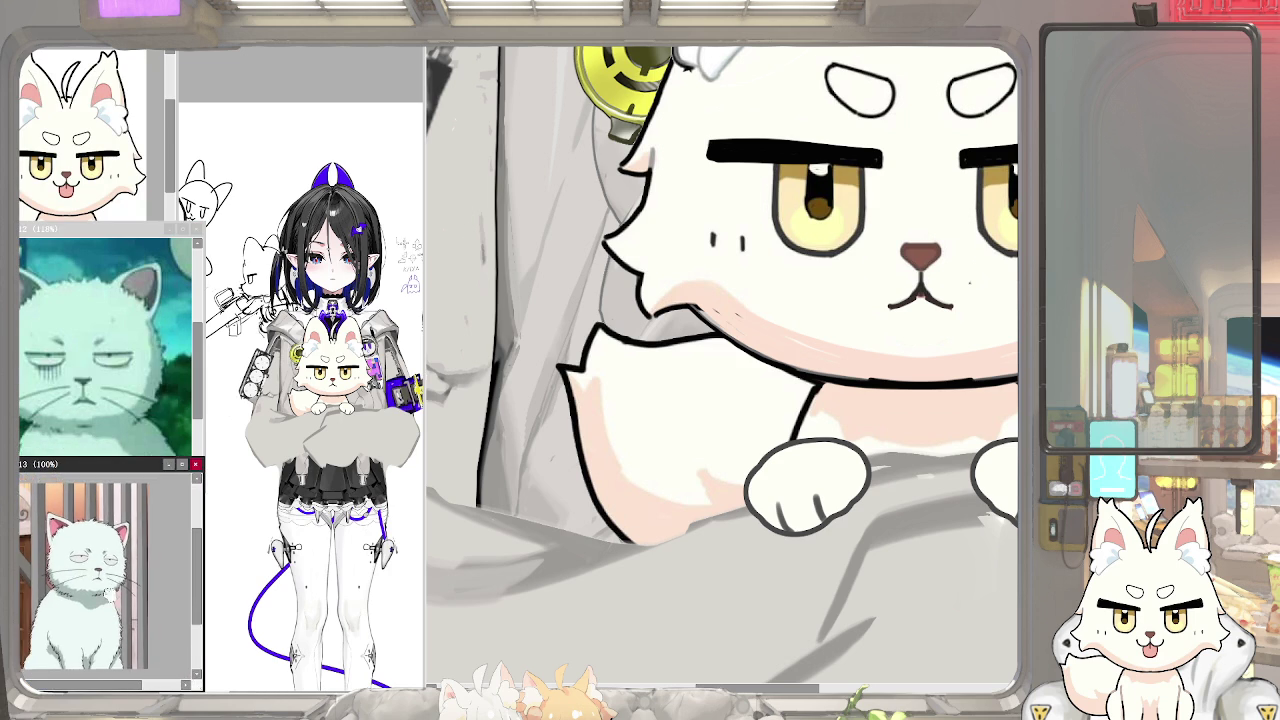
{"action": "left_click_drag", "start_coordinate": [994, 163], "coordinate": [900, 316]}
{"action": "left_click", "coordinate": [900, 316]}
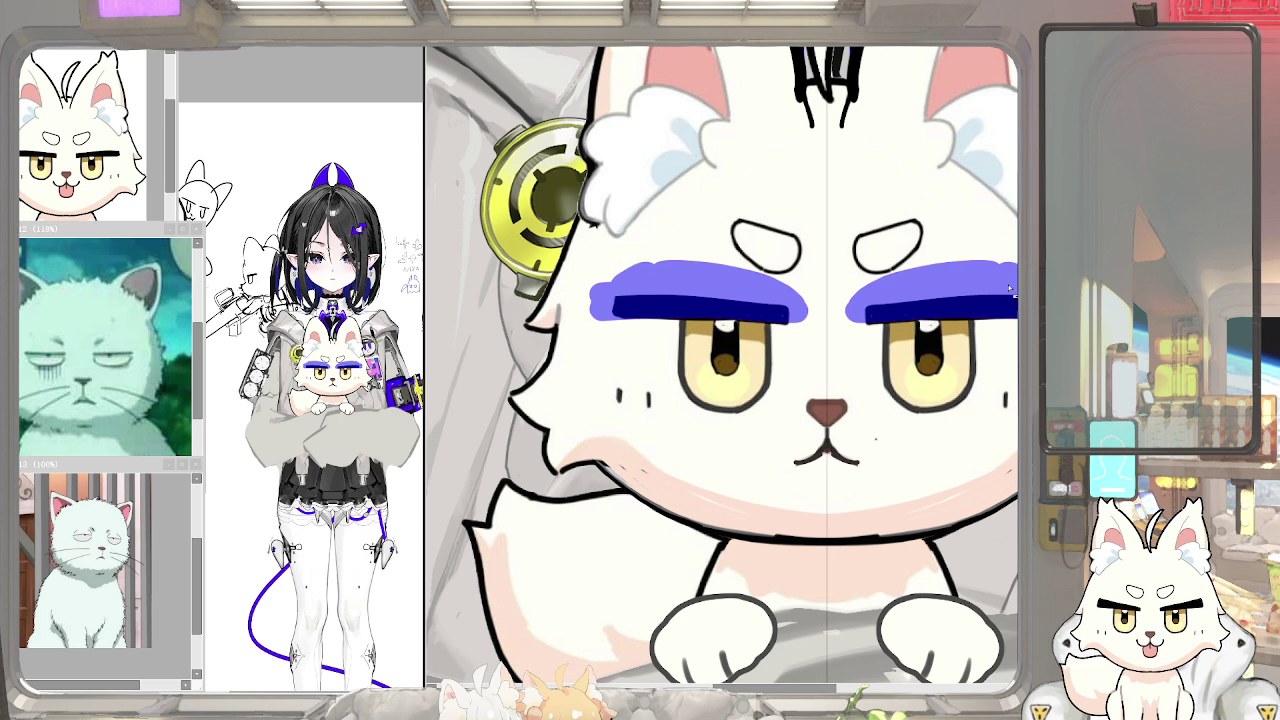
Lower the fox's eyebrows slightly and shrink the highlights in both its eyes
{"action": "left_click", "coordinate": [1007, 287]}
{"action": "mouse_move", "coordinate": [1007, 287]}
{"action": "left_mouse_down"}
{"action": "mouse_move", "coordinate": [986, 323]}
{"action": "mouse_move", "coordinate": [983, 311]}
{"action": "left_mouse_up"}
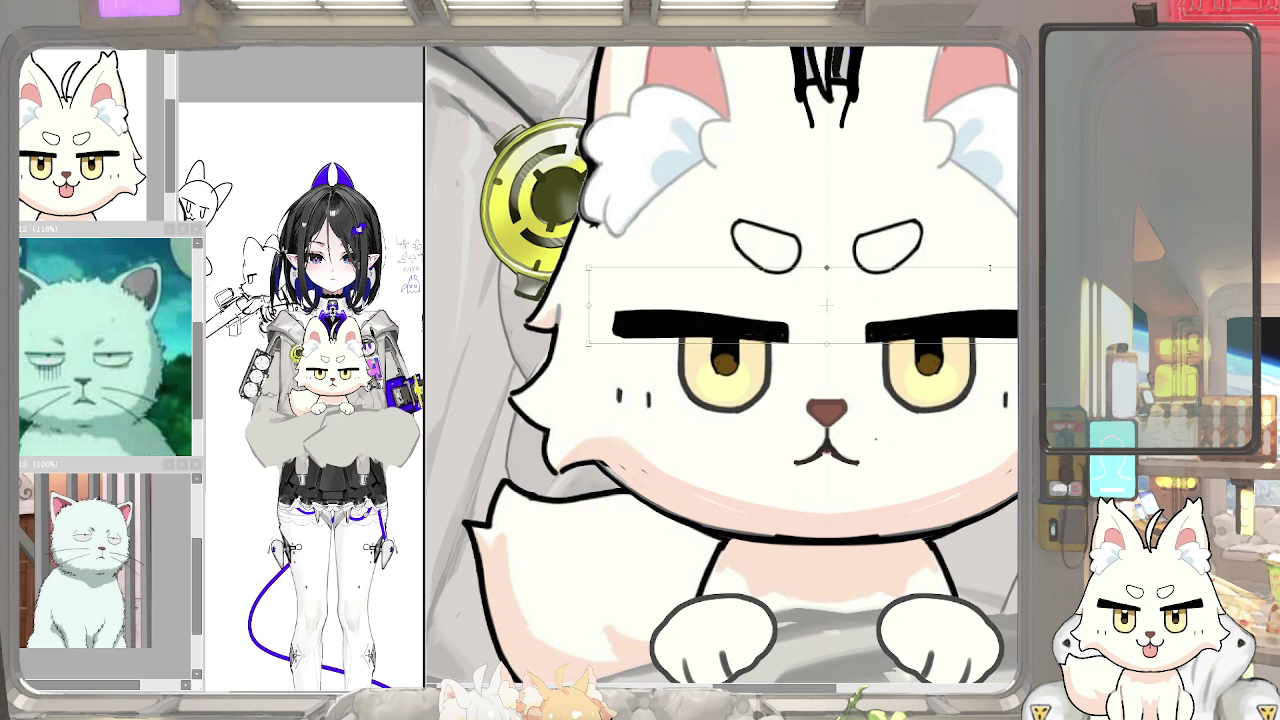
{"action": "key", "text": "ctrl+d"}
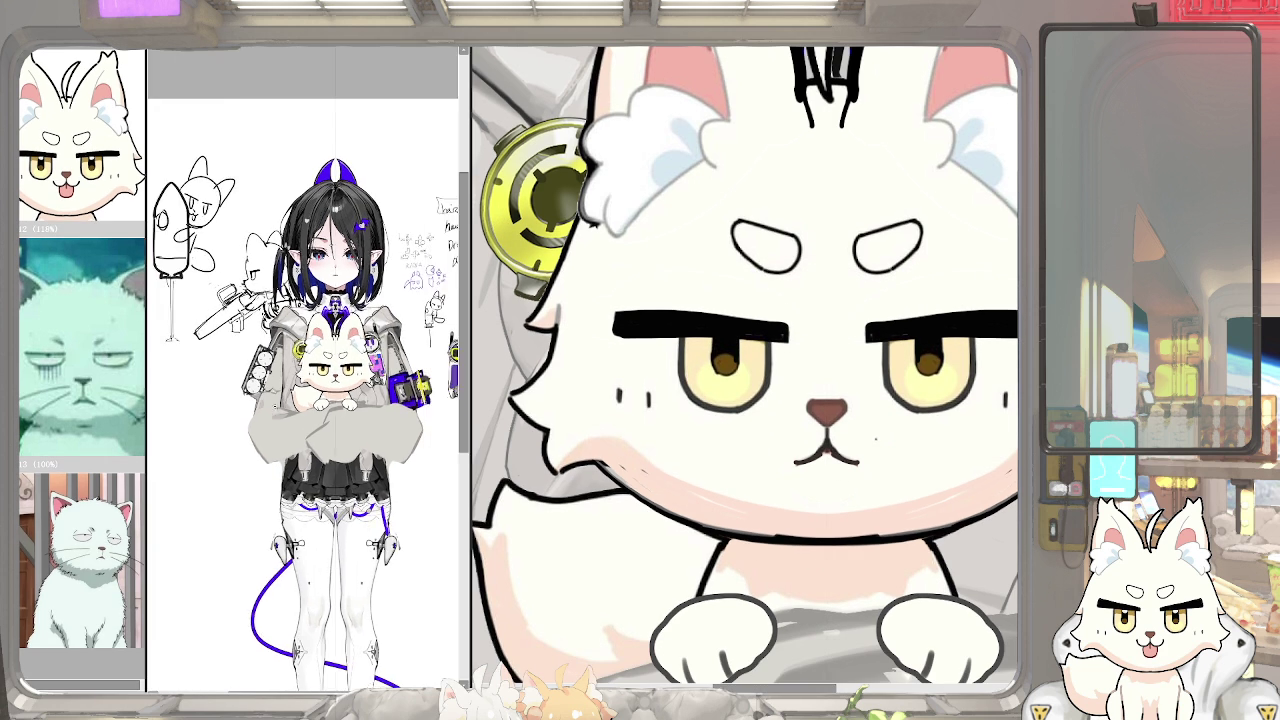
{"action": "left_click_drag", "start_coordinate": [897, 283], "coordinate": [875, 267]}
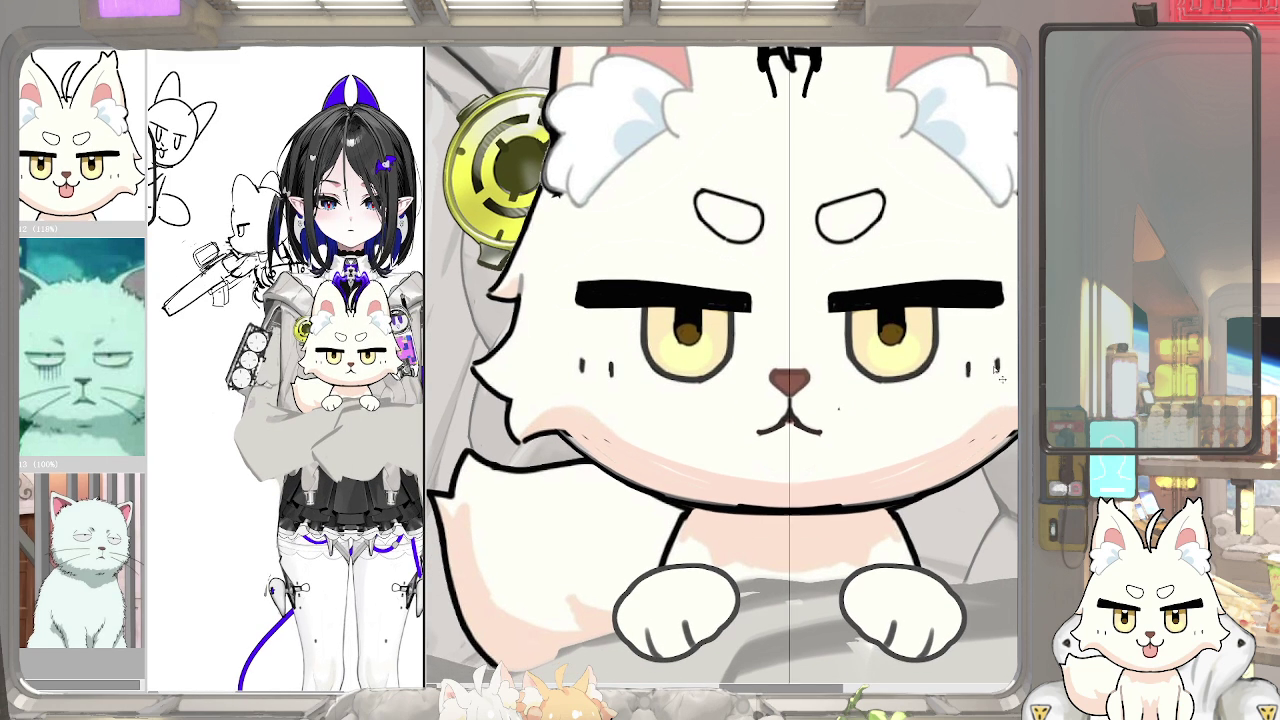
{"action": "left_click_drag", "start_coordinate": [860, 321], "coordinate": [872, 341]}
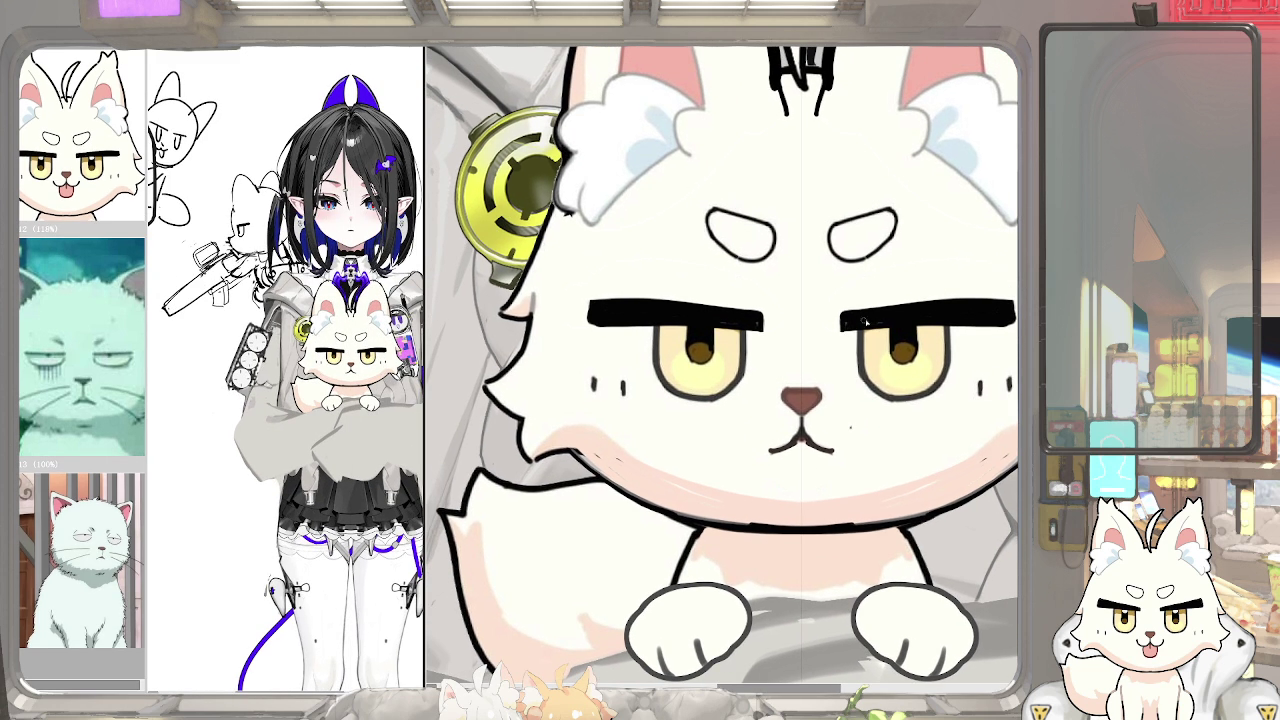
{"action": "scroll", "coordinate": [905, 385], "scroll_direction": "up", "scroll_amount": 2}
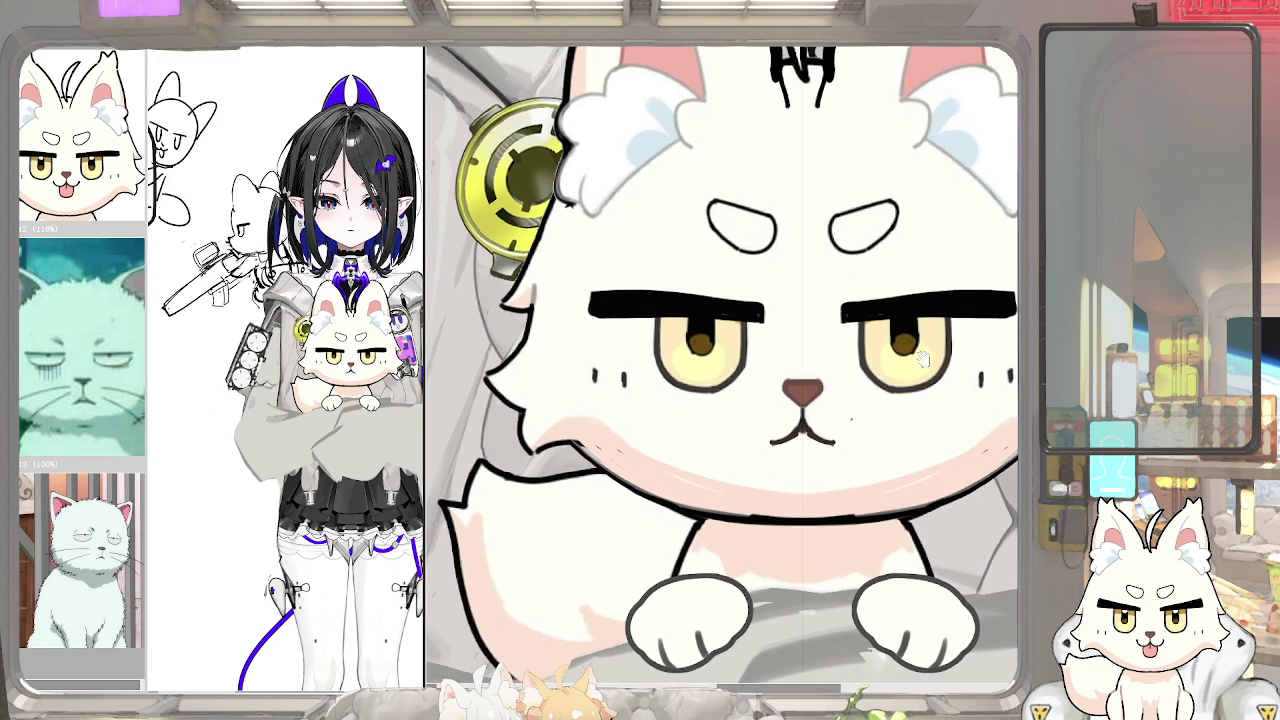
{"action": "mouse_move", "coordinate": [900, 310]}
{"action": "left_mouse_down"}
{"action": "mouse_move", "coordinate": [864, 320]}
{"action": "mouse_move", "coordinate": [879, 300]}
{"action": "left_mouse_up"}
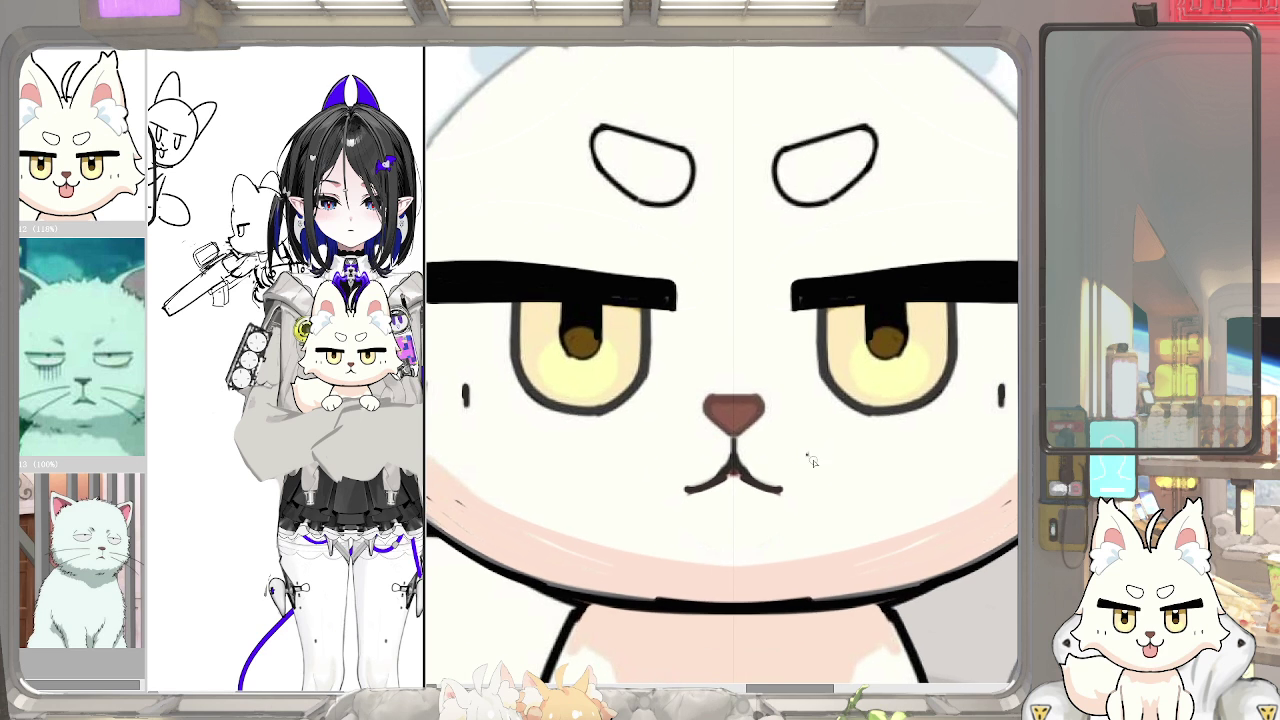
Touch up and refine the tips of both fox ears symmetrically
{"action": "left_click_drag", "start_coordinate": [576, 500], "coordinate": [577, 345]}
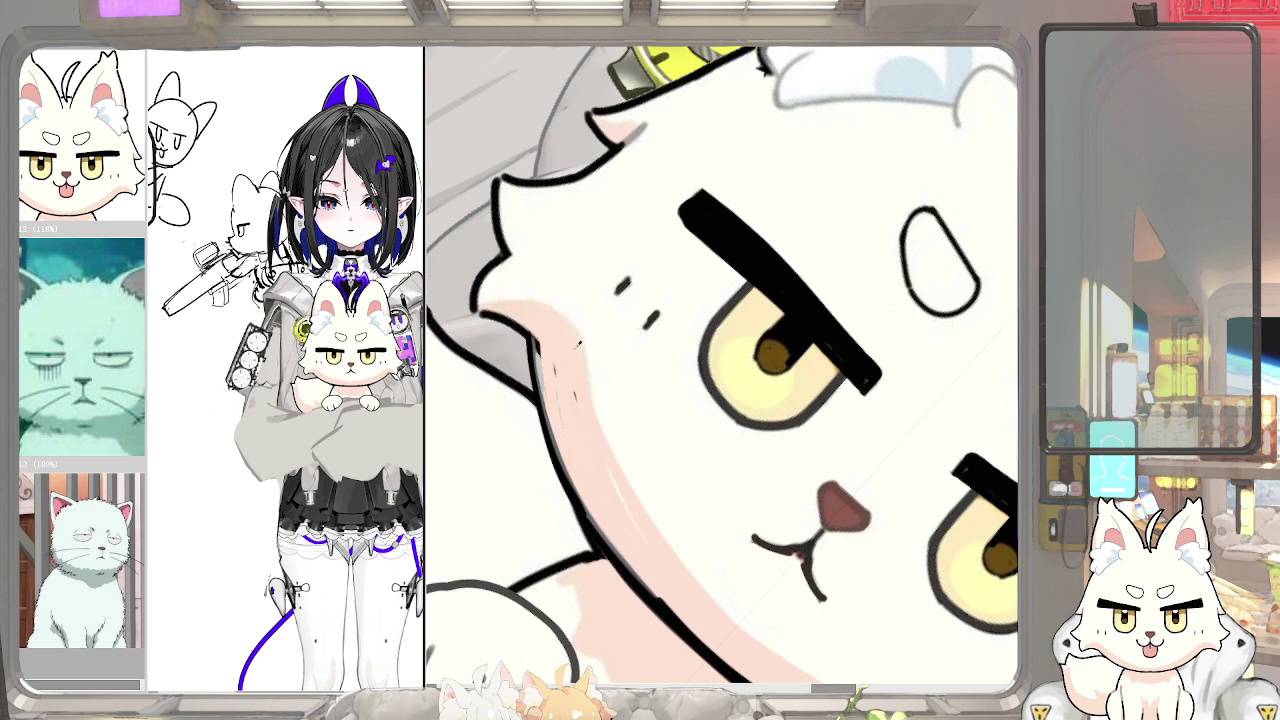
{"action": "key", "text": "5"}
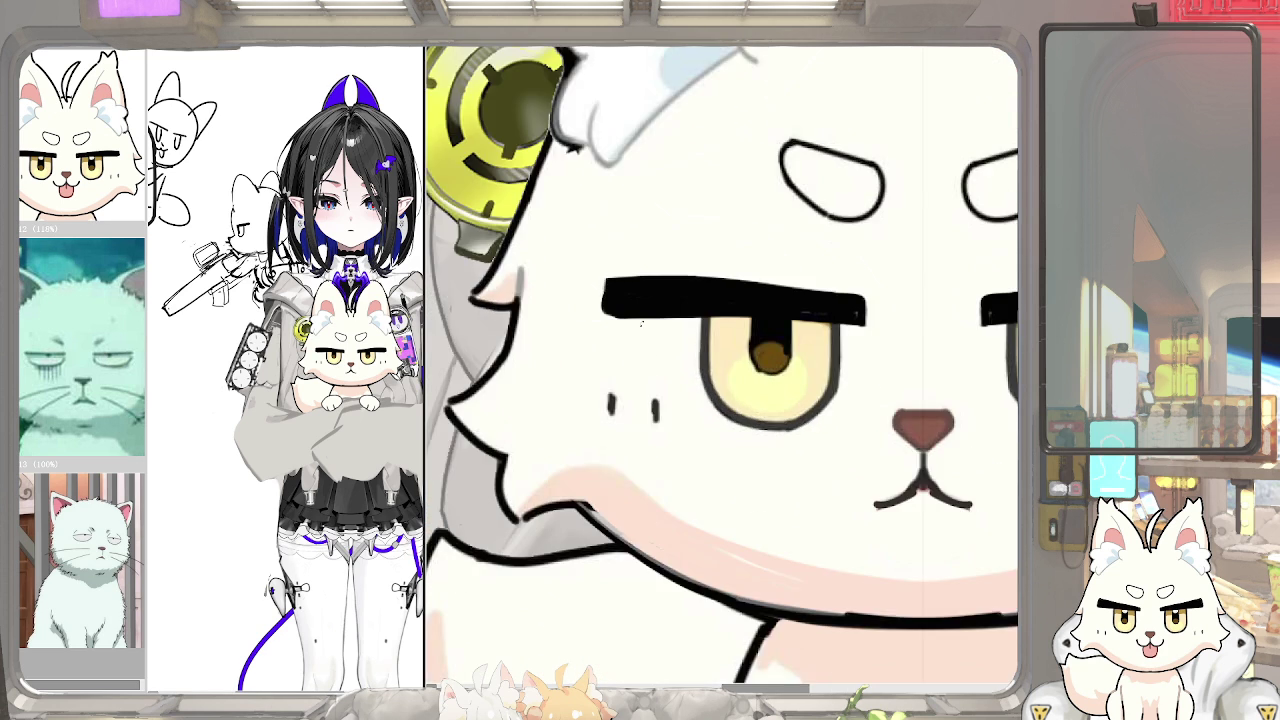
{"action": "left_click_drag", "start_coordinate": [818, 300], "coordinate": [694, 340]}
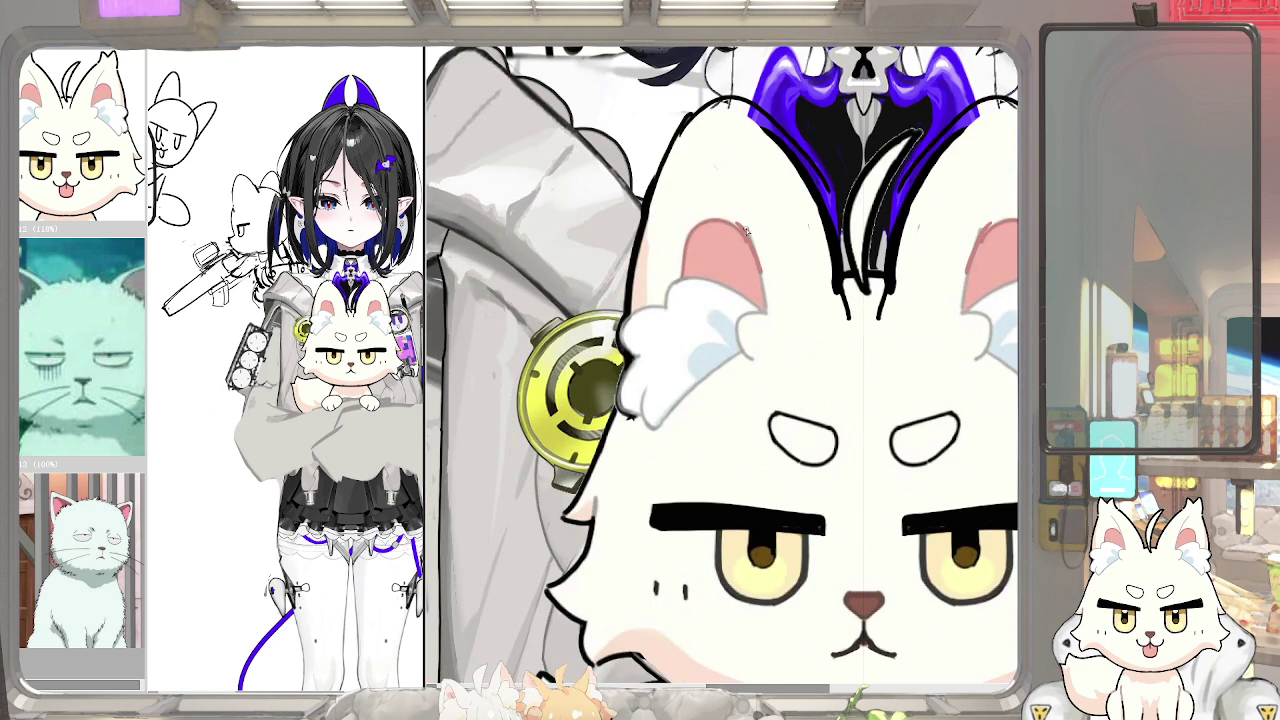
{"action": "left_click_drag", "start_coordinate": [748, 231], "coordinate": [727, 342]}
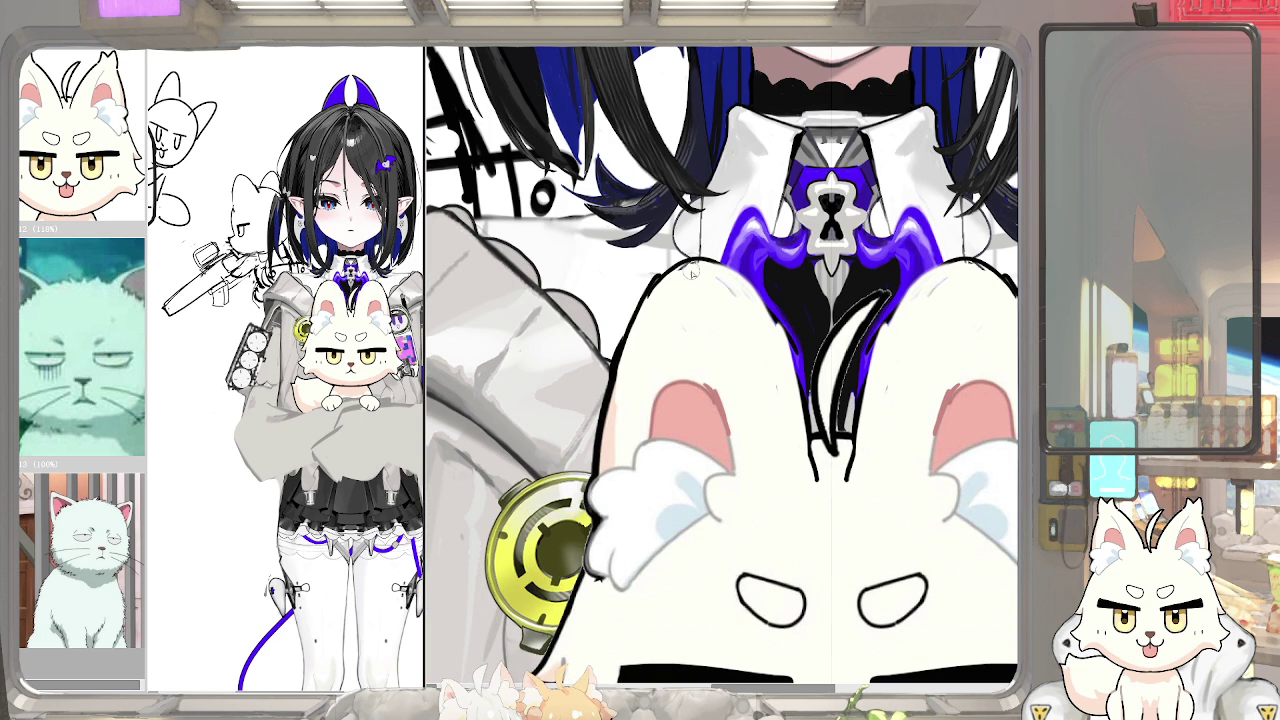
{"action": "left_click_drag", "start_coordinate": [685, 265], "coordinate": [693, 258]}
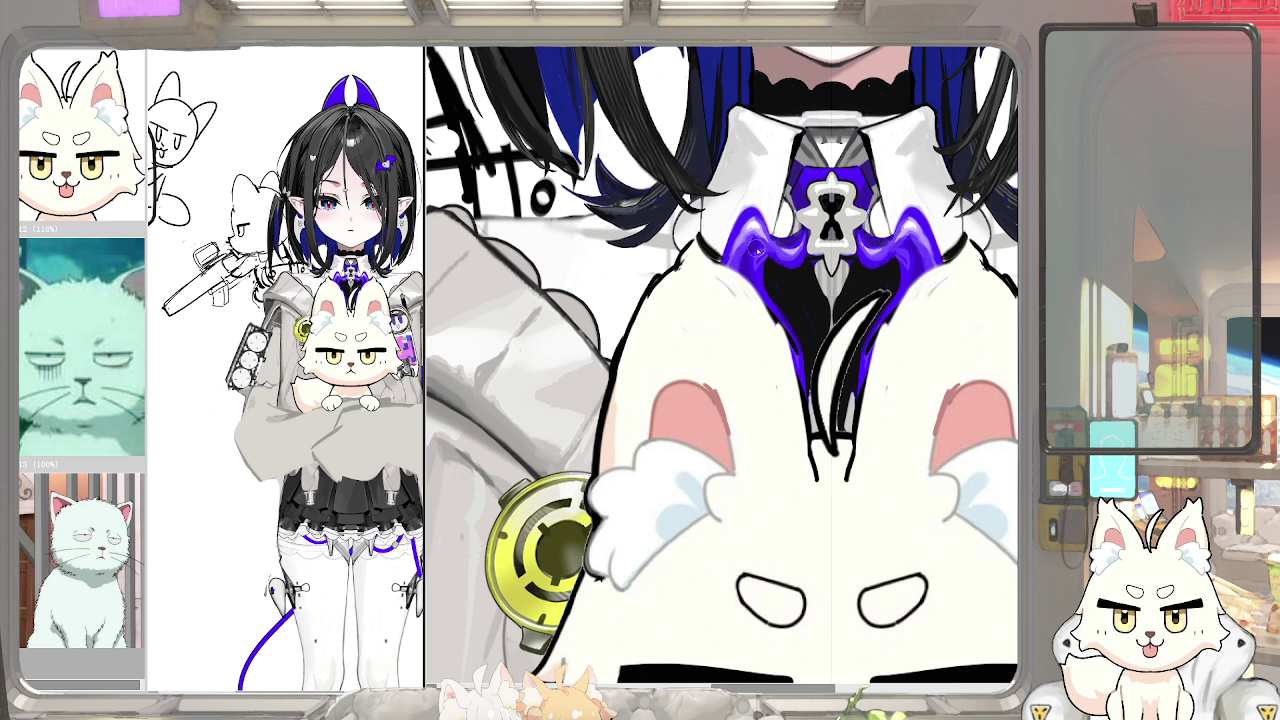
{"action": "left_click_drag", "start_coordinate": [700, 245], "coordinate": [778, 314]}
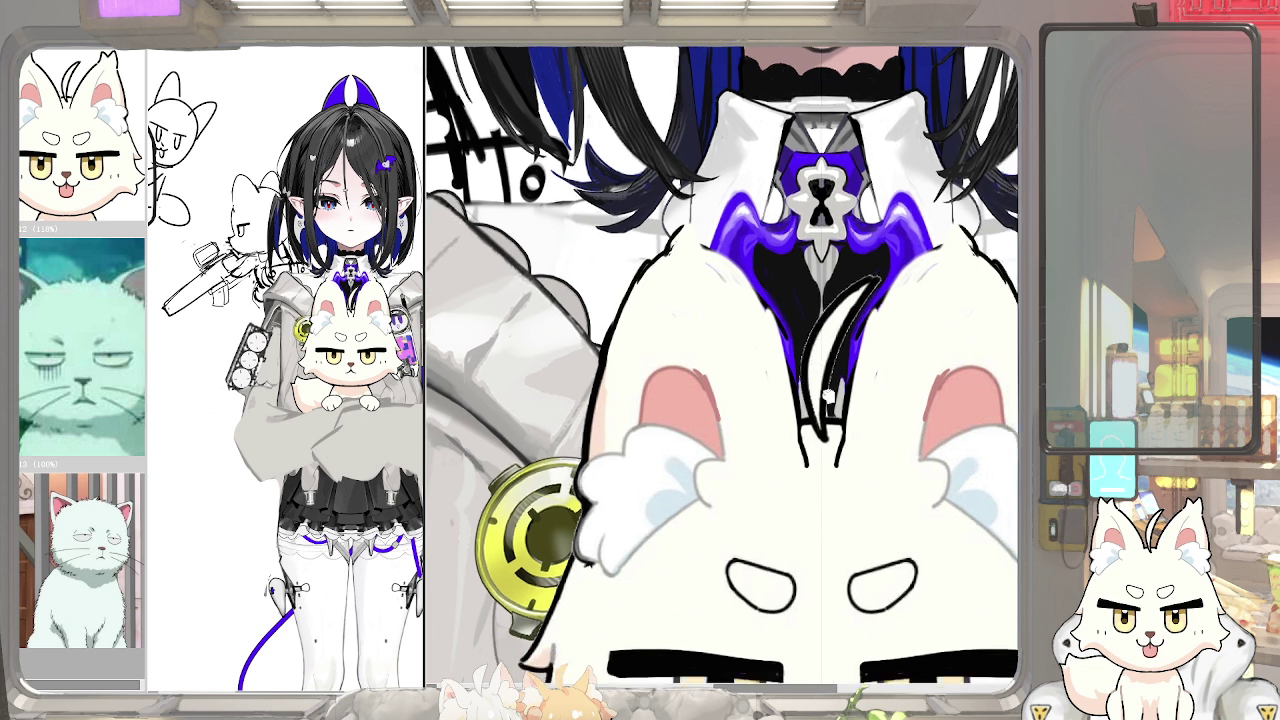
Paint pink marks under both fox eyebrows, undoing a long faint stray stroke
{"action": "left_click_drag", "start_coordinate": [822, 375], "coordinate": [820, 297]}
{"action": "scroll", "coordinate": [820, 297], "scroll_direction": "down", "scroll_amount": 2}
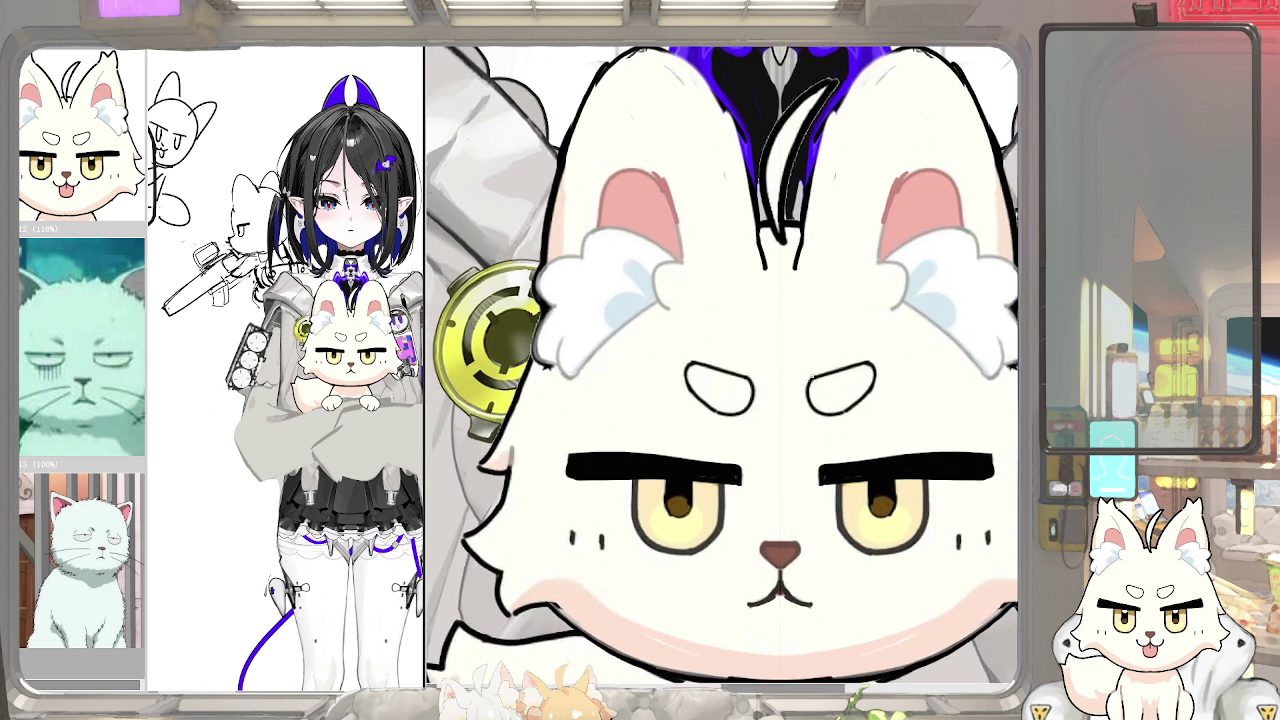
{"action": "scroll", "coordinate": [835, 380], "scroll_direction": "down", "scroll_amount": 2}
{"action": "key", "text": "ctrl+z"}
{"action": "key", "text": "ctrl+y"}
{"action": "scroll", "coordinate": [857, 413], "scroll_direction": "up", "scroll_amount": 2}
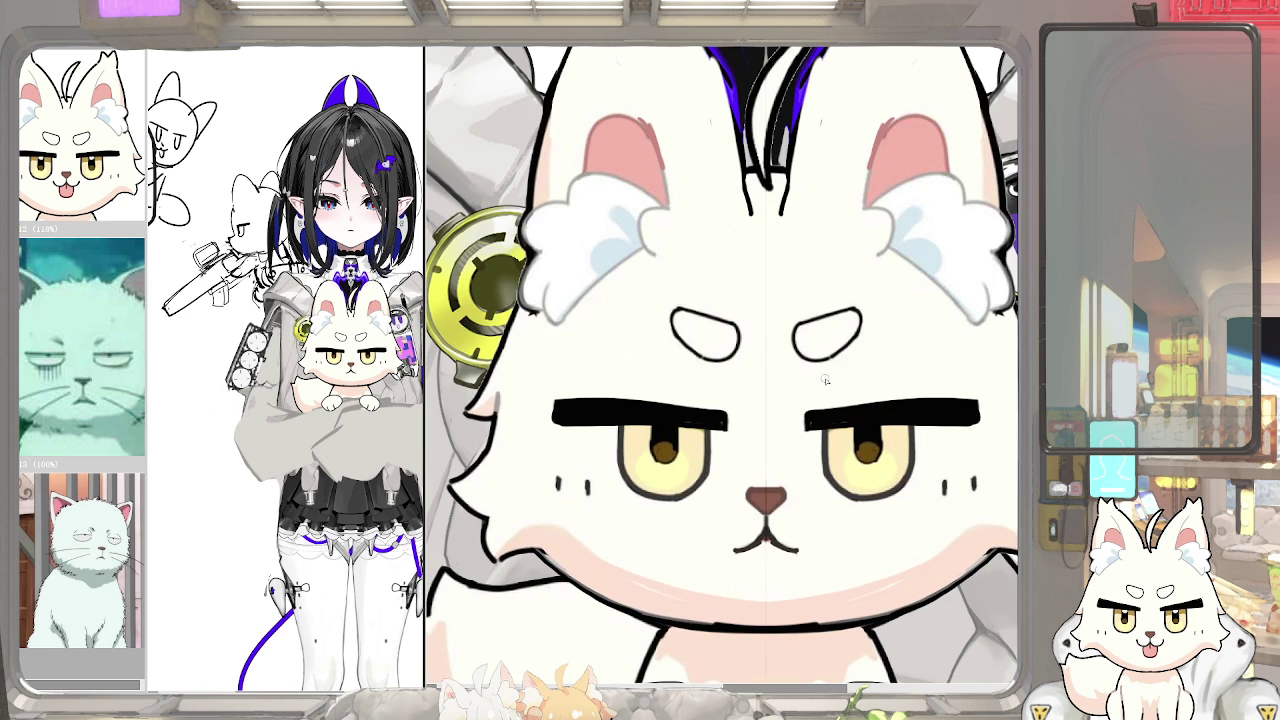
{"action": "scroll", "coordinate": [862, 444], "scroll_direction": "up", "scroll_amount": 2}
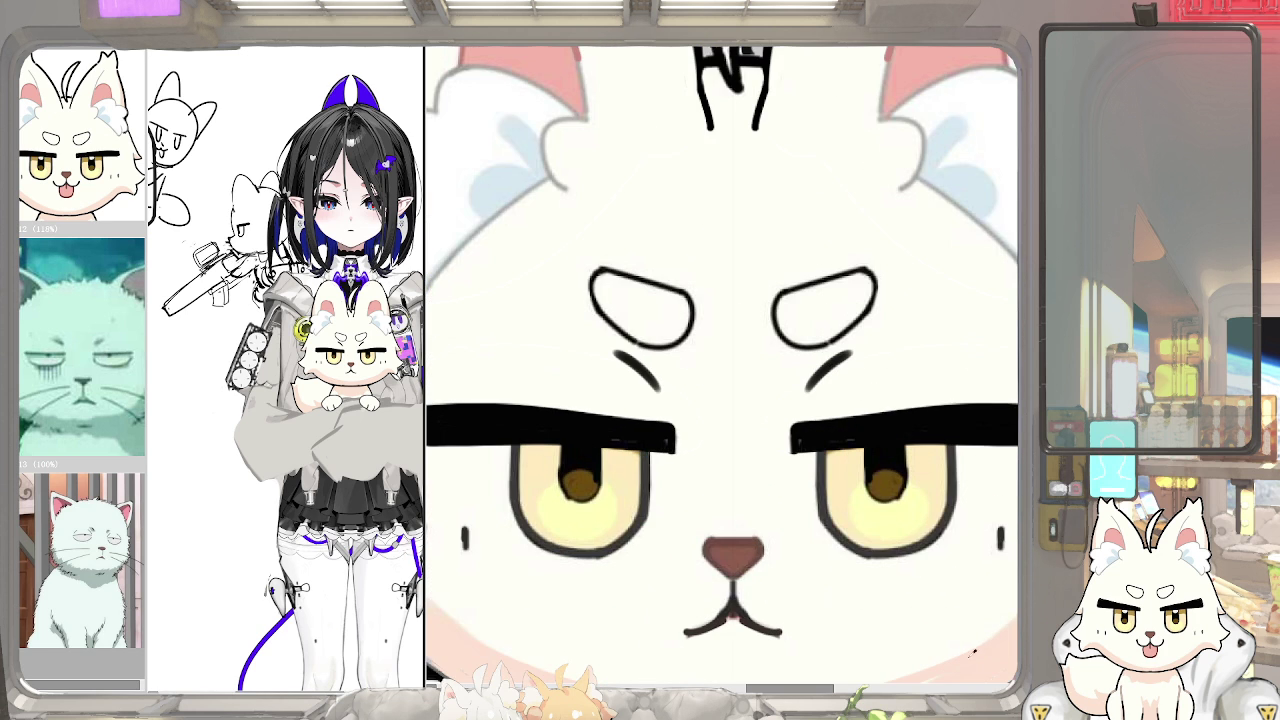
{"action": "scroll", "coordinate": [869, 345], "scroll_direction": "down", "scroll_amount": 1}
{"action": "mouse_move", "coordinate": [812, 378]}
{"action": "left_mouse_down"}
{"action": "mouse_move", "coordinate": [869, 345]}
{"action": "mouse_move", "coordinate": [984, 347]}
{"action": "mouse_move", "coordinate": [1013, 380]}
{"action": "left_mouse_up"}
{"action": "key", "text": "ctrl+z"}
{"action": "key", "text": "ctrl+z"}
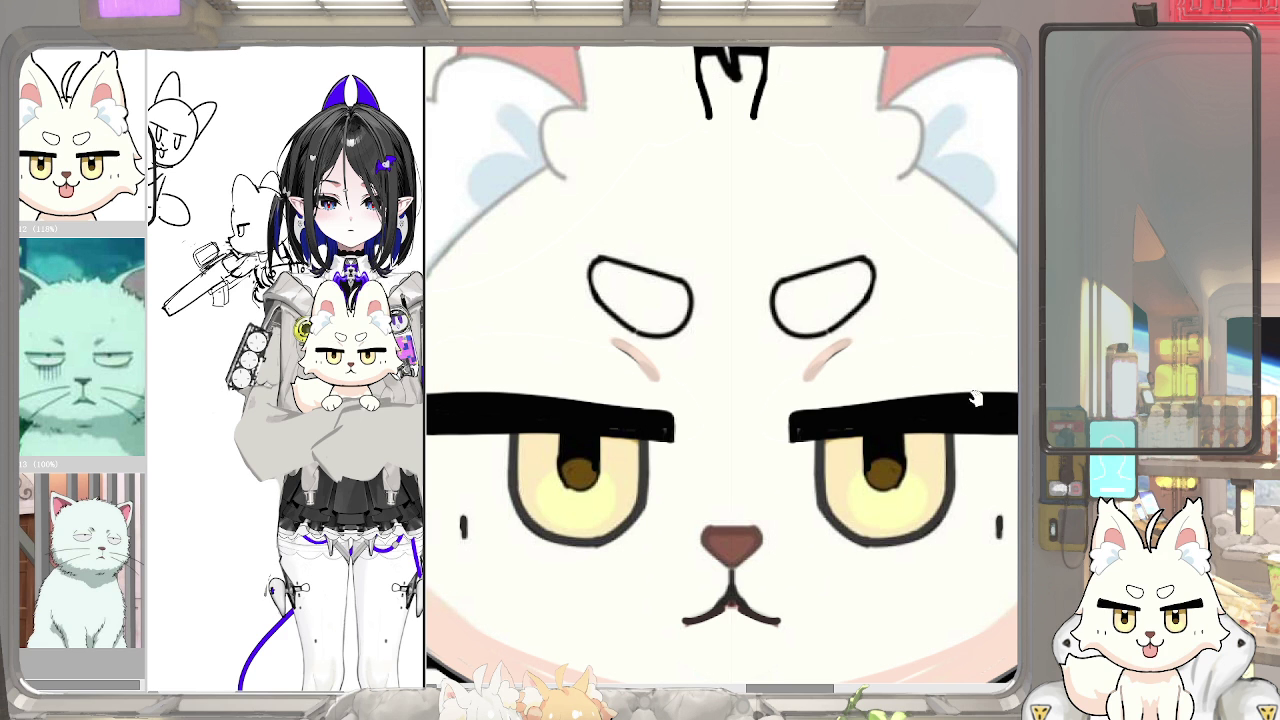
Draw parallel vertical pink blush lines on the fox's left cheek and close the teal-cat reference
{"action": "scroll", "coordinate": [853, 413], "scroll_direction": "down", "scroll_amount": 2}
{"action": "scroll", "coordinate": [853, 413], "scroll_direction": "down", "scroll_amount": 2}
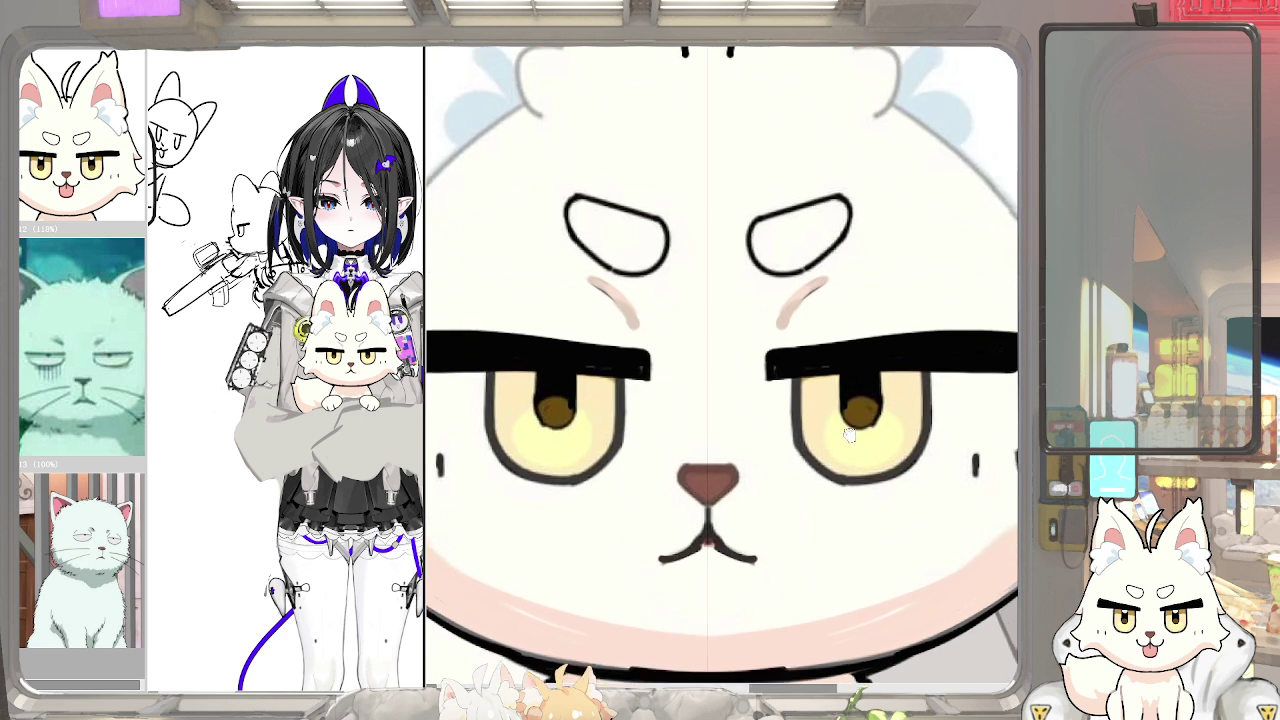
{"action": "scroll", "coordinate": [840, 440], "scroll_direction": "down", "scroll_amount": 2}
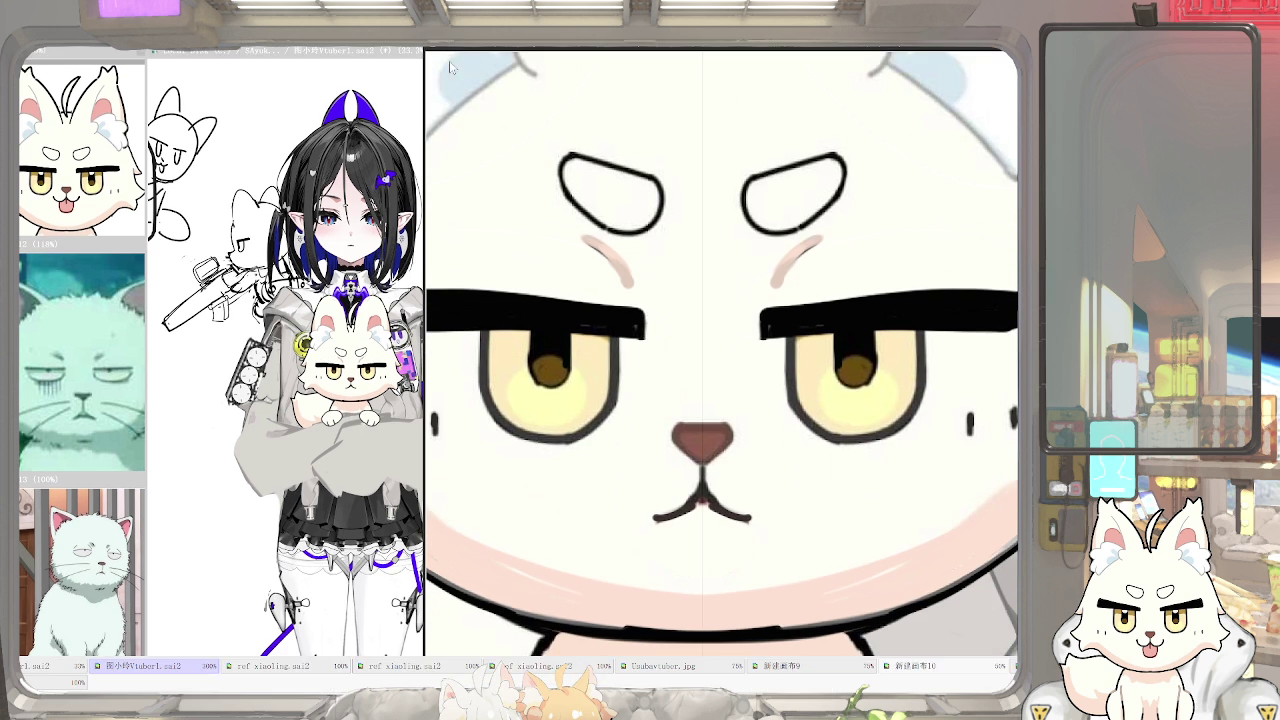
{"action": "left_click_drag", "start_coordinate": [520, 470], "coordinate": [620, 440]}
{"action": "left_click_drag", "start_coordinate": [608, 416], "coordinate": [608, 484]}
{"action": "key", "text": "ctrl+z"}
{"action": "left_click_drag", "start_coordinate": [622, 424], "coordinate": [624, 511]}
{"action": "mouse_move", "coordinate": [642, 424]}
{"action": "left_mouse_down"}
{"action": "mouse_move", "coordinate": [642, 488]}
{"action": "mouse_move", "coordinate": [661, 480]}
{"action": "left_mouse_up"}
{"action": "left_click_drag", "start_coordinate": [678, 428], "coordinate": [677, 480]}
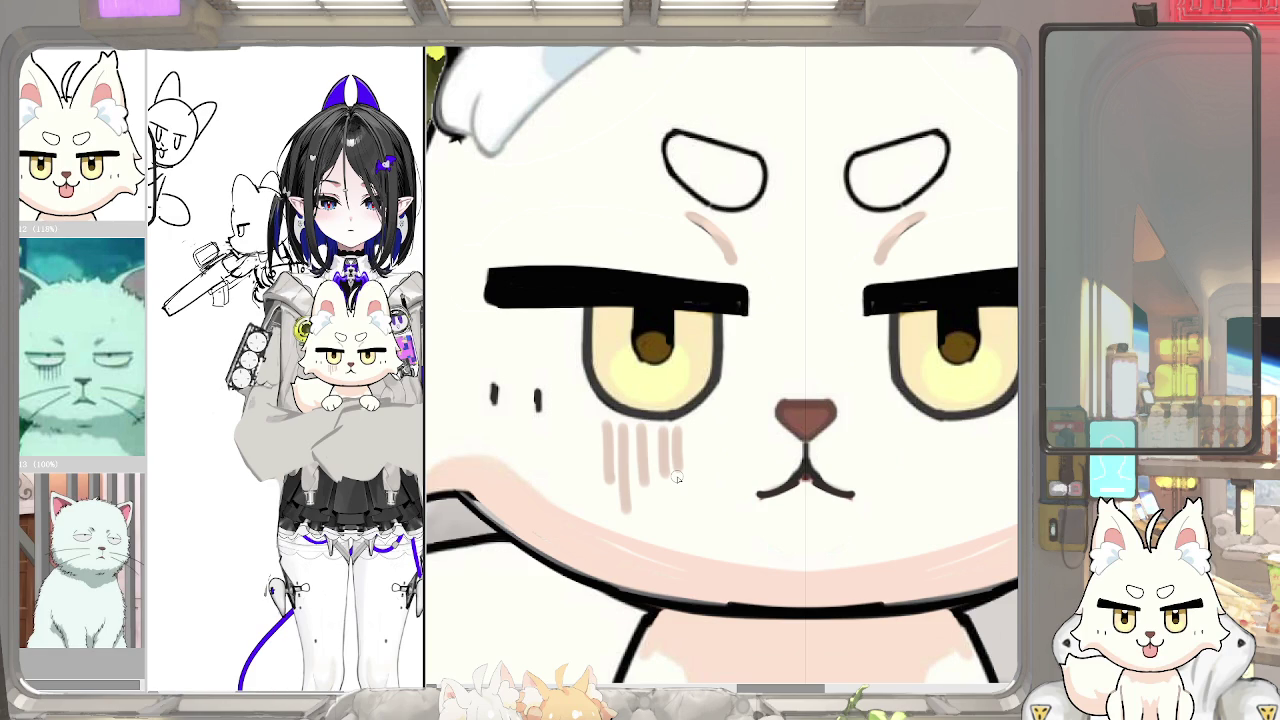
{"action": "left_click", "coordinate": [103, 360]}
{"action": "left_click", "coordinate": [196, 229]}
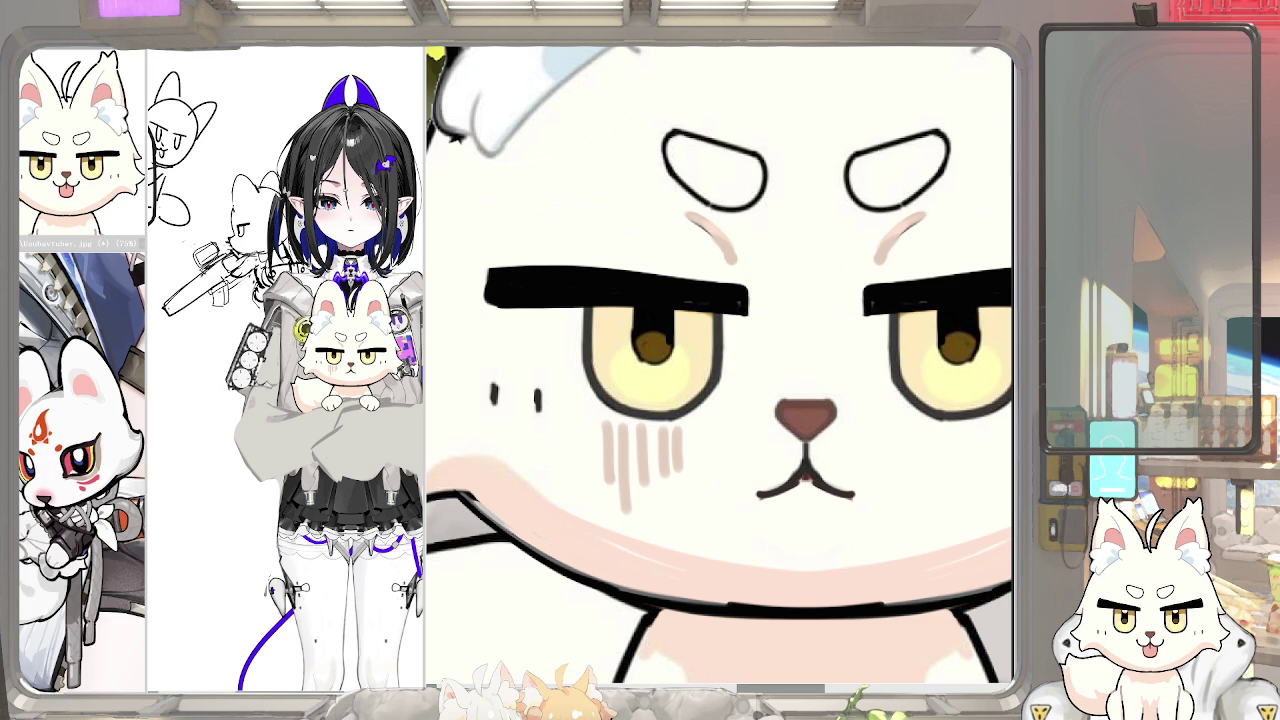
Widen the fox close-up window and the left image panel
{"action": "left_click_drag", "start_coordinate": [1008, 282], "coordinate": [1017, 282]}
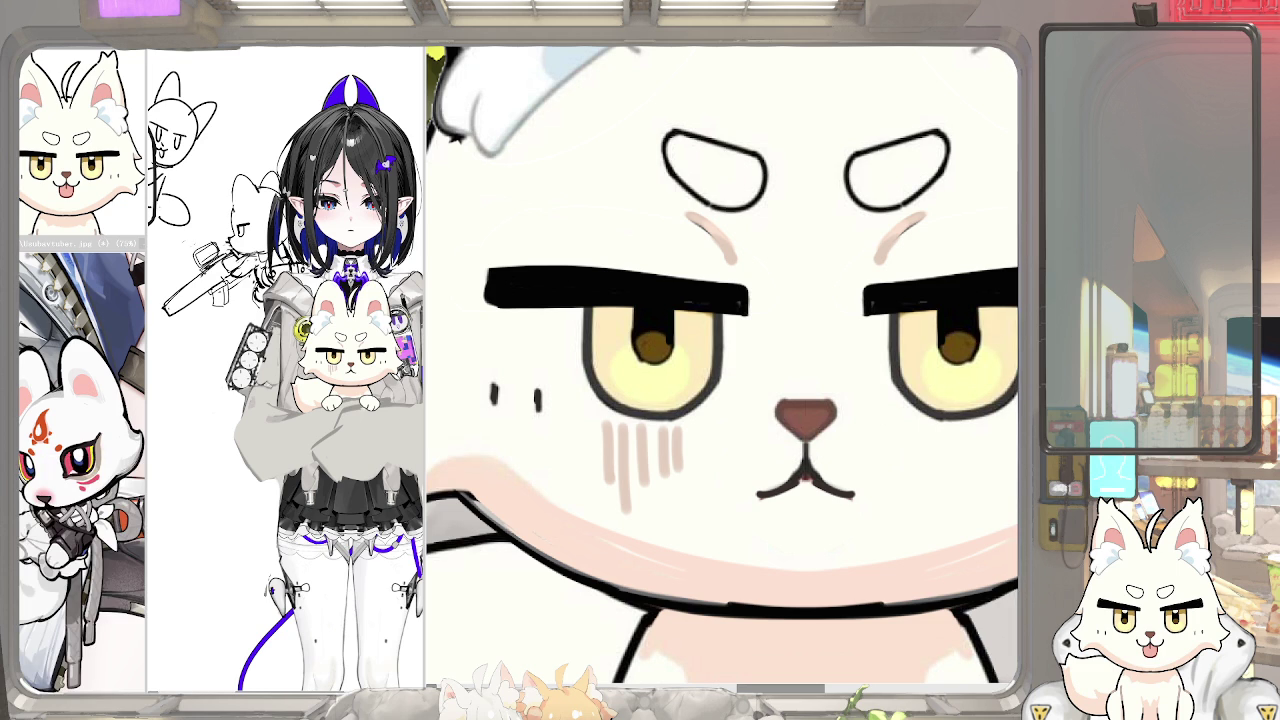
{"action": "scroll", "coordinate": [888, 348], "scroll_direction": "down", "scroll_amount": 5}
{"action": "scroll", "coordinate": [850, 355], "scroll_direction": "down", "scroll_amount": 3}
{"action": "scroll", "coordinate": [795, 362], "scroll_direction": "up", "scroll_amount": 8}
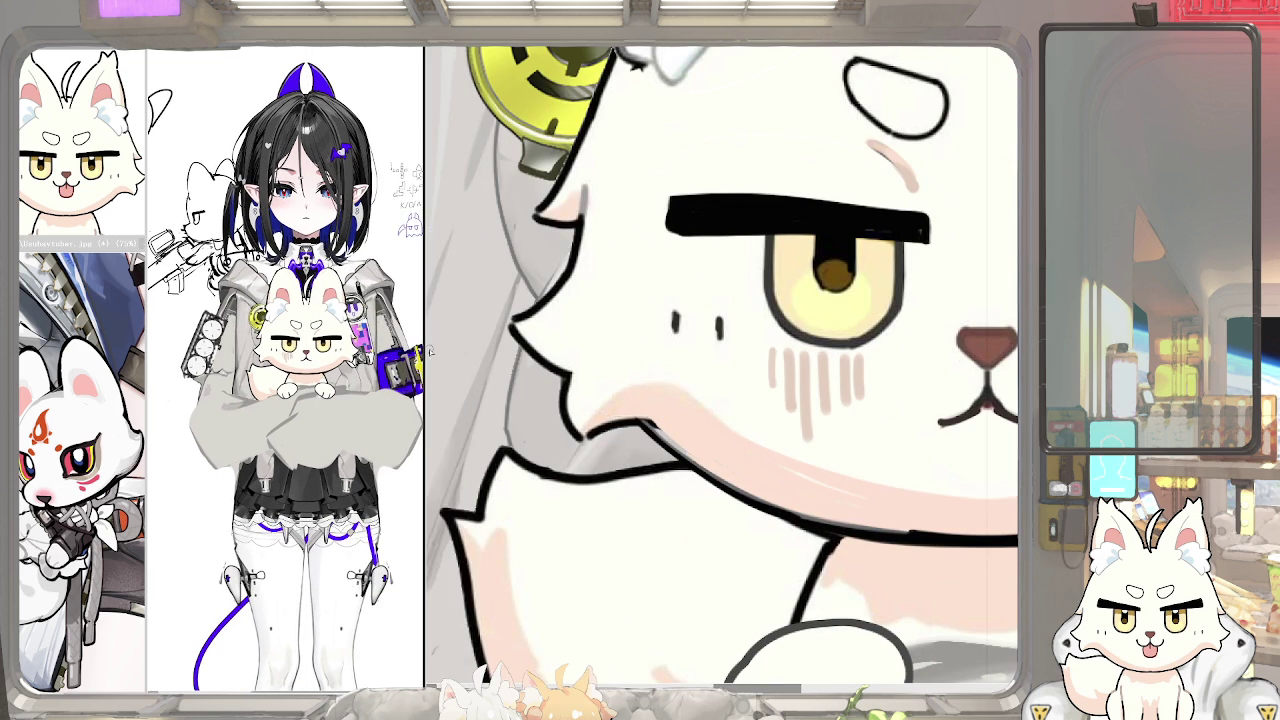
{"action": "left_click_drag", "start_coordinate": [424, 348], "coordinate": [468, 348]}
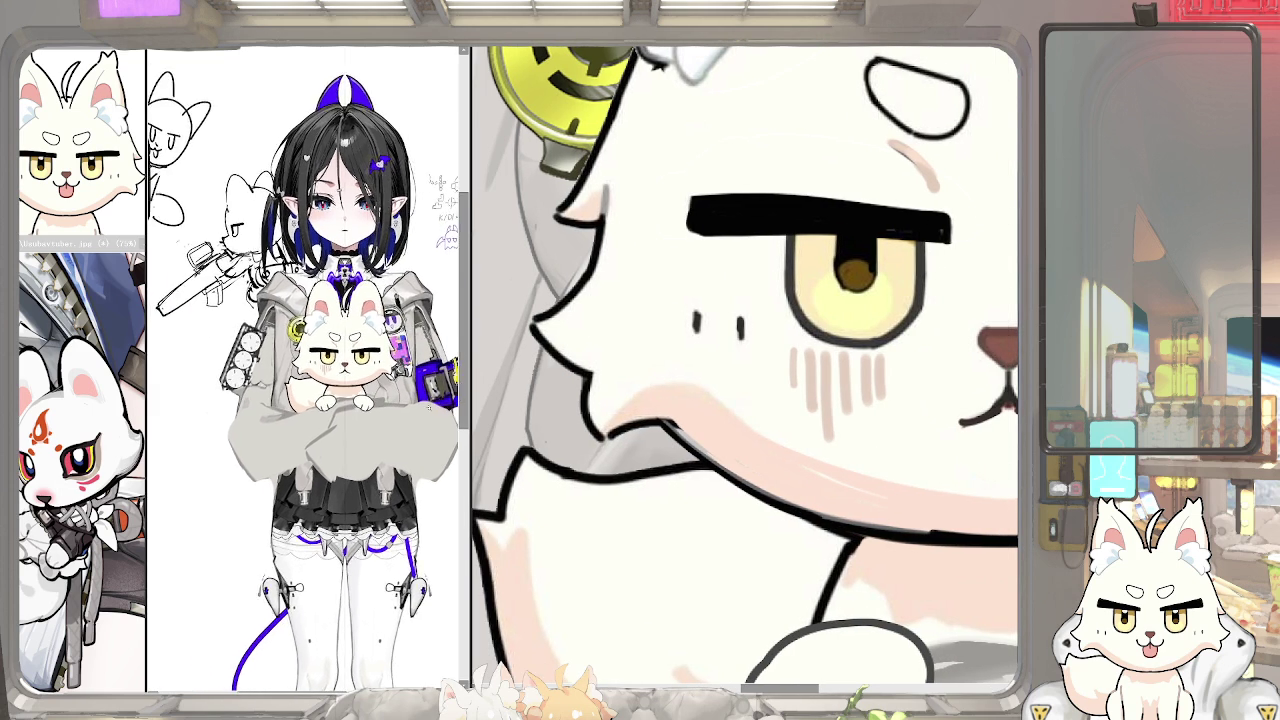
Fit the whole illustration to the window, then zoom in on the rough rocket sketch
{"action": "key", "text": "ctrl+0"}
{"action": "scroll", "coordinate": [740, 290], "scroll_direction": "up", "scroll_amount": 2}
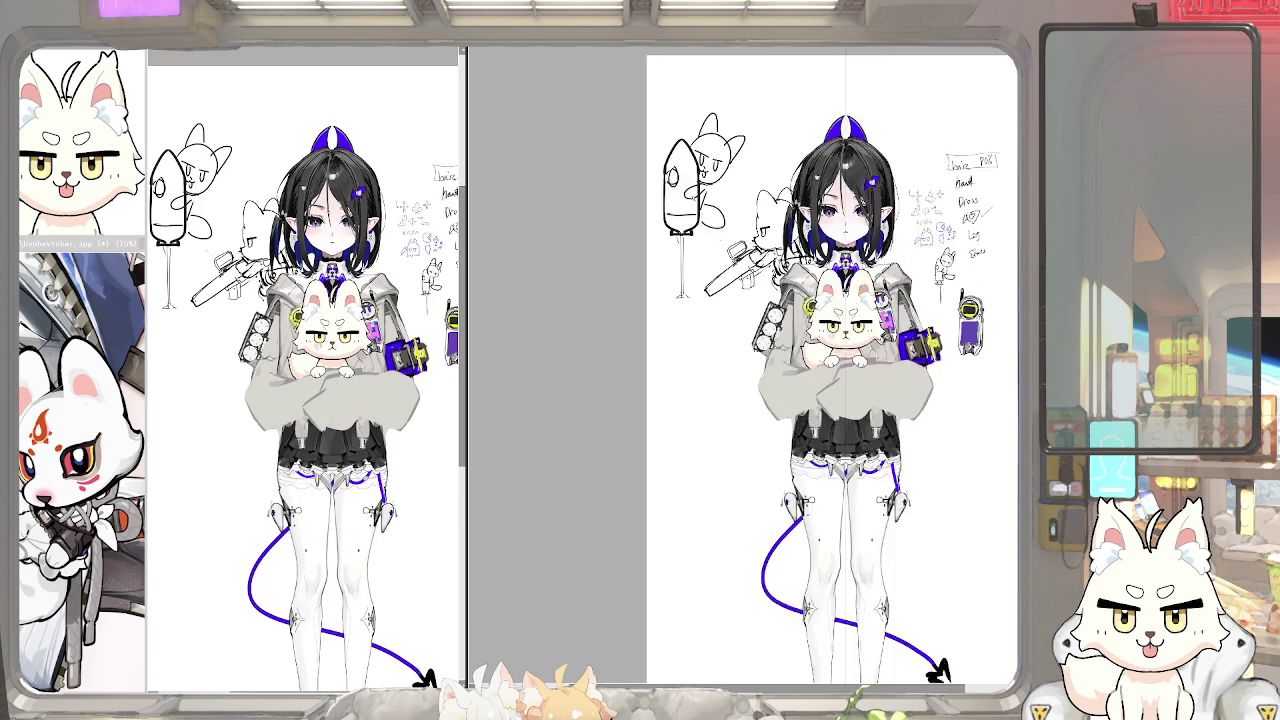
{"action": "scroll", "coordinate": [714, 227], "scroll_direction": "up", "scroll_amount": 2}
{"action": "scroll", "coordinate": [713, 227], "scroll_direction": "up", "scroll_amount": 1}
{"action": "scroll", "coordinate": [710, 240], "scroll_direction": "up", "scroll_amount": 1}
{"action": "scroll", "coordinate": [700, 280], "scroll_direction": "up", "scroll_amount": 1}
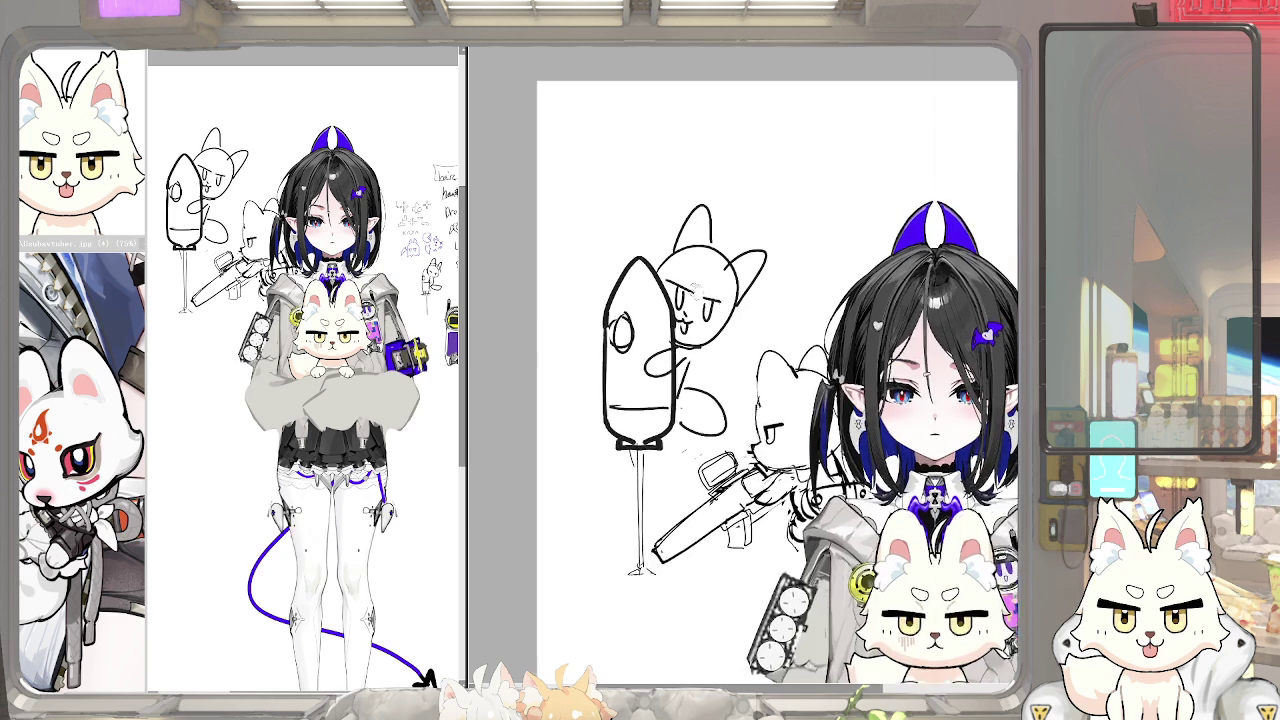
{"action": "scroll", "coordinate": [689, 322], "scroll_direction": "up", "scroll_amount": 1}
{"action": "scroll", "coordinate": [689, 322], "scroll_direction": "up", "scroll_amount": 1}
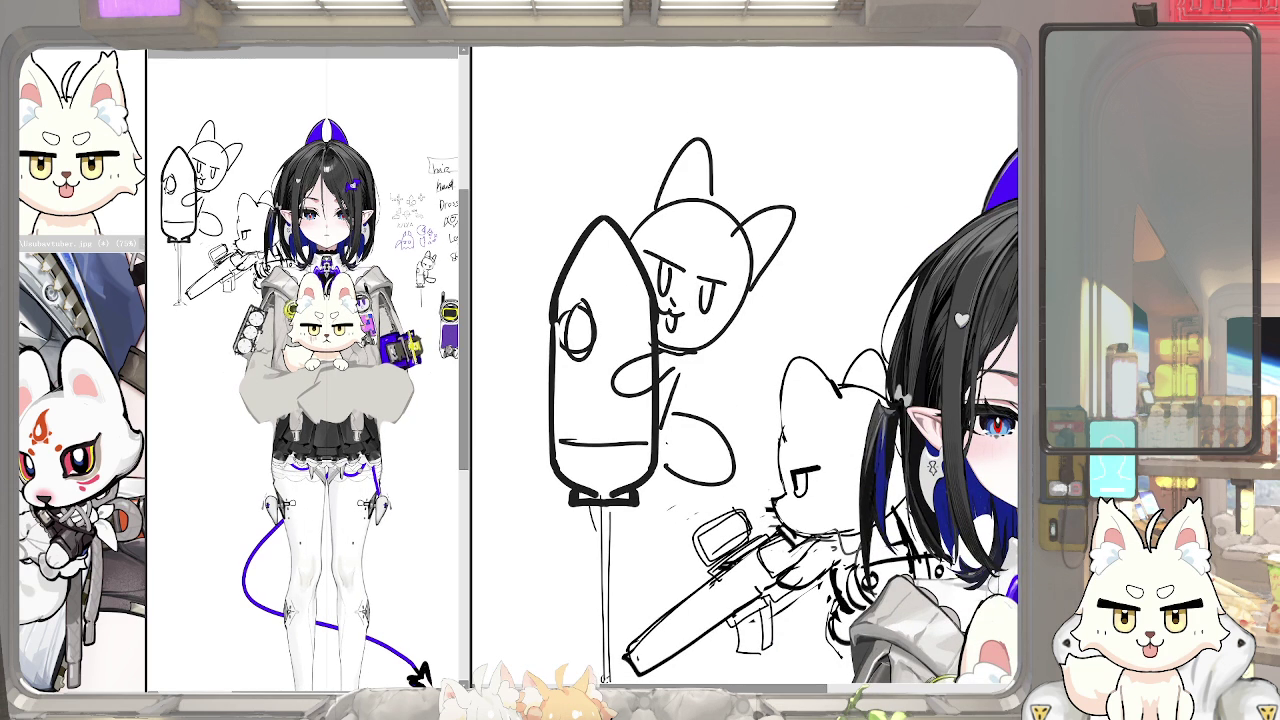
Bring the fox reference image forward and show it at full 100% size
{"action": "left_click", "coordinate": [114, 184]}
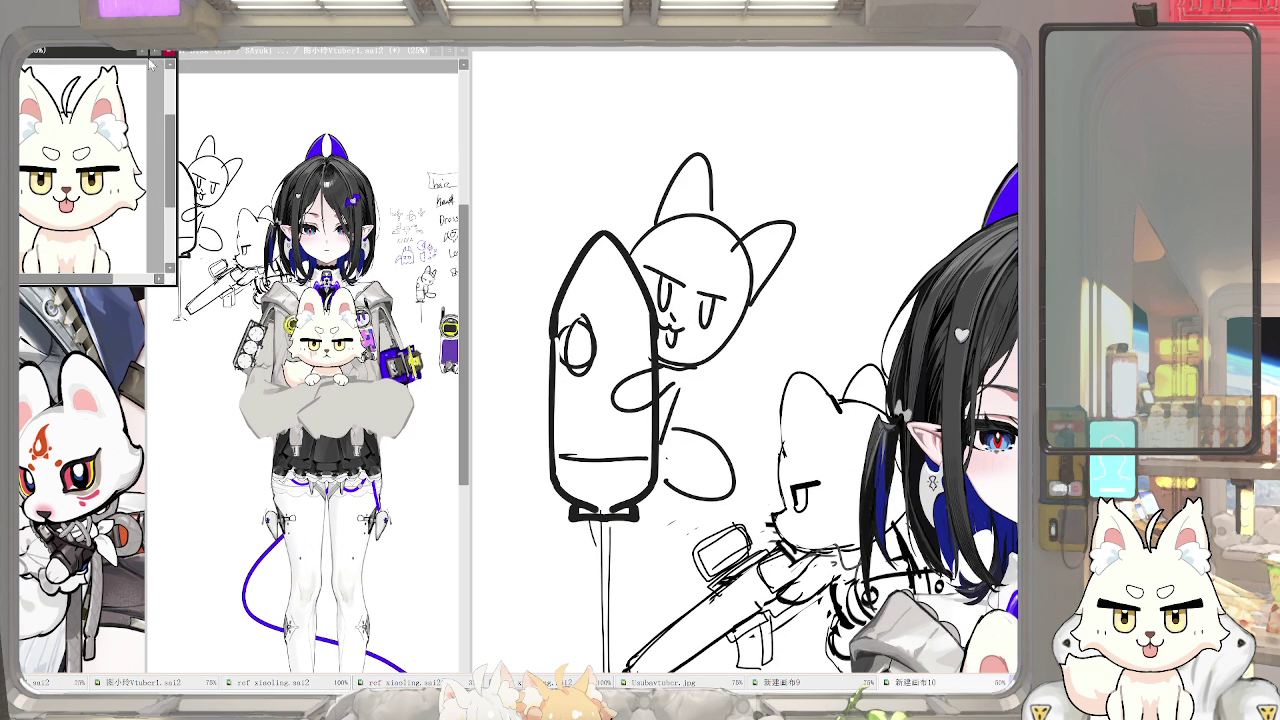
{"action": "left_click", "coordinate": [155, 50]}
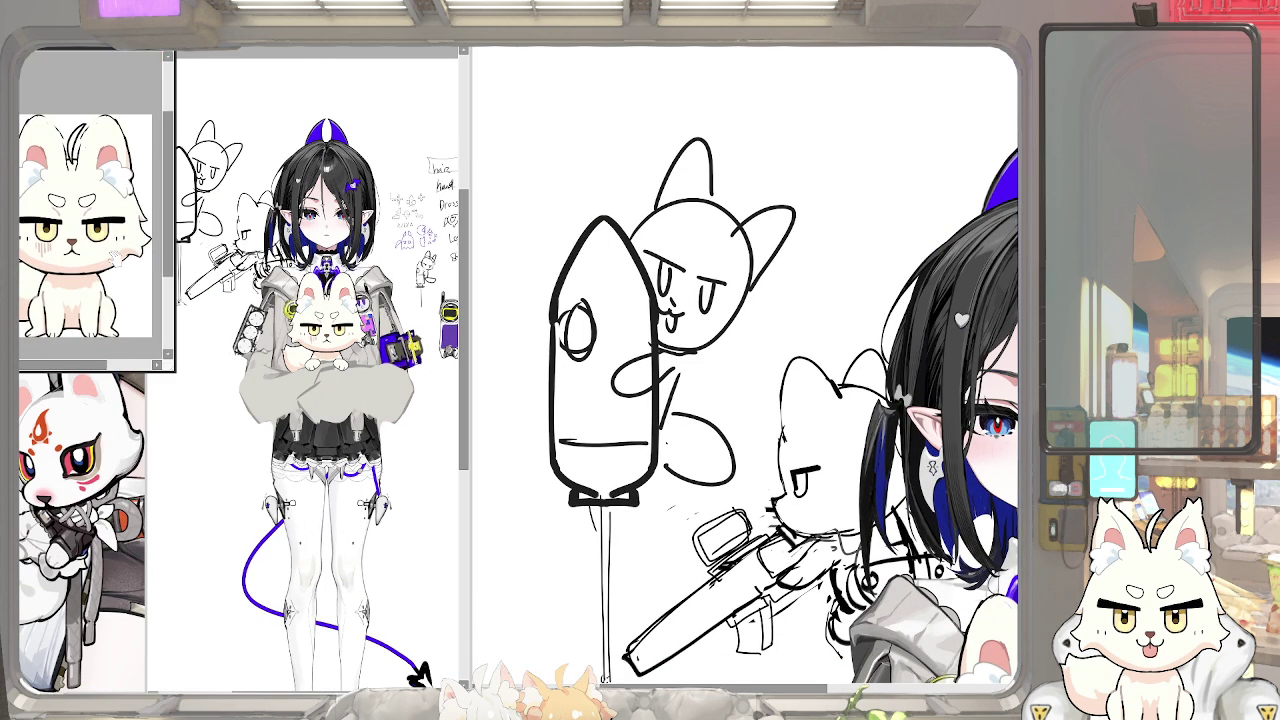
{"action": "scroll", "coordinate": [790, 470], "scroll_direction": "up", "scroll_amount": 2}
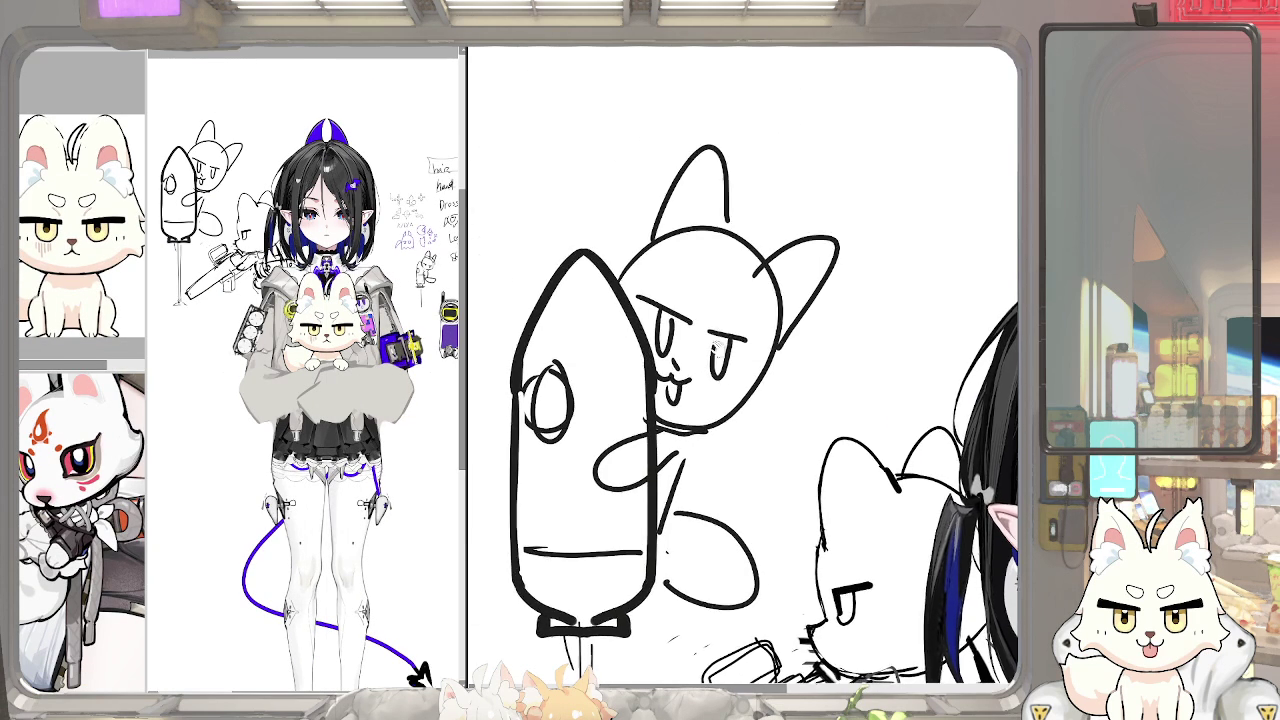
Thicken the sketch fox's eyebrows and retrace its head's right edge through several undone attempts
{"action": "left_click_drag", "start_coordinate": [707, 333], "coordinate": [755, 351]}
{"action": "left_click_drag", "start_coordinate": [637, 295], "coordinate": [690, 323]}
{"action": "mouse_move", "coordinate": [617, 297]}
{"action": "left_mouse_down"}
{"action": "mouse_move", "coordinate": [757, 282]}
{"action": "mouse_move", "coordinate": [782, 384]}
{"action": "left_mouse_up"}
{"action": "key", "text": "ctrl+z"}
{"action": "left_click_drag", "start_coordinate": [778, 316], "coordinate": [760, 425]}
{"action": "key", "text": "ctrl+z"}
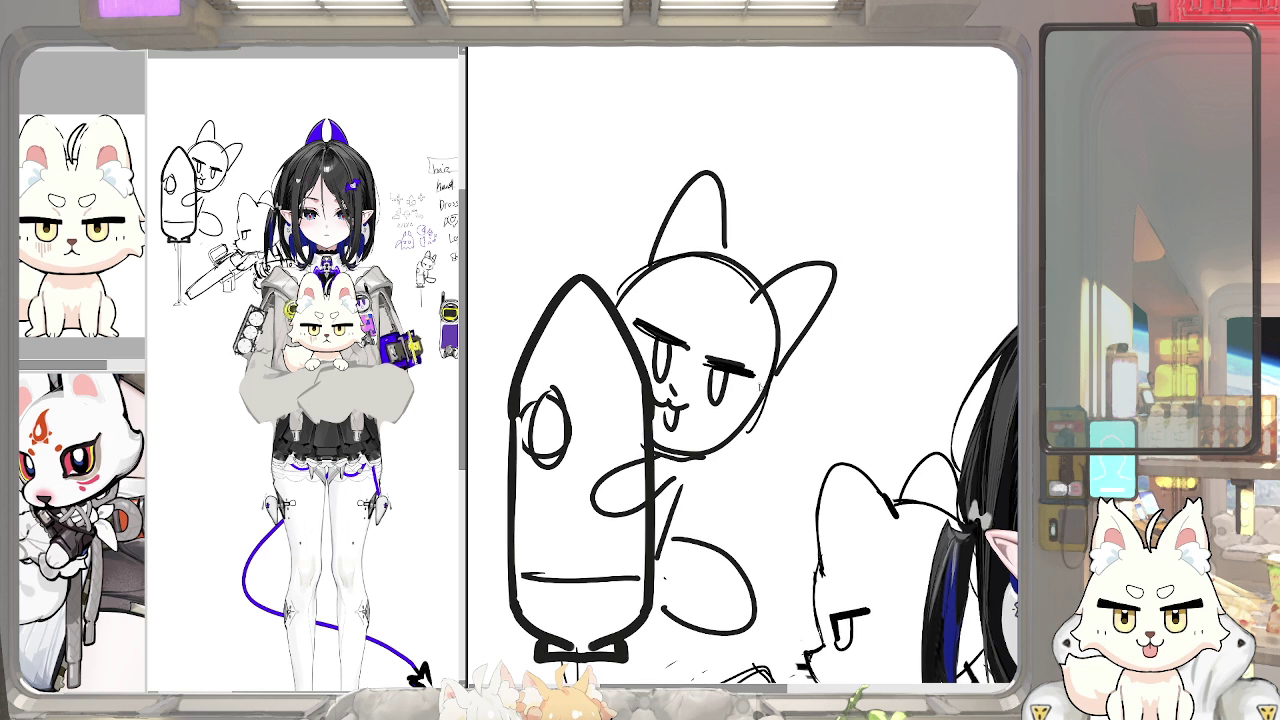
{"action": "left_click_drag", "start_coordinate": [778, 366], "coordinate": [758, 425]}
{"action": "key", "text": "ctrl+z"}
{"action": "key", "text": "ctrl+z"}
{"action": "key", "text": "ctrl+z"}
{"action": "mouse_move", "coordinate": [776, 372]}
{"action": "left_mouse_down"}
{"action": "mouse_move", "coordinate": [748, 454]}
{"action": "mouse_move", "coordinate": [770, 447]}
{"action": "left_mouse_up"}
{"action": "key", "text": "ctrl+z"}
{"action": "key", "text": "ctrl+z"}
{"action": "key", "text": "ctrl+z"}
Draw the fox's jaw line and right cheek, and redraw the right ear rounder and larger
{"action": "left_click_drag", "start_coordinate": [752, 452], "coordinate": [705, 458]}
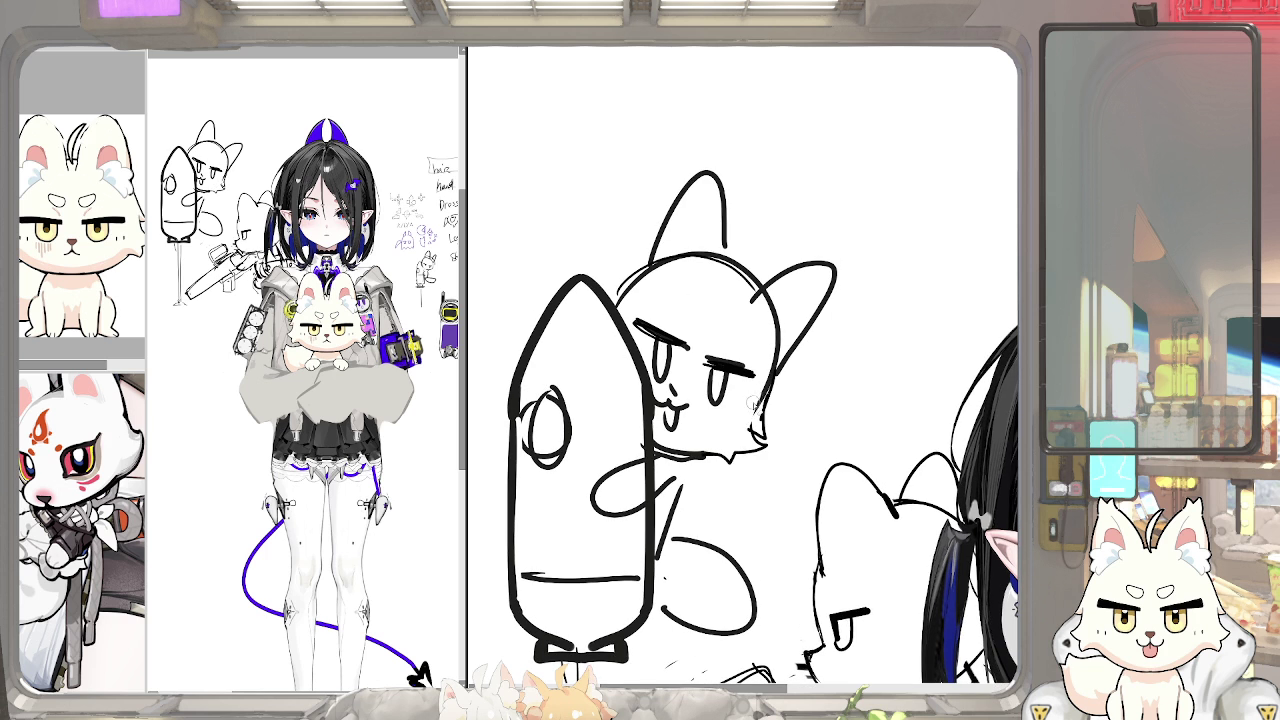
{"action": "left_click_drag", "start_coordinate": [780, 350], "coordinate": [760, 420]}
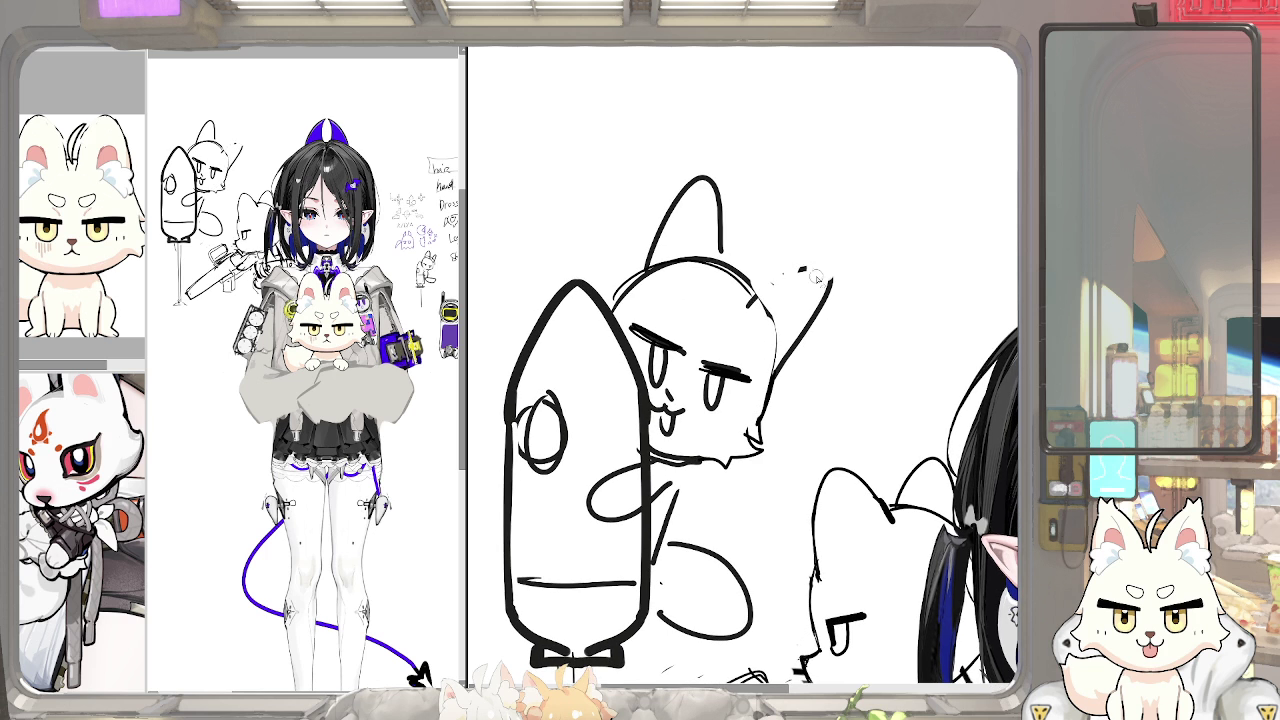
{"action": "left_click_drag", "start_coordinate": [745, 288], "coordinate": [788, 350]}
{"action": "left_click_drag", "start_coordinate": [765, 255], "coordinate": [787, 369]}
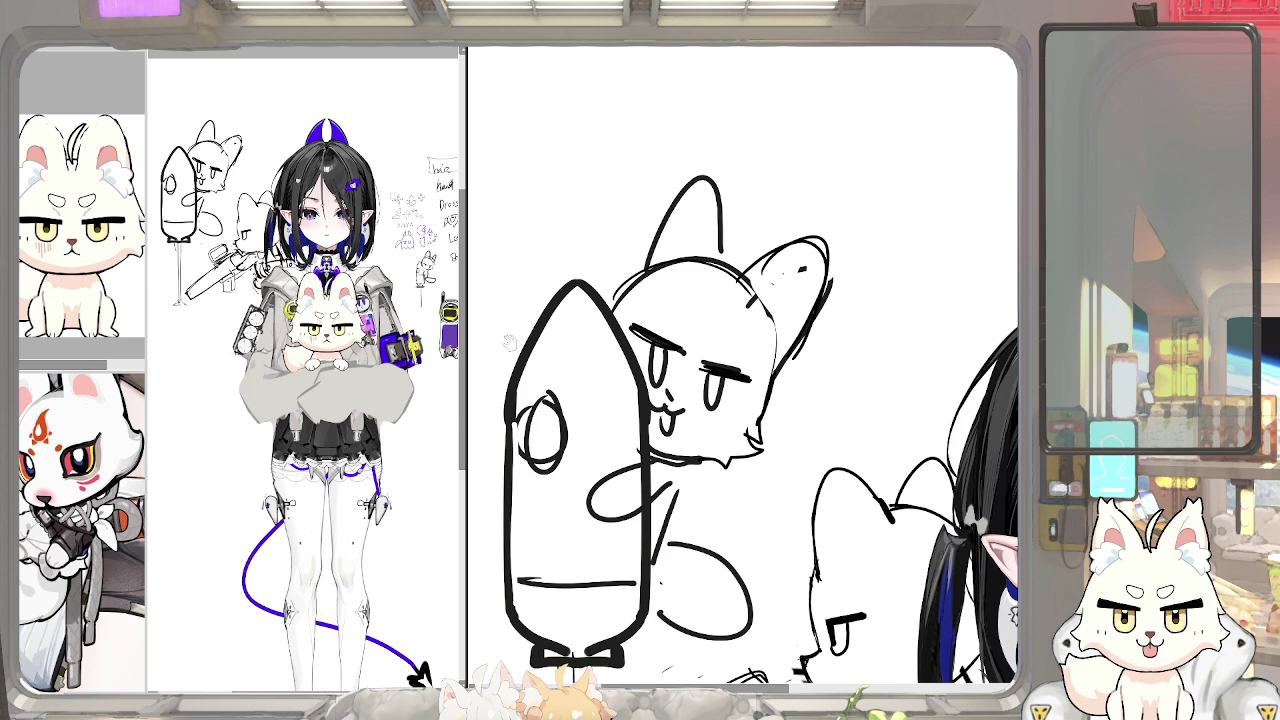
Move the rocket sketch down beside the character and drop the selection
{"action": "key", "text": "ctrl+0"}
{"action": "scroll", "coordinate": [744, 138], "scroll_direction": "up", "scroll_amount": 3}
{"action": "mouse_move", "coordinate": [676, 171]}
{"action": "left_mouse_down"}
{"action": "mouse_move", "coordinate": [720, 455]}
{"action": "mouse_move", "coordinate": [706, 280]}
{"action": "left_mouse_up"}
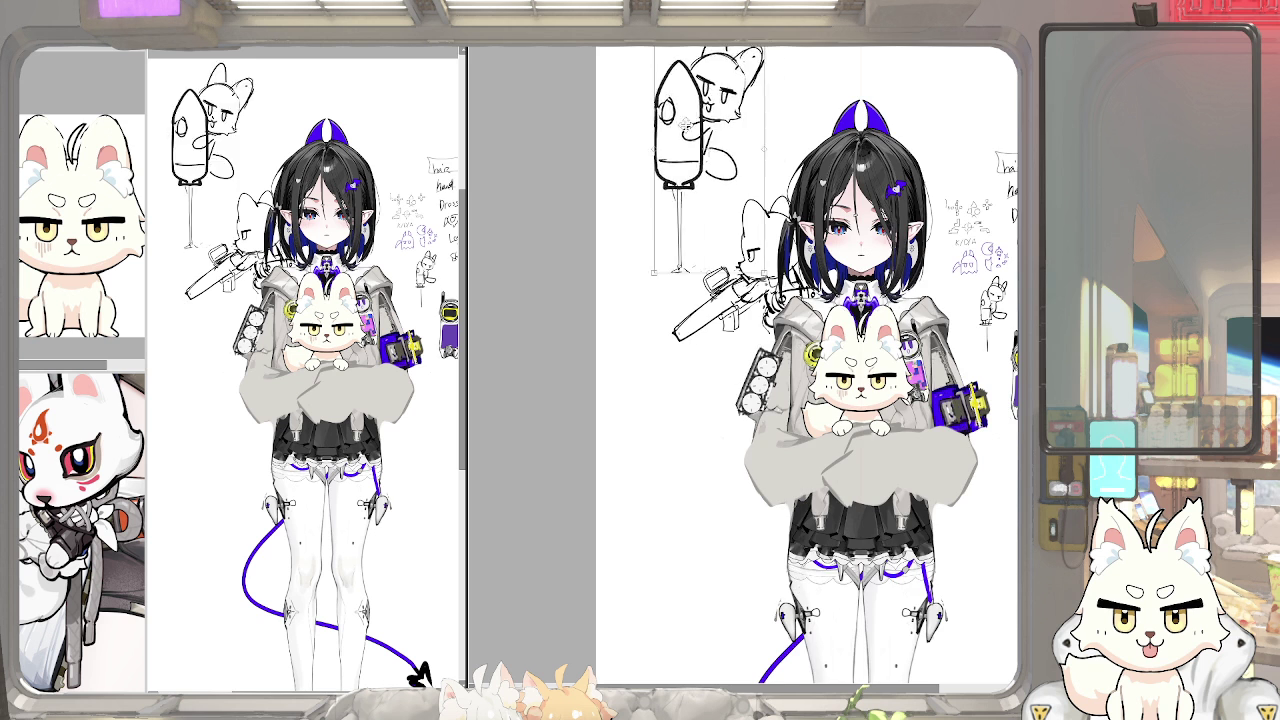
{"action": "key", "text": "ctrl+d"}
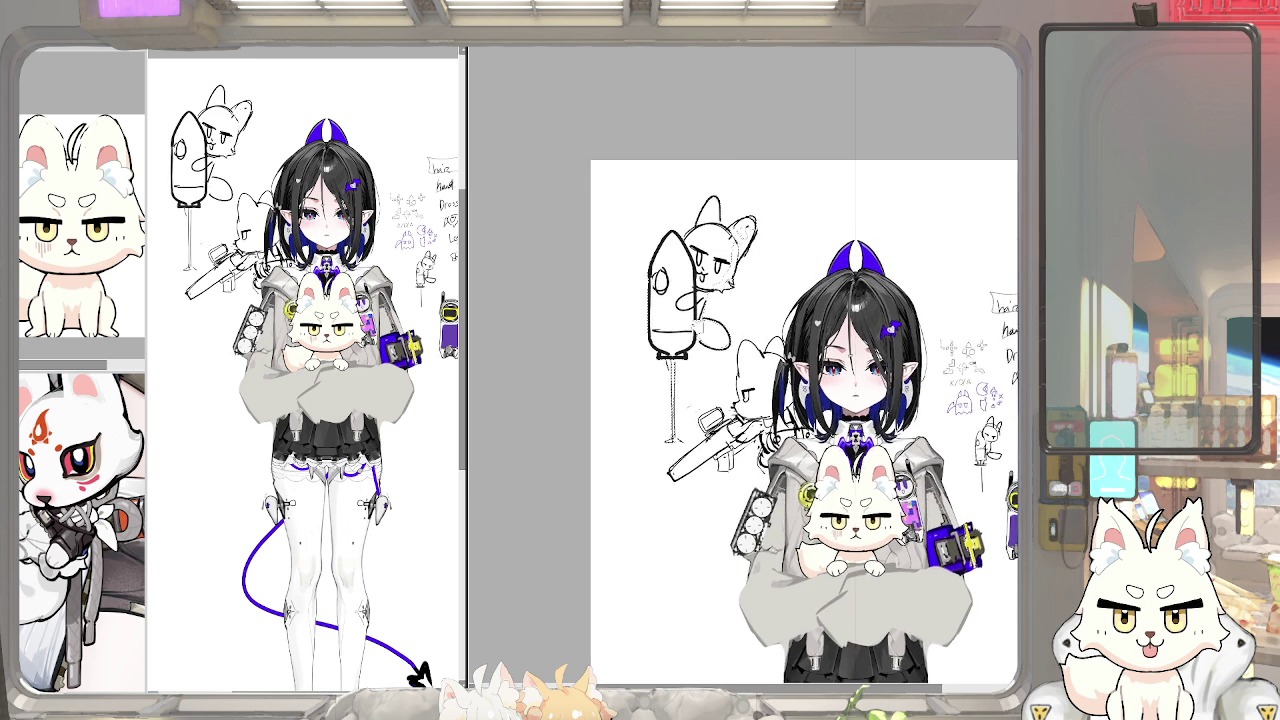
{"action": "scroll", "coordinate": [805, 400], "scroll_direction": "up", "scroll_amount": 3}
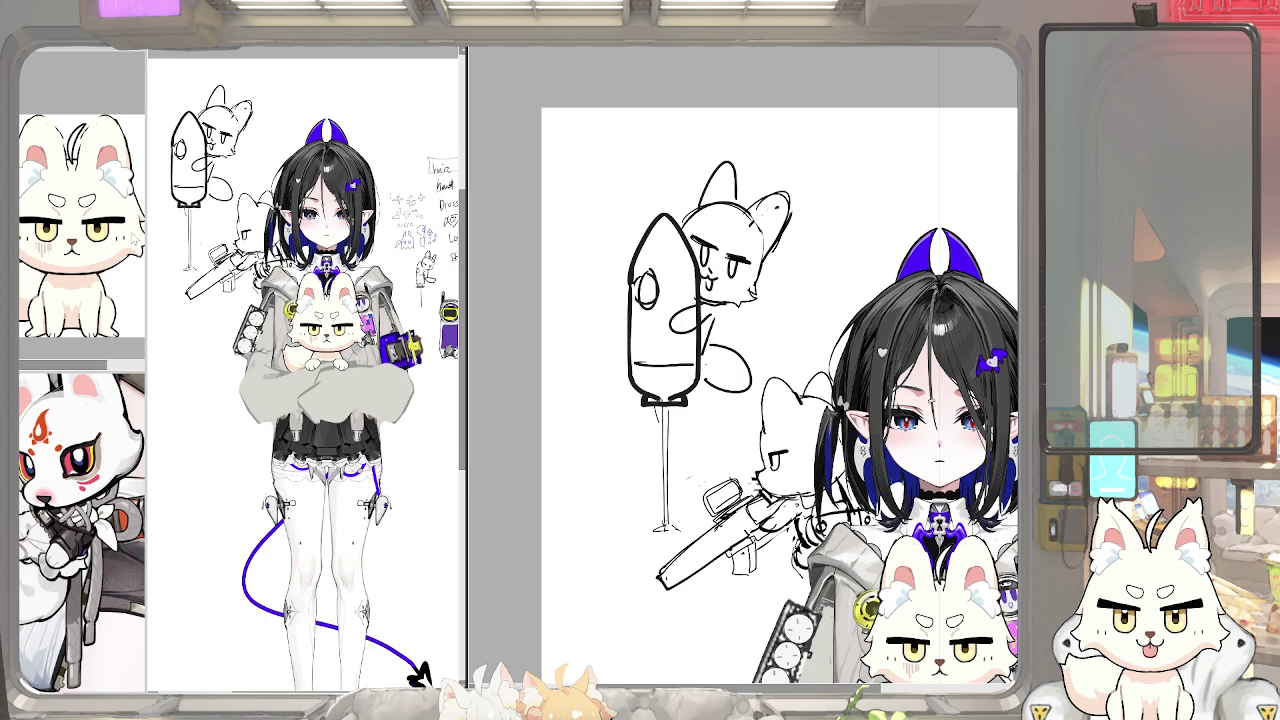
Zoom in and erase the rocket outline behind the fox's arm
{"action": "key", "text": "ctrl+plus"}
{"action": "key", "text": "ctrl+plus"}
{"action": "key", "text": "ctrl+plus"}
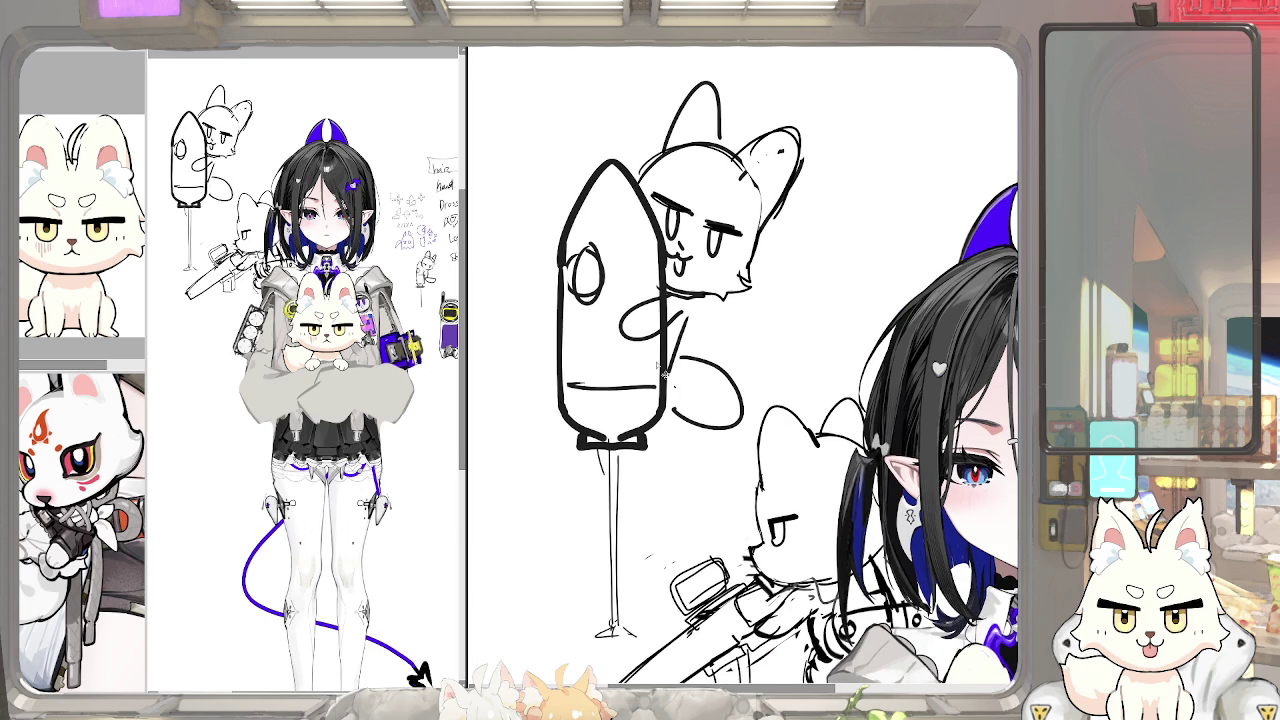
{"action": "left_click_drag", "start_coordinate": [660, 305], "coordinate": [666, 325]}
{"action": "mouse_move", "coordinate": [146, 355]}
{"action": "left_mouse_down"}
{"action": "mouse_move", "coordinate": [172, 368]}
{"action": "mouse_move", "coordinate": [102, 250]}
{"action": "left_mouse_up"}
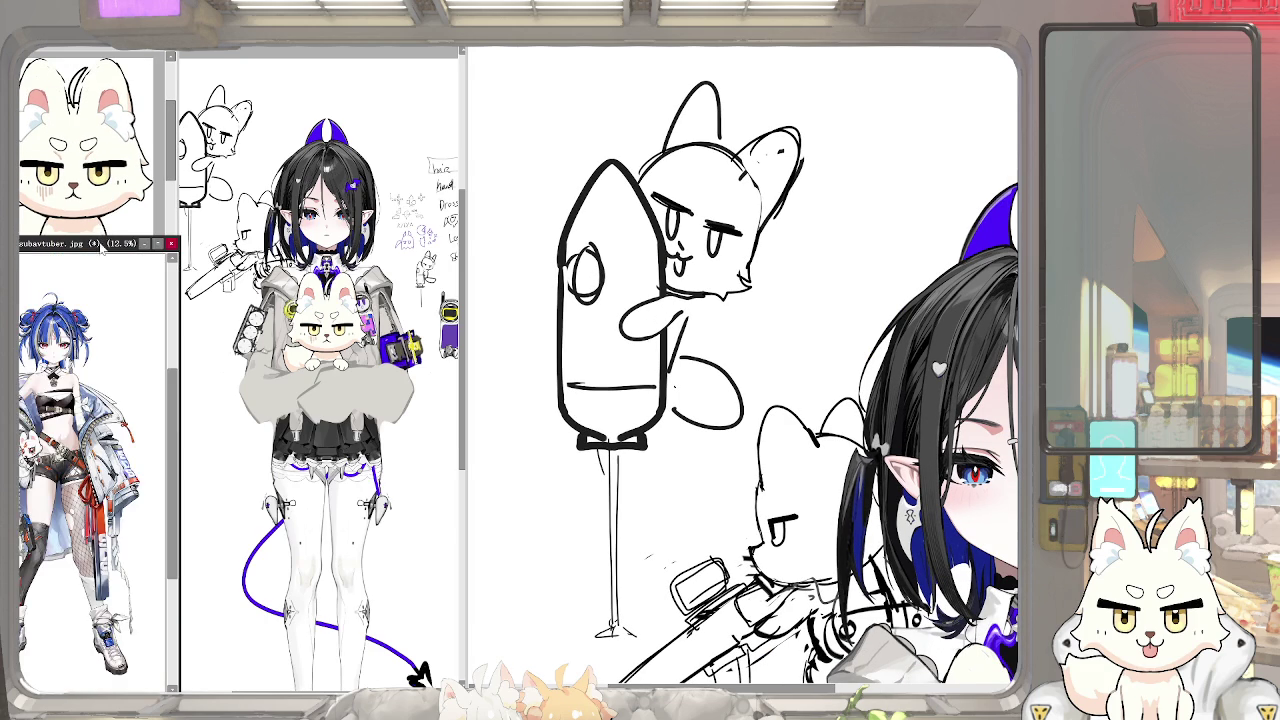
Switch the reference panel to the SpaceX rocket photo collage
{"action": "key", "text": "Right"}
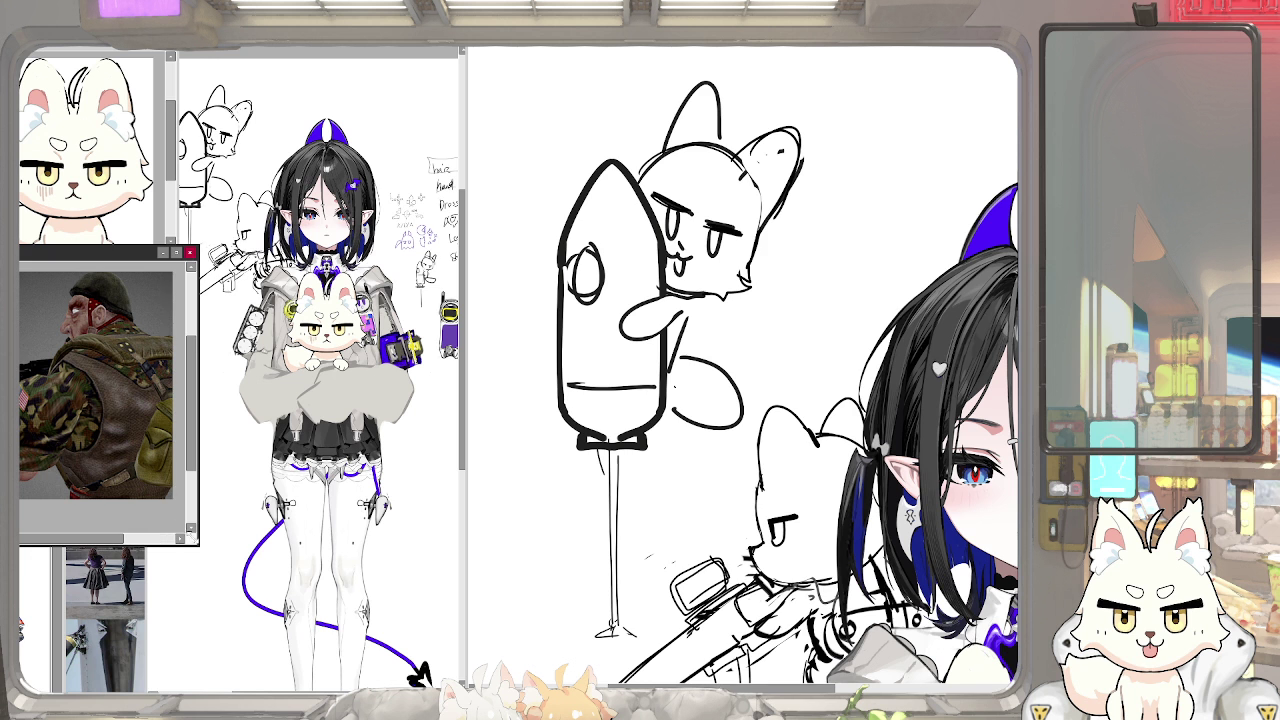
{"action": "key", "text": "Right"}
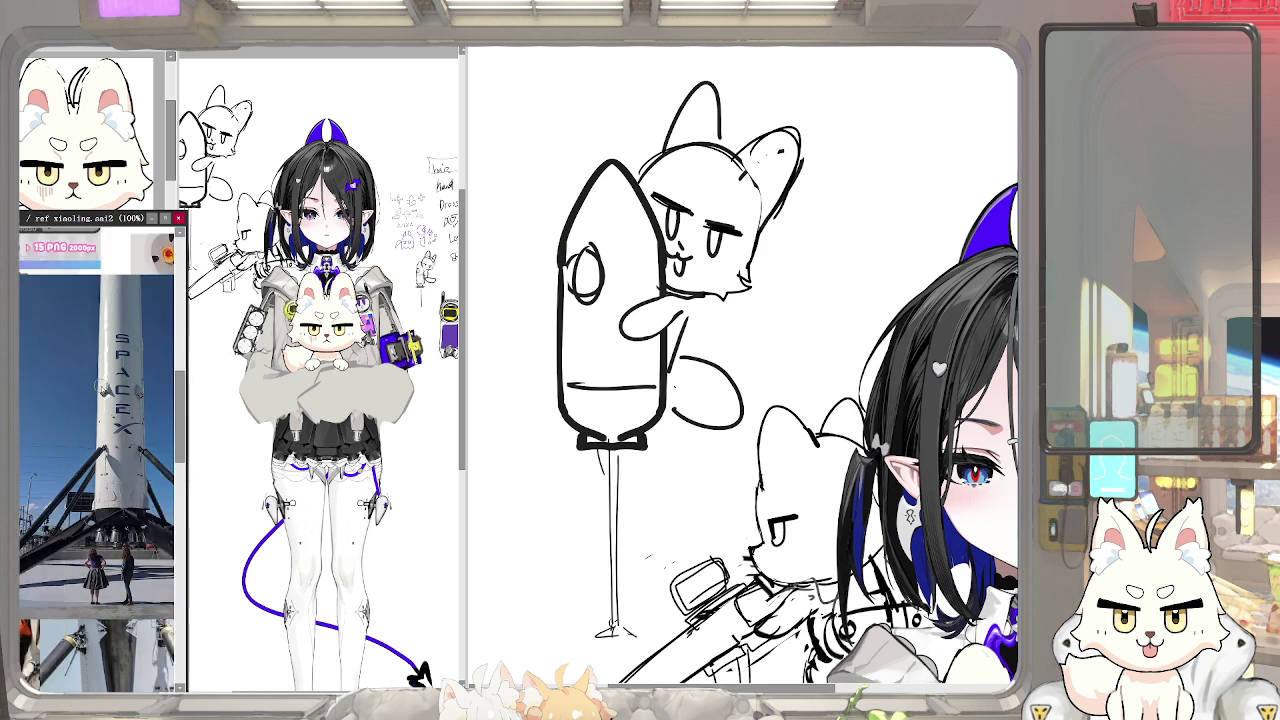
{"action": "scroll", "coordinate": [101, 386], "scroll_direction": "down", "scroll_amount": 5}
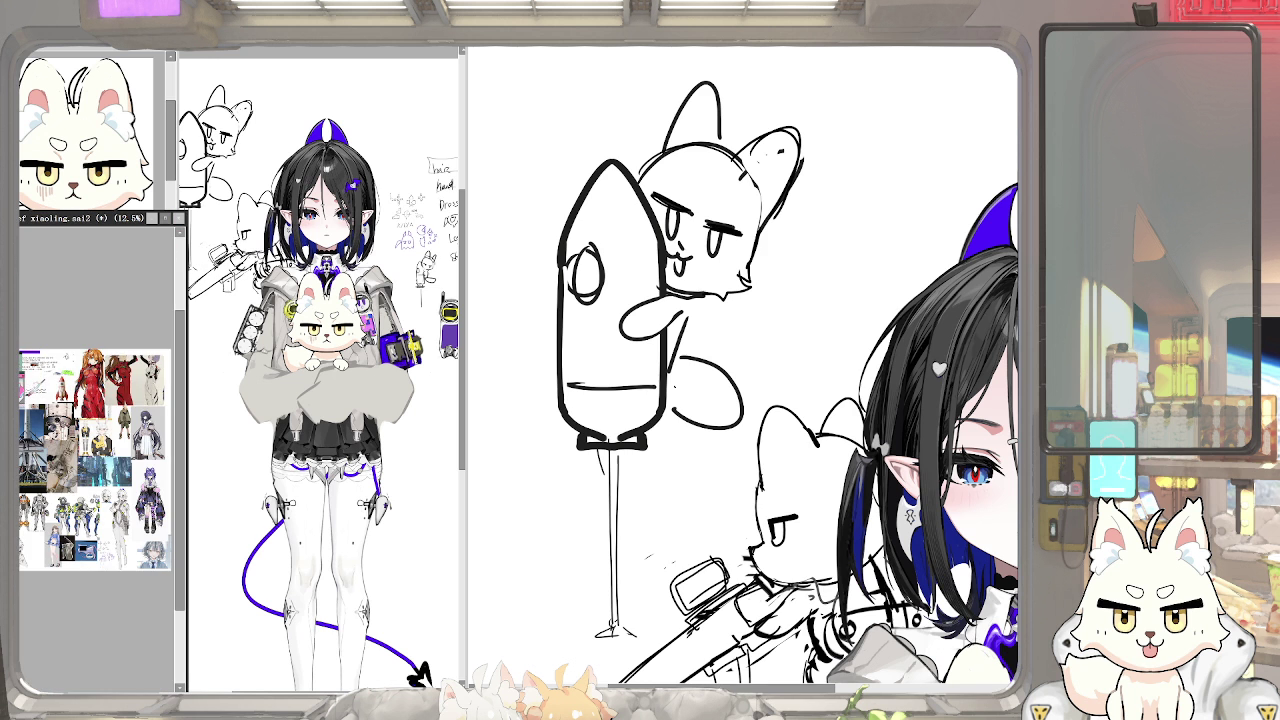
{"action": "scroll", "coordinate": [101, 420], "scroll_direction": "up", "scroll_amount": 1}
{"action": "scroll", "coordinate": [101, 420], "scroll_direction": "up", "scroll_amount": 1}
{"action": "scroll", "coordinate": [101, 420], "scroll_direction": "up", "scroll_amount": 1}
{"action": "scroll", "coordinate": [101, 420], "scroll_direction": "up", "scroll_amount": 1}
{"action": "scroll", "coordinate": [101, 420], "scroll_direction": "up", "scroll_amount": 2}
{"action": "scroll", "coordinate": [101, 420], "scroll_direction": "up", "scroll_amount": 1}
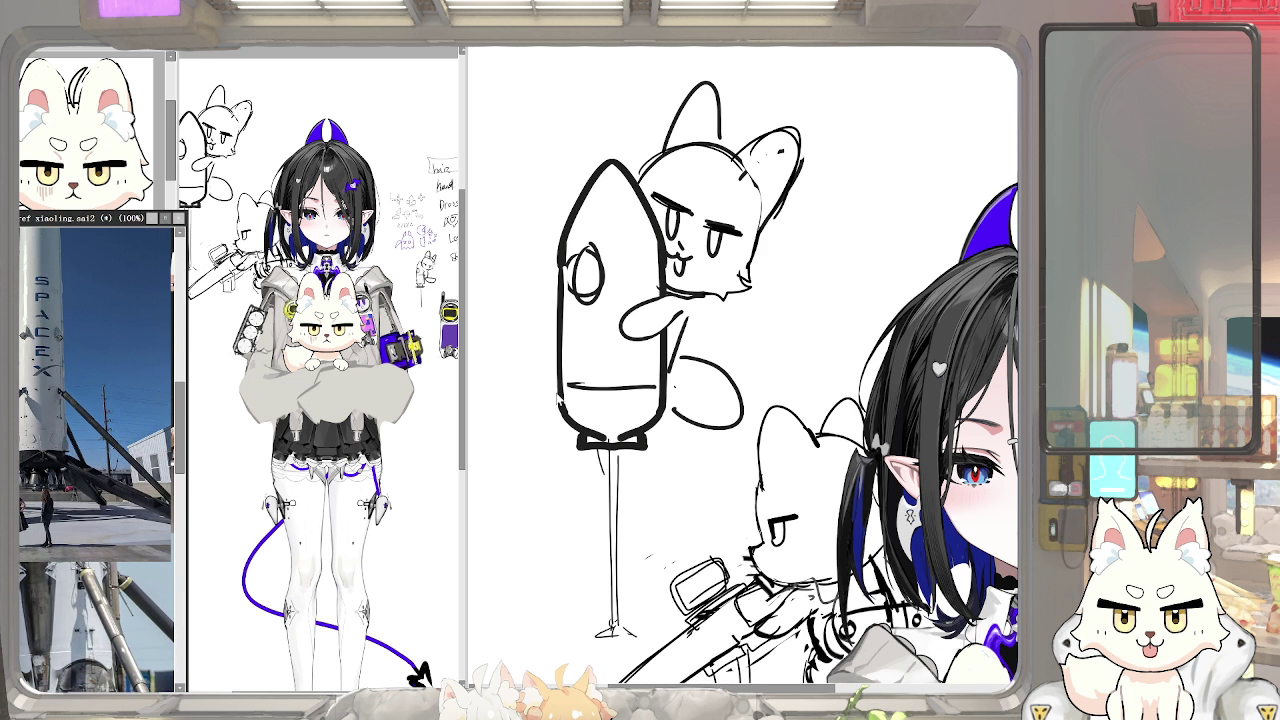
Undo and redo the last rocket change to compare versions
{"action": "key", "text": "ctrl+z"}
{"action": "key", "text": "ctrl+y"}
{"action": "scroll", "coordinate": [567, 310], "scroll_direction": "up", "scroll_amount": 1}
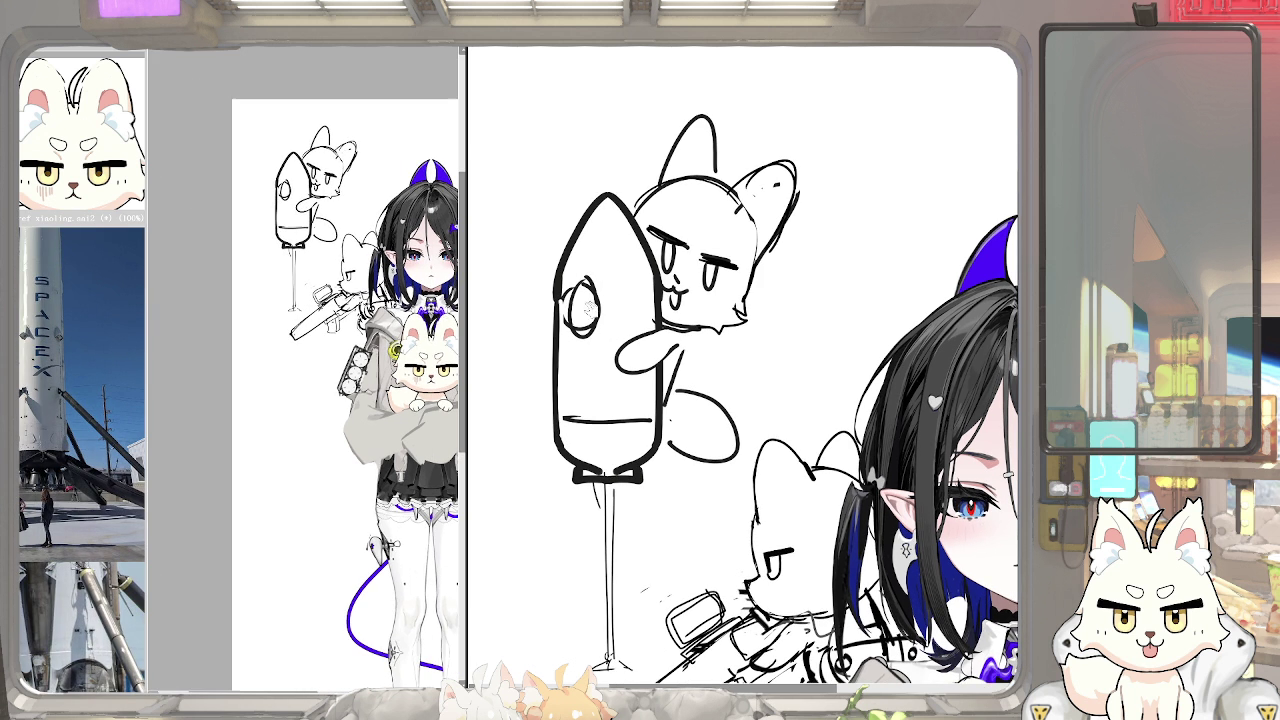
Draw a bold ring over the porthole and redraw the rocket's left edge
{"action": "left_click_drag", "start_coordinate": [598, 276], "coordinate": [552, 292]}
{"action": "key", "text": "ctrl+z"}
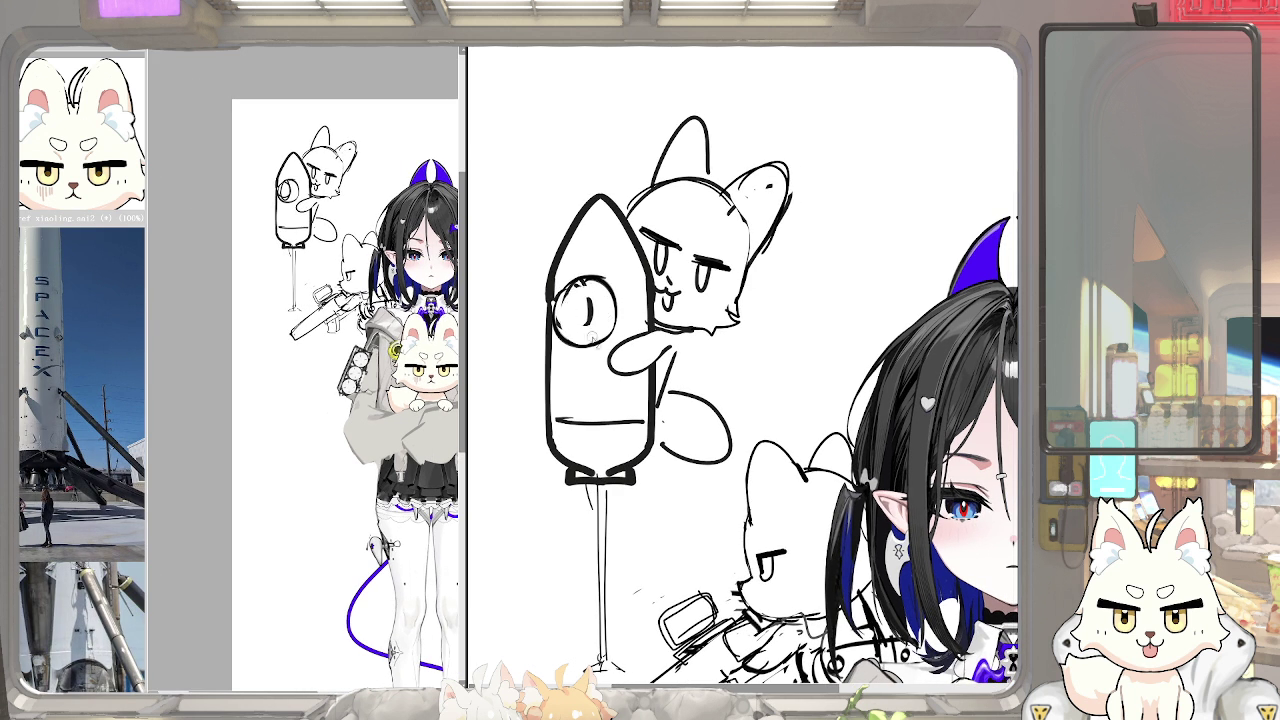
{"action": "key", "text": "ctrl+y"}
{"action": "mouse_move", "coordinate": [552, 274]}
{"action": "left_mouse_down"}
{"action": "mouse_move", "coordinate": [549, 426]}
{"action": "mouse_move", "coordinate": [594, 392]}
{"action": "mouse_move", "coordinate": [622, 396]}
{"action": "left_mouse_up"}
{"action": "scroll", "coordinate": [780, 380], "scroll_direction": "down", "scroll_amount": 2}
{"action": "scroll", "coordinate": [598, 428], "scroll_direction": "down", "scroll_amount": 2}
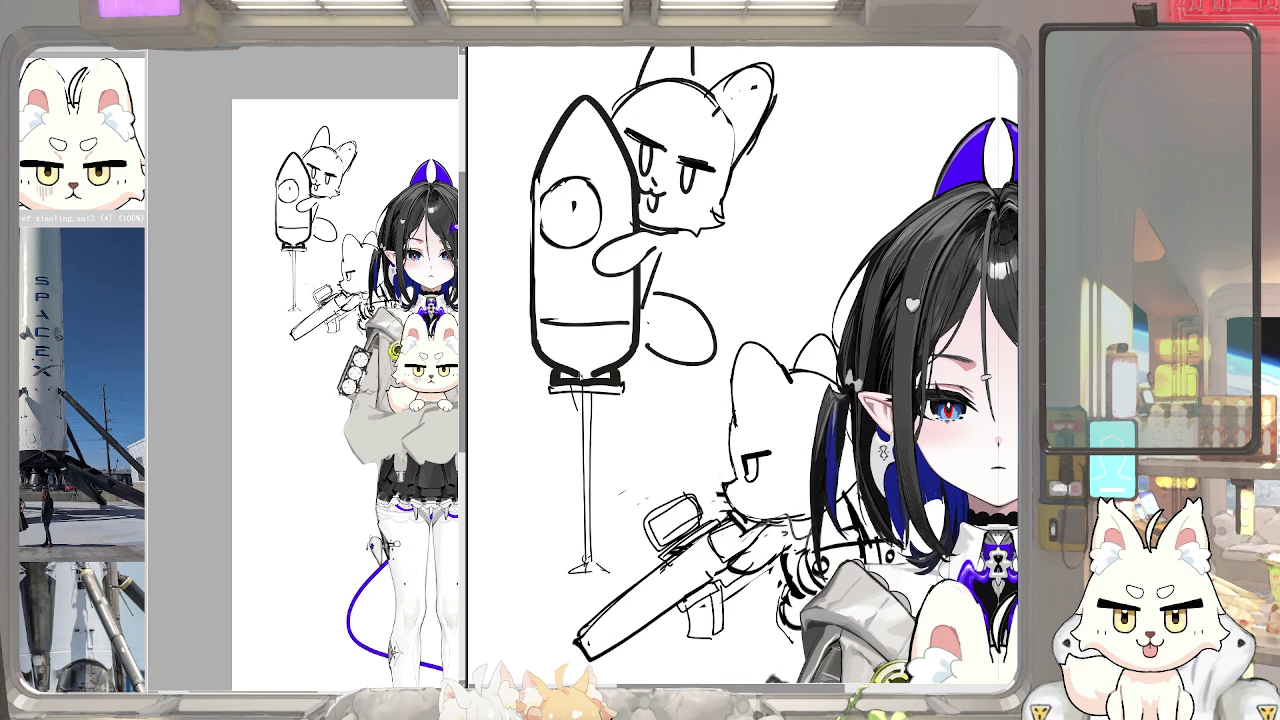
{"action": "key", "text": "ctrl+z"}
{"action": "scroll", "coordinate": [563, 338], "scroll_direction": "up", "scroll_amount": 1}
{"action": "scroll", "coordinate": [540, 355], "scroll_direction": "up", "scroll_amount": 1}
Redraw the rocket's lower sides symmetrically and outline the base's feet
{"action": "left_click_drag", "start_coordinate": [541, 380], "coordinate": [562, 400]}
{"action": "left_click_drag", "start_coordinate": [645, 355], "coordinate": [625, 405]}
{"action": "left_click_drag", "start_coordinate": [642, 350], "coordinate": [624, 396]}
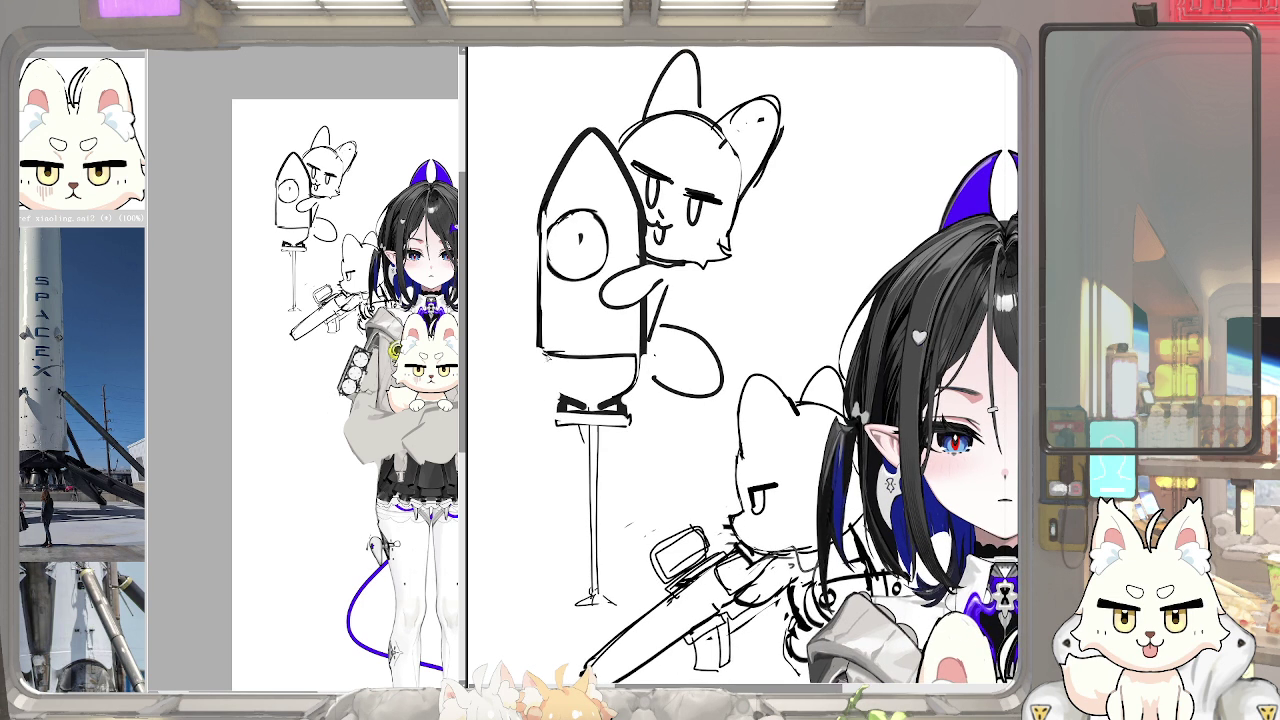
{"action": "left_click_drag", "start_coordinate": [546, 356], "coordinate": [575, 408]}
{"action": "scroll", "coordinate": [566, 410], "scroll_direction": "up", "scroll_amount": 2}
{"action": "left_click_drag", "start_coordinate": [662, 390], "coordinate": [692, 428]}
{"action": "mouse_move", "coordinate": [562, 380]}
{"action": "left_mouse_down"}
{"action": "mouse_move", "coordinate": [545, 440]}
{"action": "mouse_move", "coordinate": [600, 436]}
{"action": "left_mouse_up"}
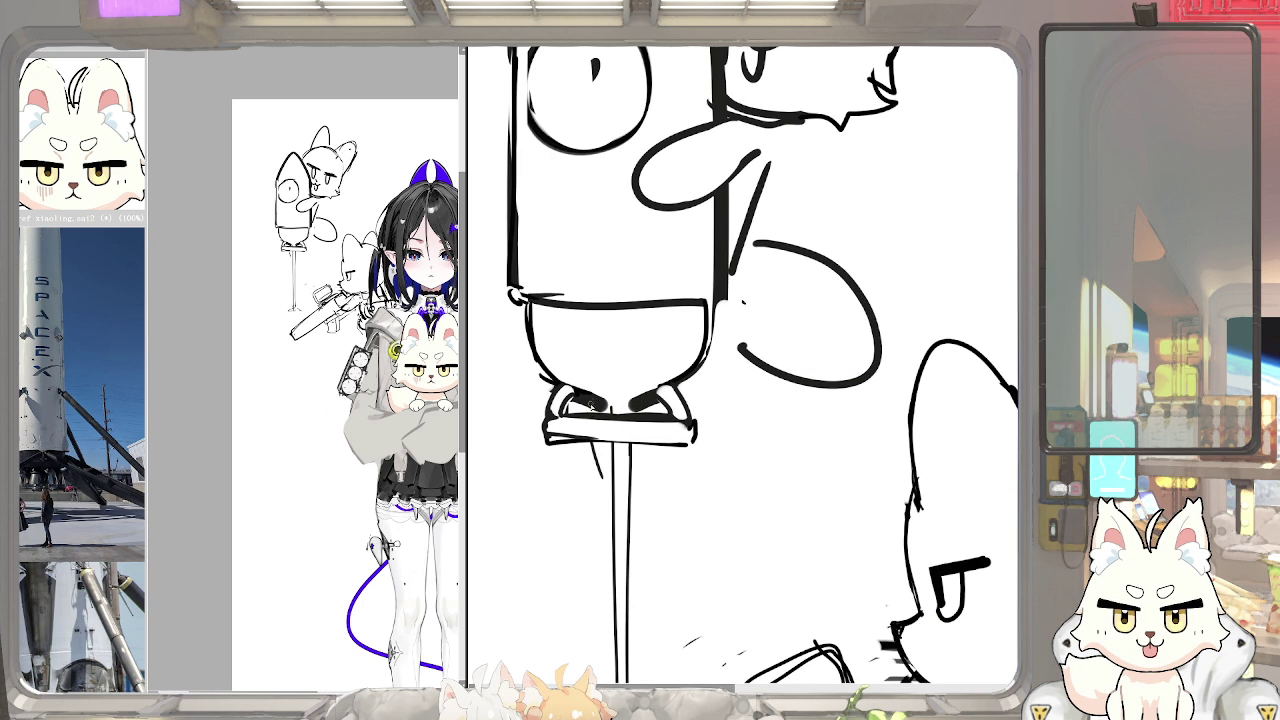
Erase the body's bottom line and reshape the rocket bottom, comparing via undo/redo
{"action": "scroll", "coordinate": [590, 405], "scroll_direction": "down", "scroll_amount": 2}
{"action": "scroll", "coordinate": [96, 460], "scroll_direction": "down", "scroll_amount": 1}
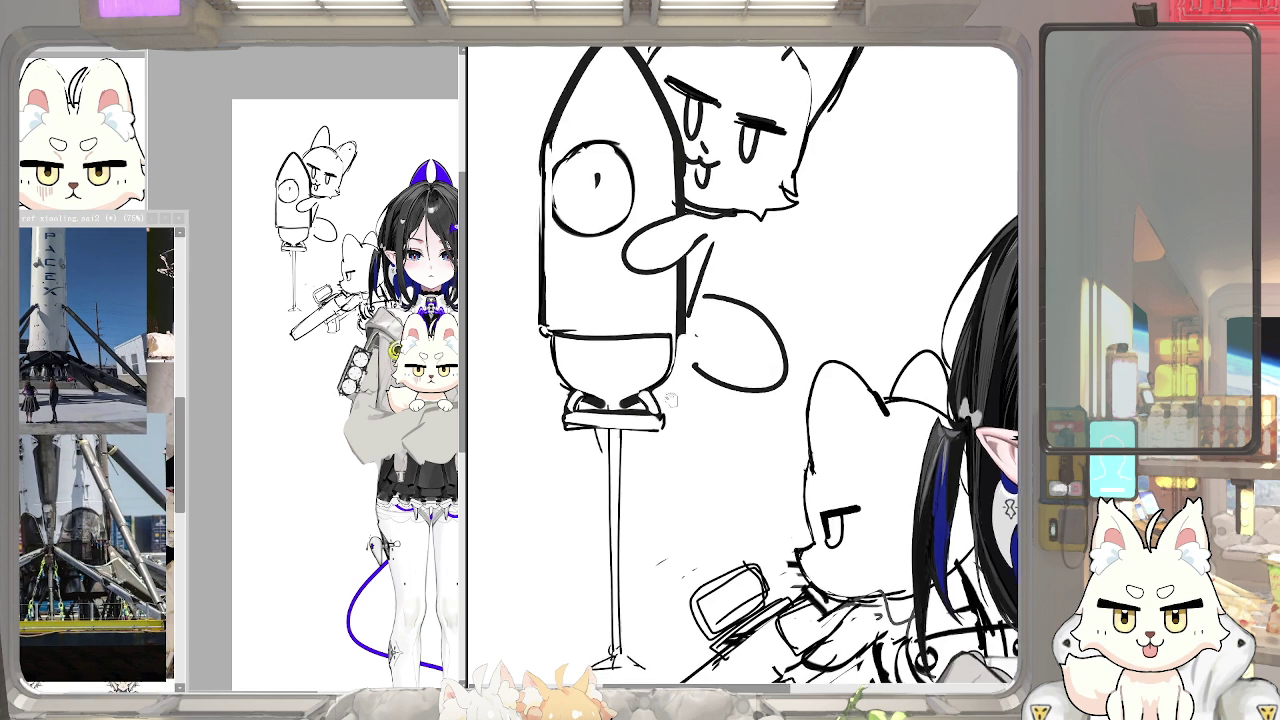
{"action": "scroll", "coordinate": [671, 401], "scroll_direction": "down", "scroll_amount": 1}
{"action": "scroll", "coordinate": [610, 350], "scroll_direction": "up", "scroll_amount": 1}
{"action": "left_click_drag", "start_coordinate": [600, 340], "coordinate": [651, 335]}
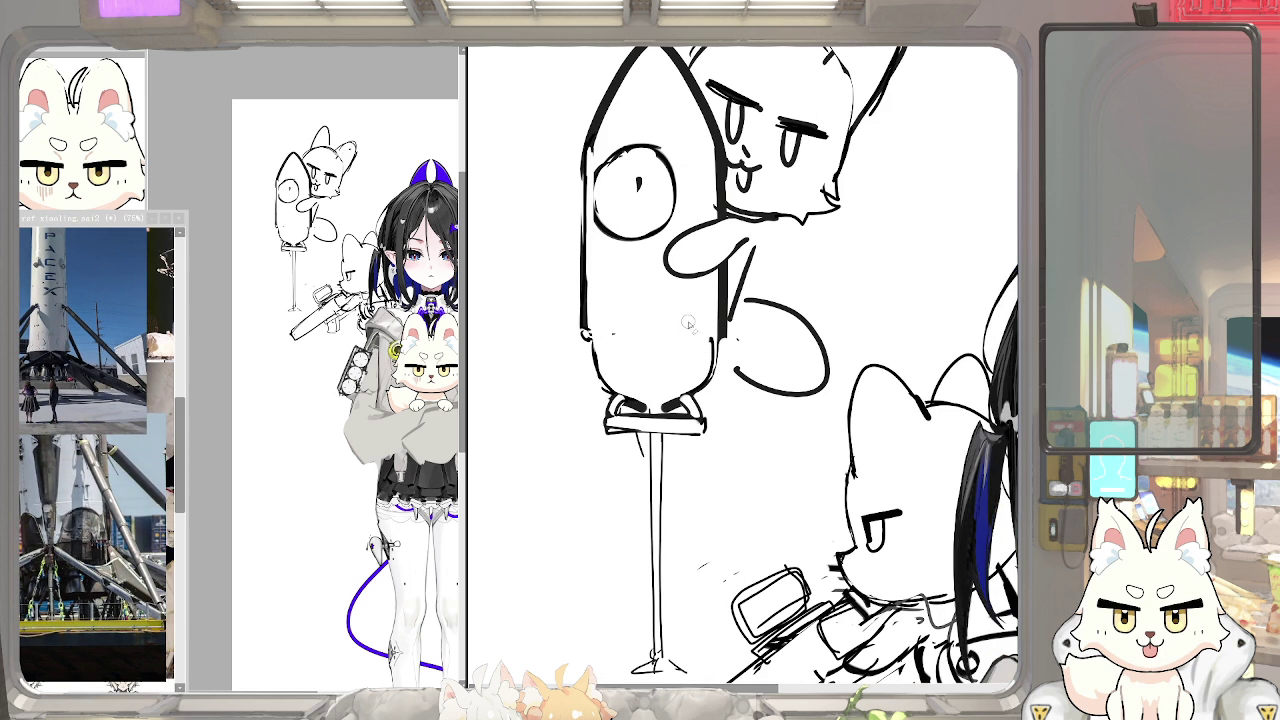
{"action": "scroll", "coordinate": [682, 405], "scroll_direction": "up", "scroll_amount": 1}
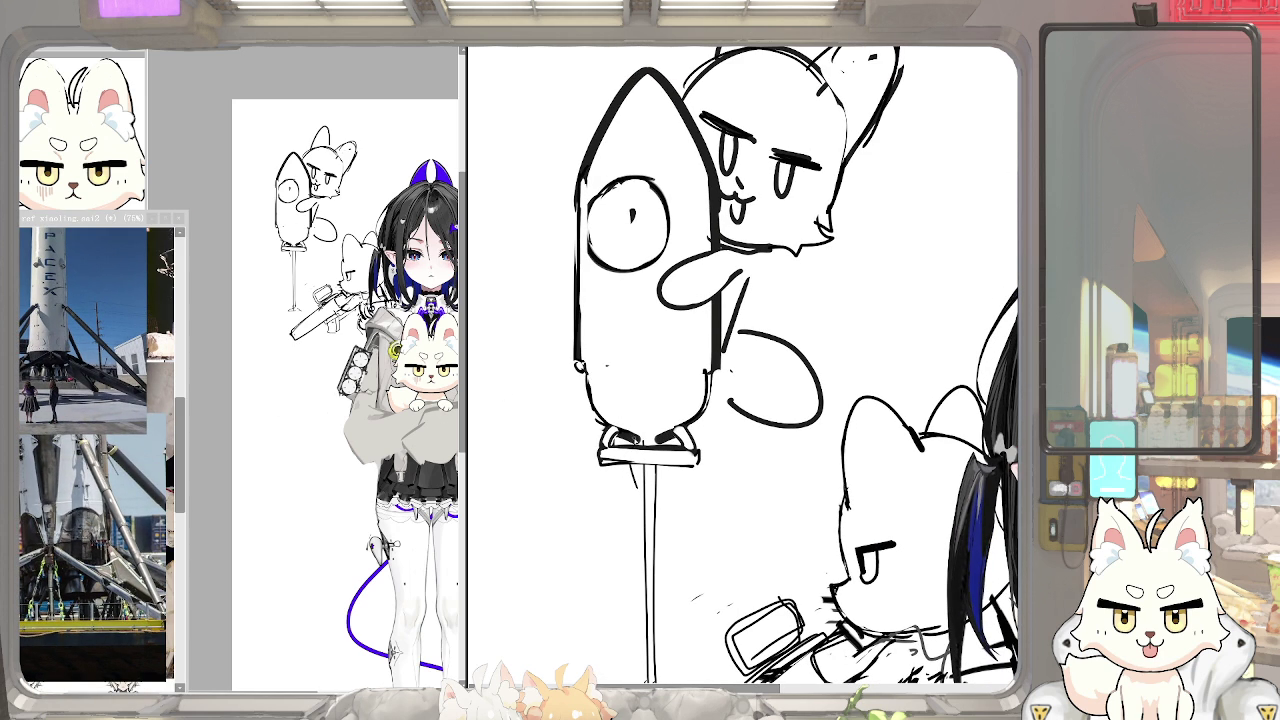
{"action": "scroll", "coordinate": [641, 413], "scroll_direction": "down", "scroll_amount": 1}
{"action": "mouse_move", "coordinate": [592, 352]}
{"action": "left_mouse_down"}
{"action": "mouse_move", "coordinate": [710, 352]}
{"action": "mouse_move", "coordinate": [606, 434]}
{"action": "left_mouse_up"}
{"action": "key", "text": "ctrl+z"}
{"action": "key", "text": "ctrl+z"}
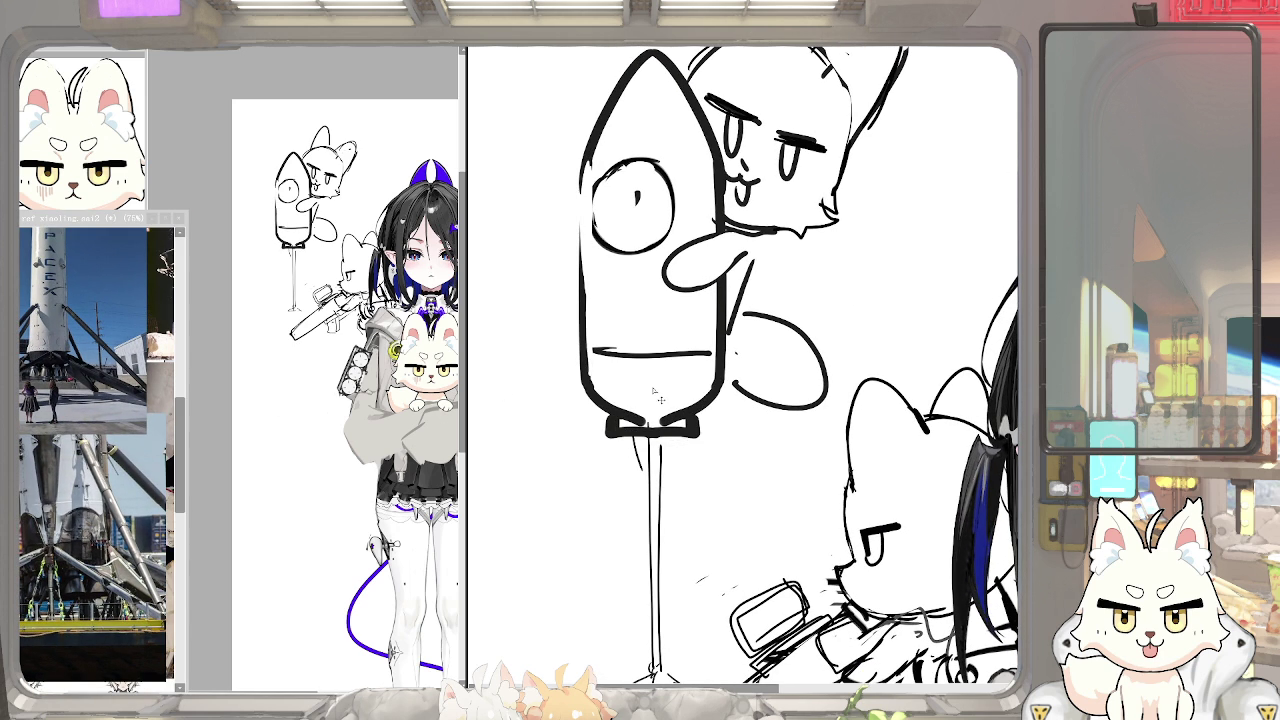
{"action": "key", "text": "ctrl+y"}
{"action": "key", "text": "ctrl+y"}
{"action": "key", "text": "ctrl+z"}
{"action": "key", "text": "ctrl+y"}
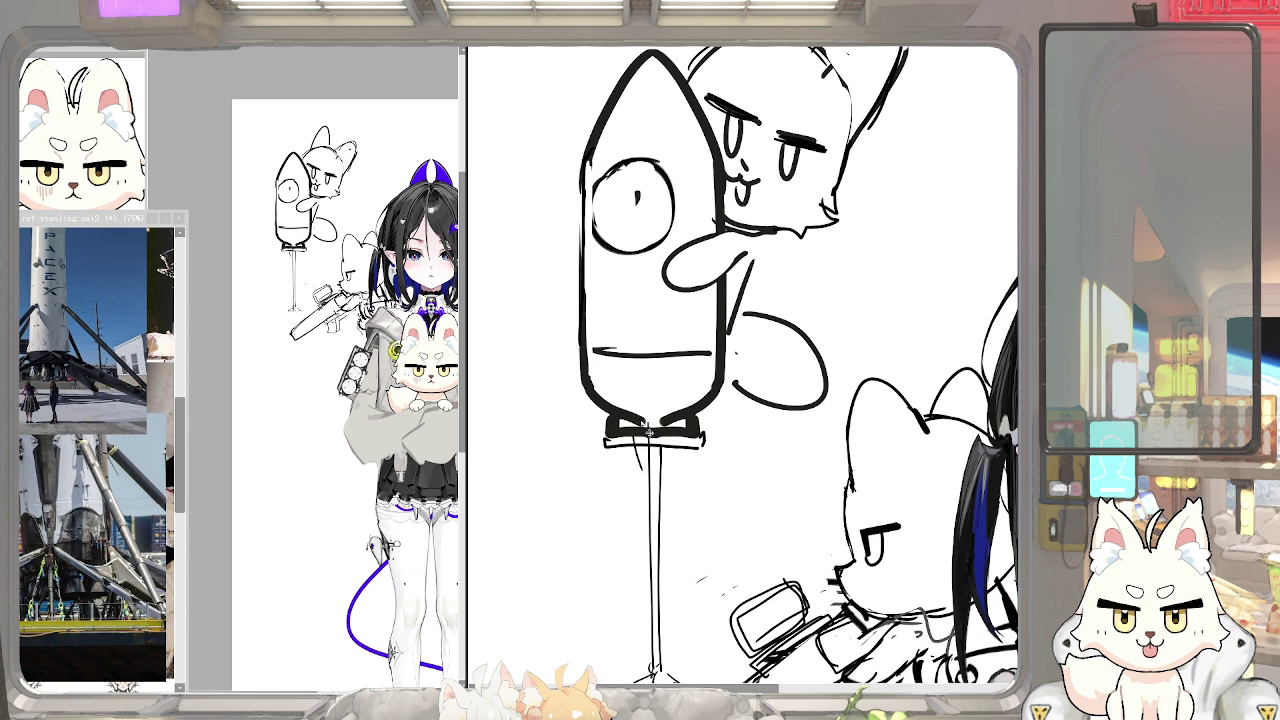
Thicken the flange and add two exhaust ring lines beneath it
{"action": "mouse_move", "coordinate": [640, 432]}
{"action": "left_mouse_down"}
{"action": "mouse_move", "coordinate": [662, 428]}
{"action": "mouse_move", "coordinate": [666, 440]}
{"action": "mouse_move", "coordinate": [597, 440]}
{"action": "mouse_move", "coordinate": [704, 446]}
{"action": "left_mouse_up"}
{"action": "mouse_move", "coordinate": [596, 446]}
{"action": "left_mouse_down"}
{"action": "mouse_move", "coordinate": [640, 438]}
{"action": "mouse_move", "coordinate": [628, 392]}
{"action": "left_mouse_up"}
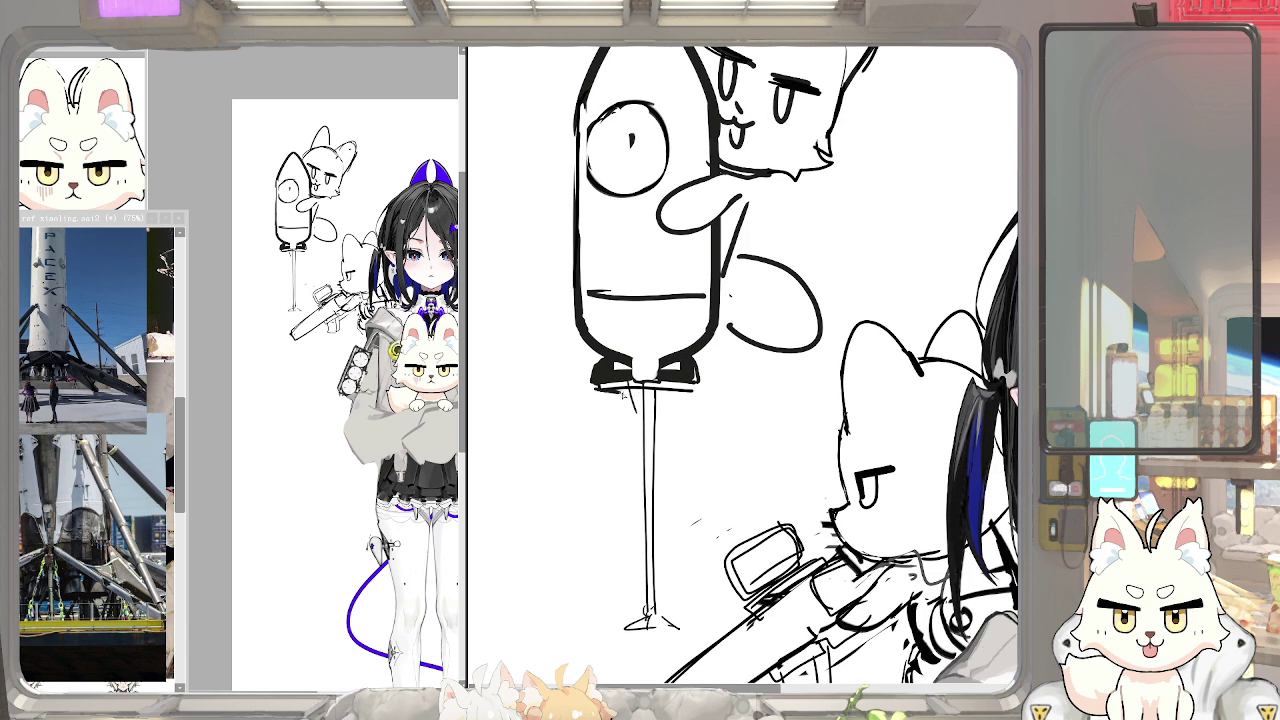
{"action": "left_click_drag", "start_coordinate": [594, 392], "coordinate": [694, 400]}
{"action": "left_click_drag", "start_coordinate": [596, 390], "coordinate": [694, 390]}
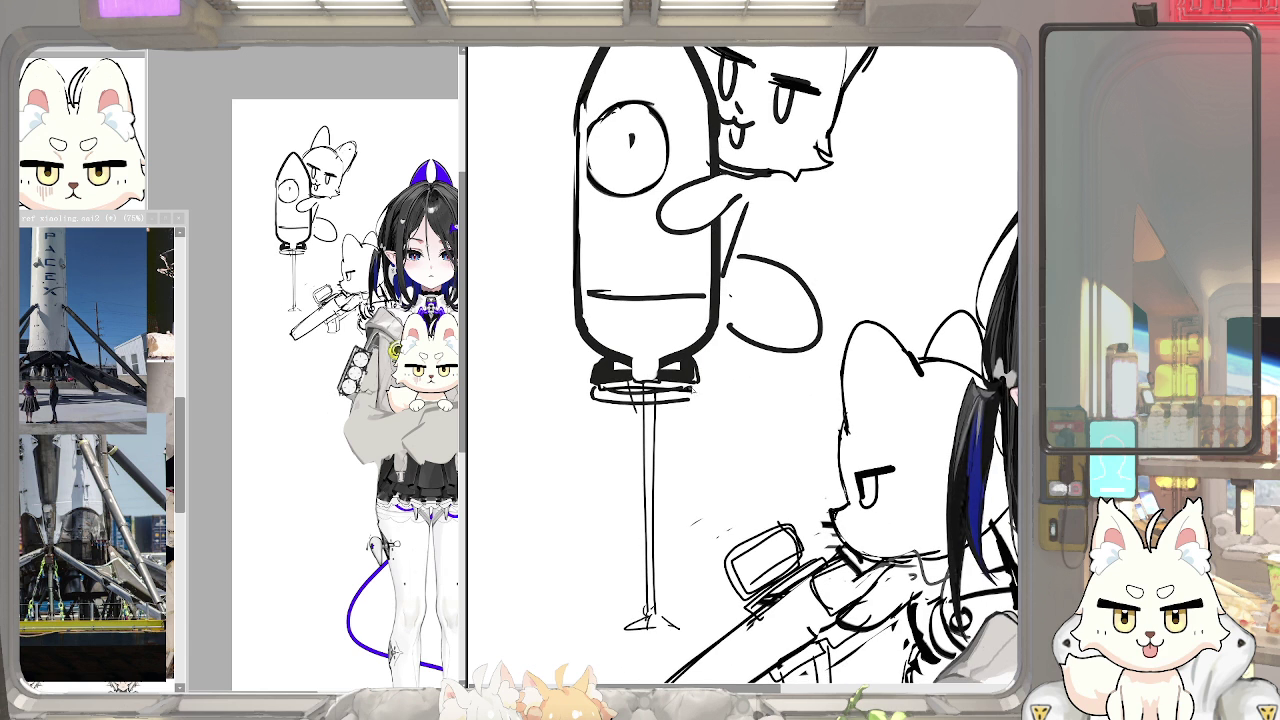
{"action": "left_click_drag", "start_coordinate": [644, 351], "coordinate": [668, 373]}
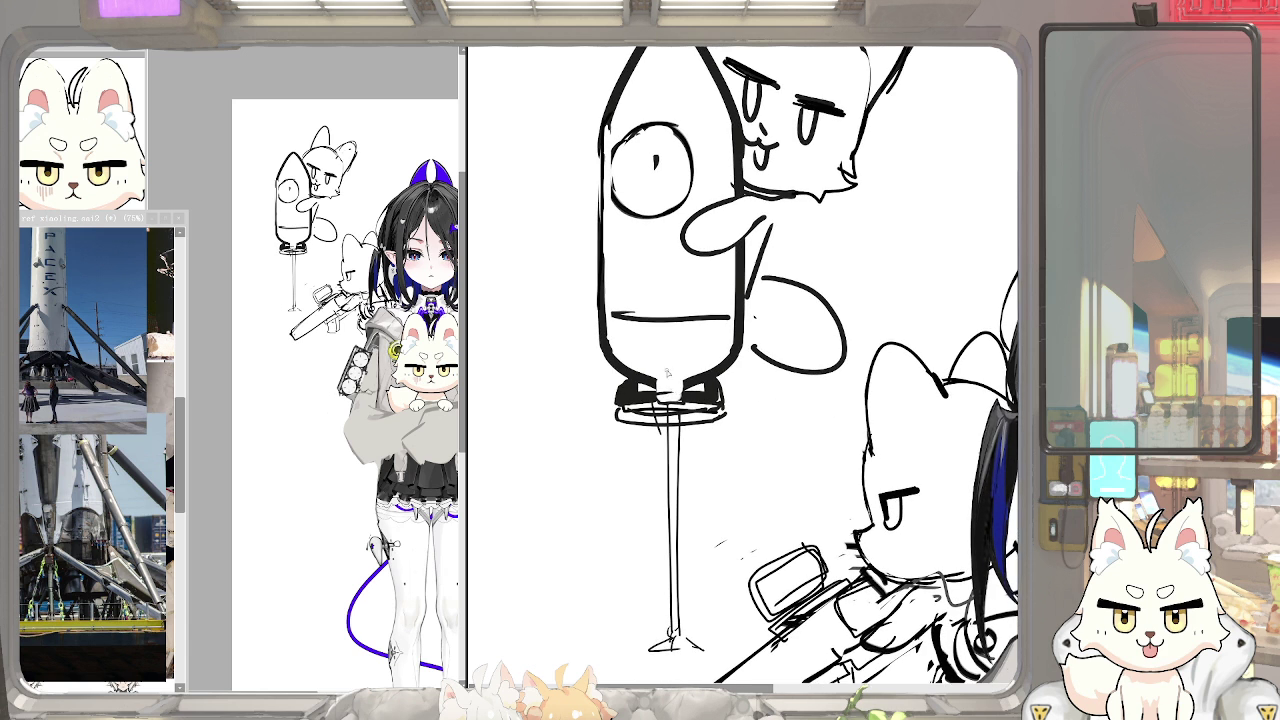
{"action": "scroll", "coordinate": [564, 458], "scroll_direction": "down", "scroll_amount": 3}
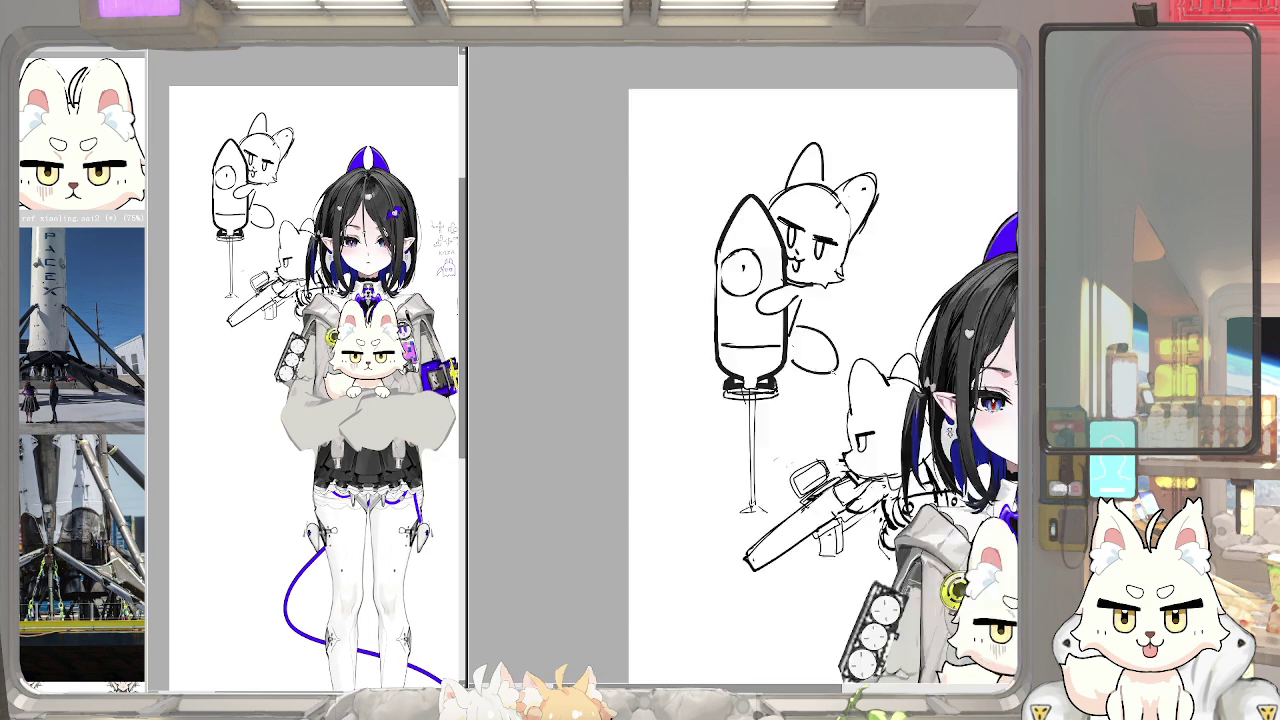
{"action": "scroll", "coordinate": [564, 458], "scroll_direction": "down", "scroll_amount": 2}
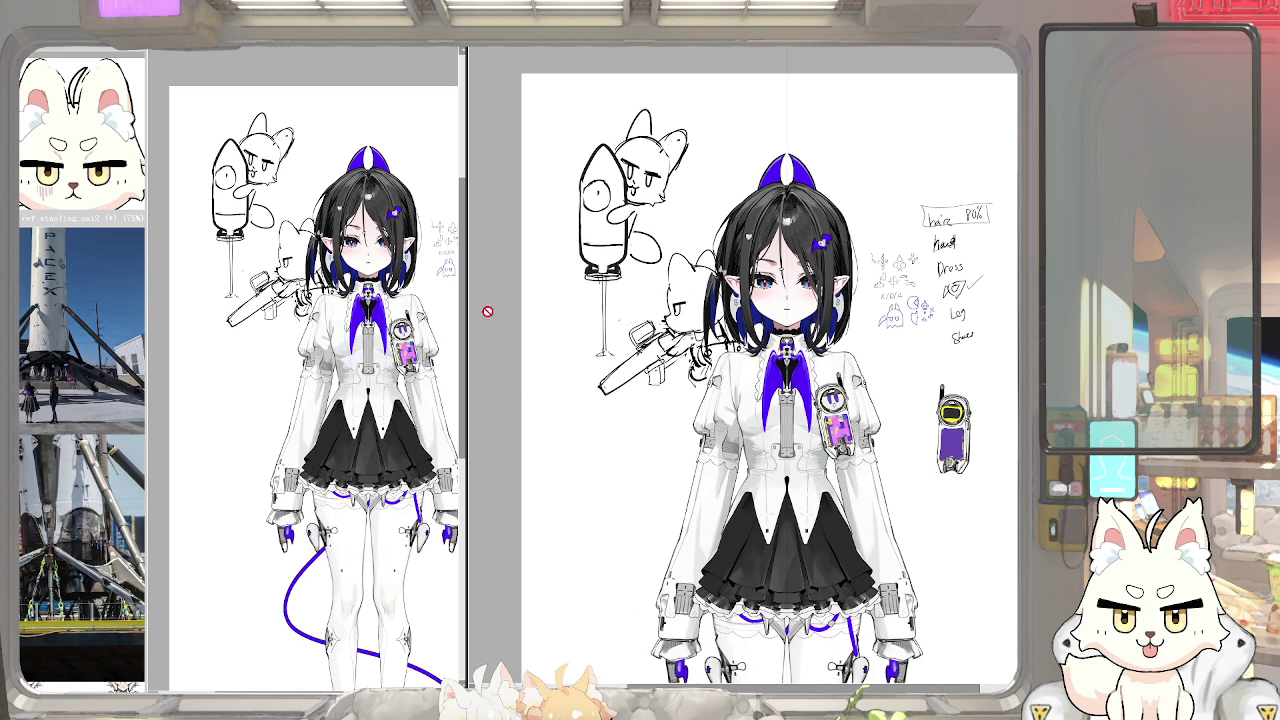
{"action": "scroll", "coordinate": [479, 302], "scroll_direction": "up", "scroll_amount": 2}
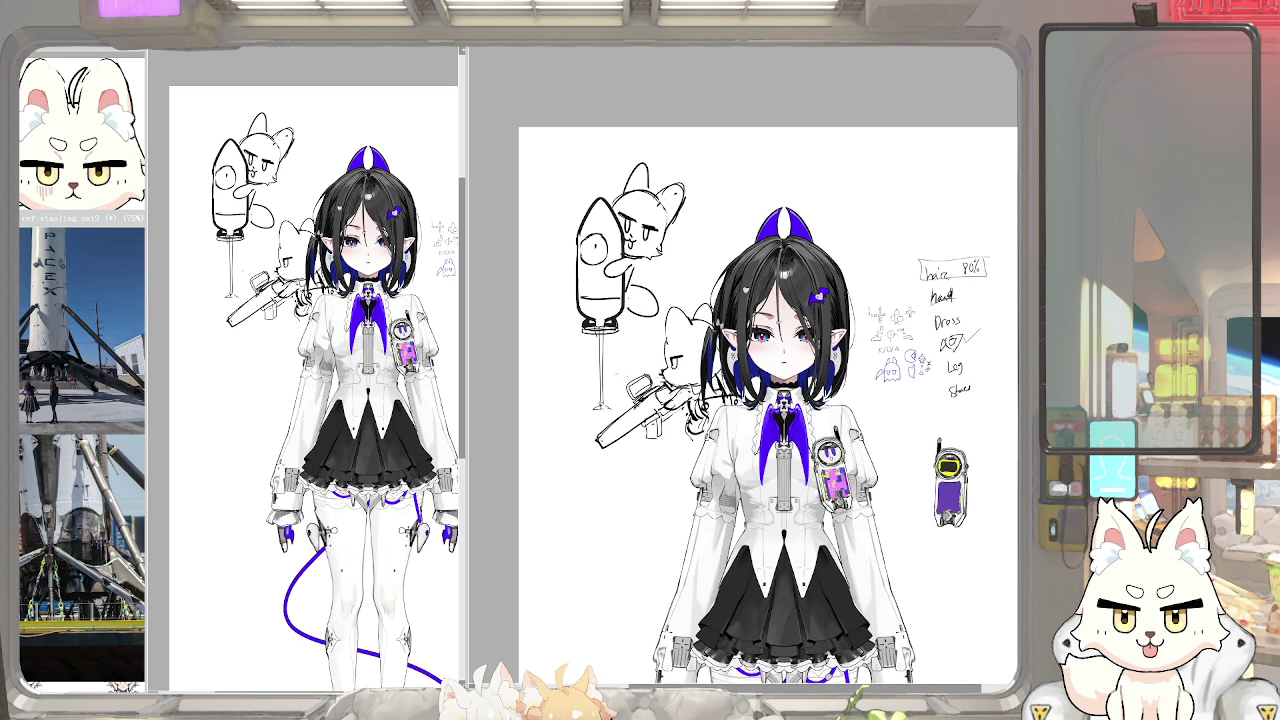
{"action": "scroll", "coordinate": [704, 252], "scroll_direction": "up", "scroll_amount": 2}
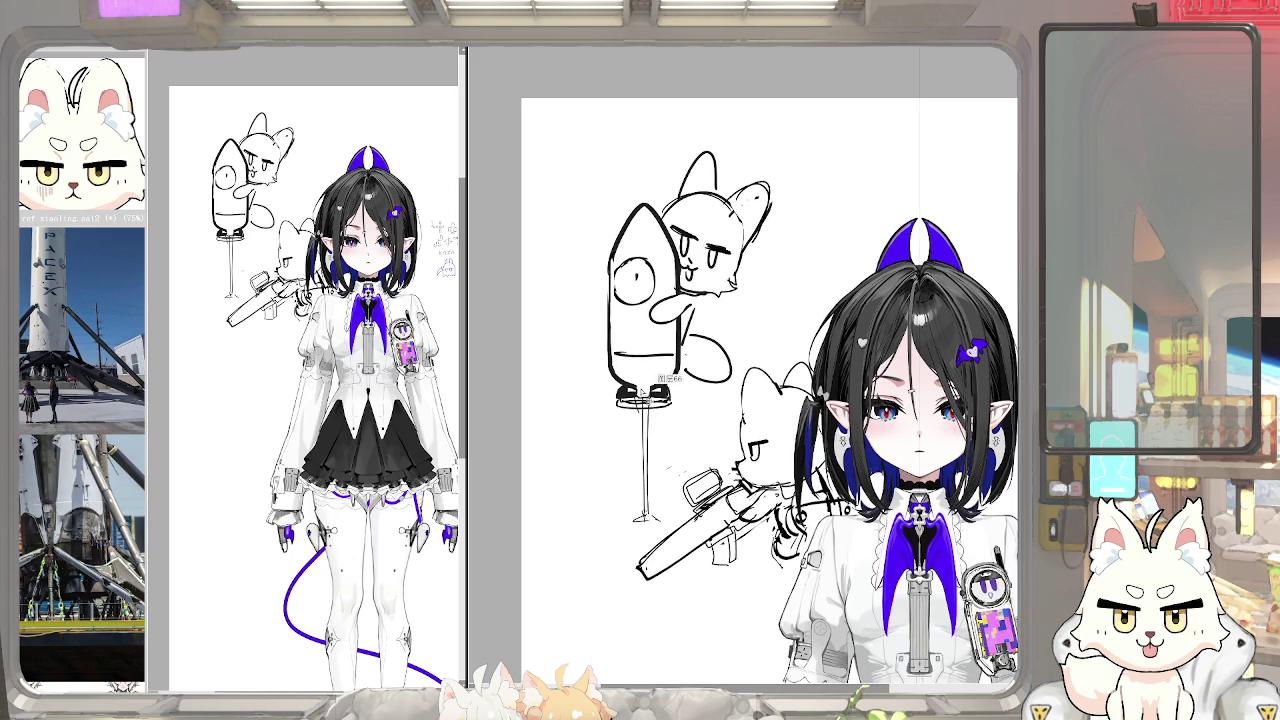
{"action": "scroll", "coordinate": [642, 414], "scroll_direction": "up", "scroll_amount": 2}
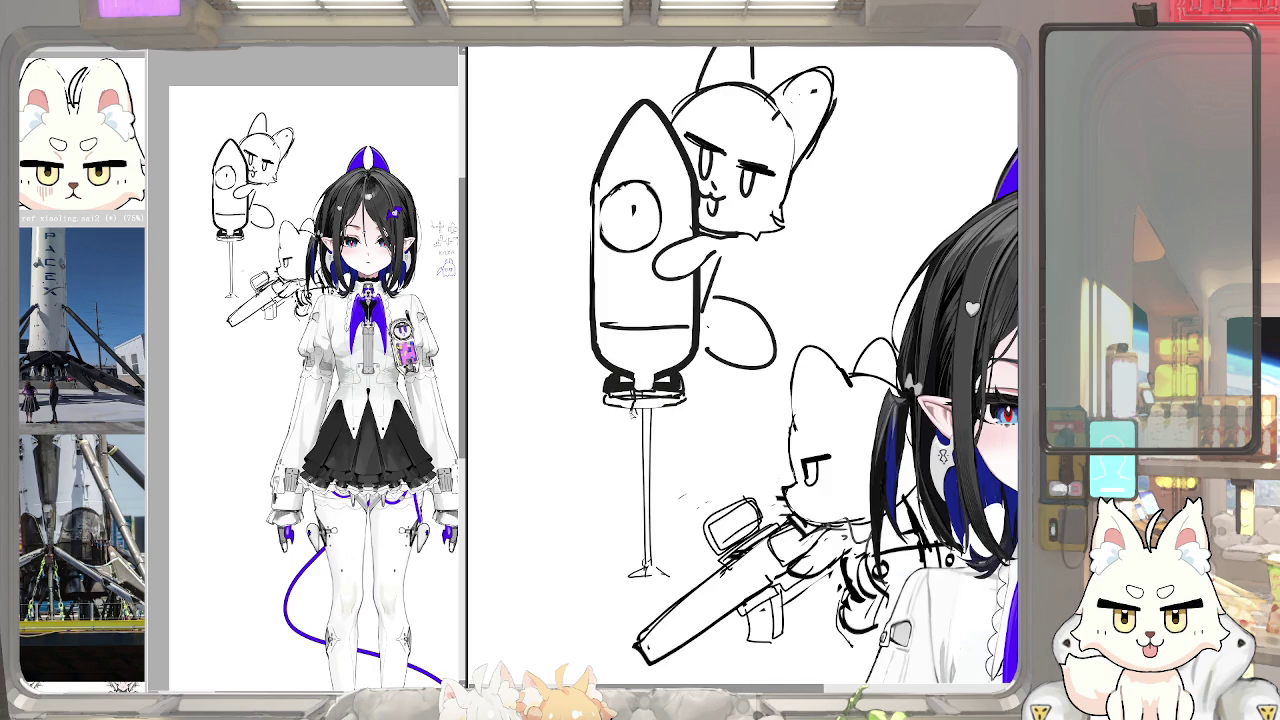
Try a short line under the rocket base, undo it, and widen the reference window
{"action": "left_click_drag", "start_coordinate": [628, 419], "coordinate": [666, 422]}
{"action": "key", "text": "ctrl+z"}
{"action": "scroll", "coordinate": [88, 400], "scroll_direction": "up", "scroll_amount": 1}
{"action": "left_click_drag", "start_coordinate": [100, 430], "coordinate": [88, 400]}
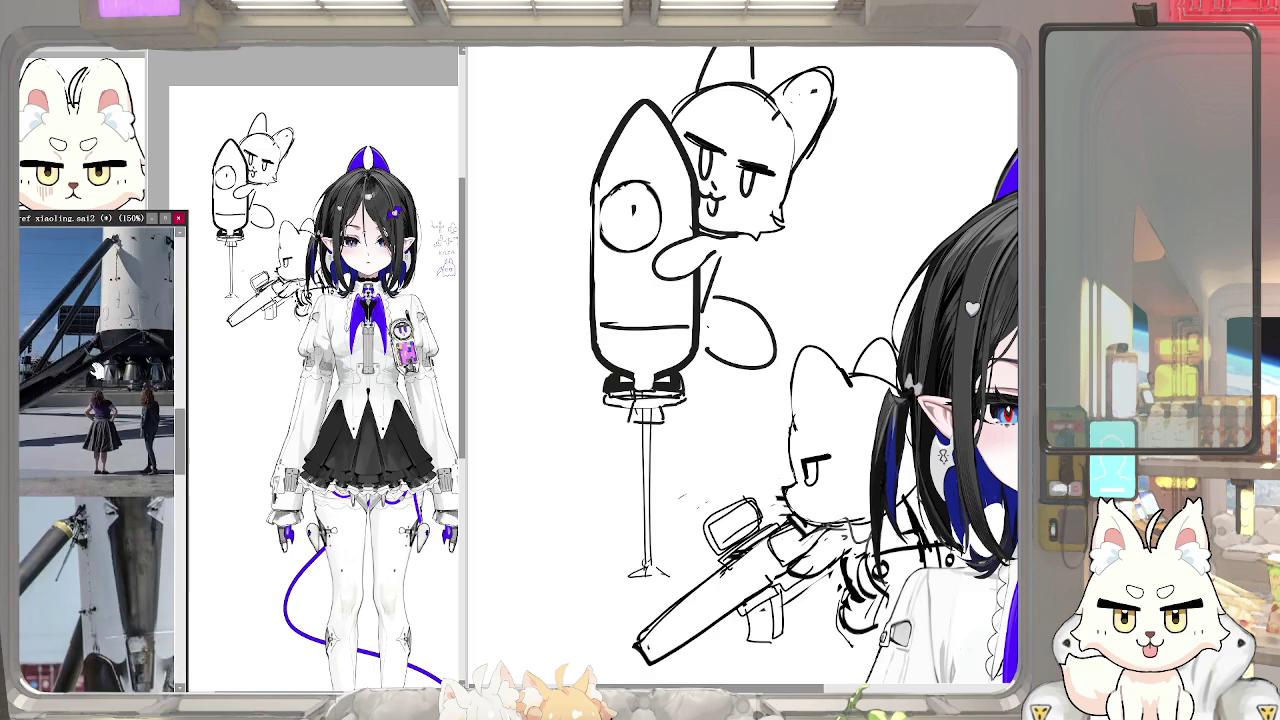
{"action": "scroll", "coordinate": [88, 400], "scroll_direction": "down", "scroll_amount": 2}
{"action": "scroll", "coordinate": [92, 420], "scroll_direction": "down", "scroll_amount": 2}
{"action": "scroll", "coordinate": [95, 437], "scroll_direction": "up", "scroll_amount": 1}
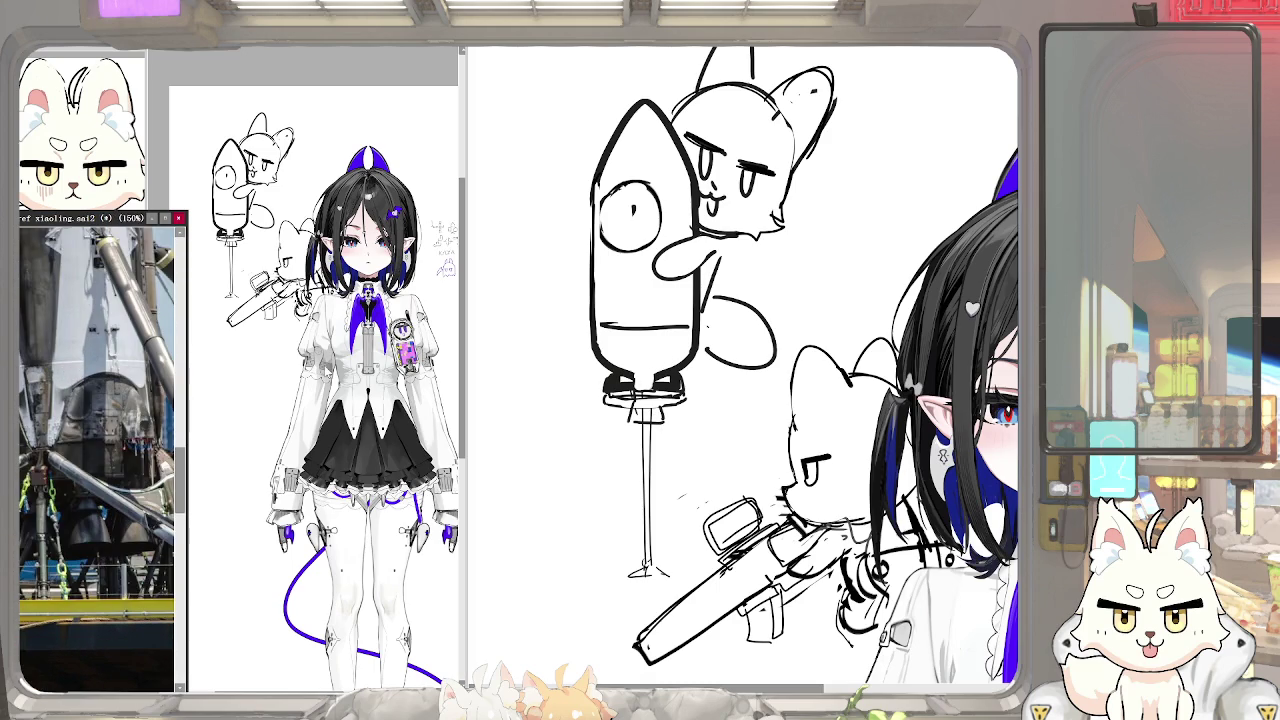
{"action": "left_click_drag", "start_coordinate": [644, 343], "coordinate": [632, 393]}
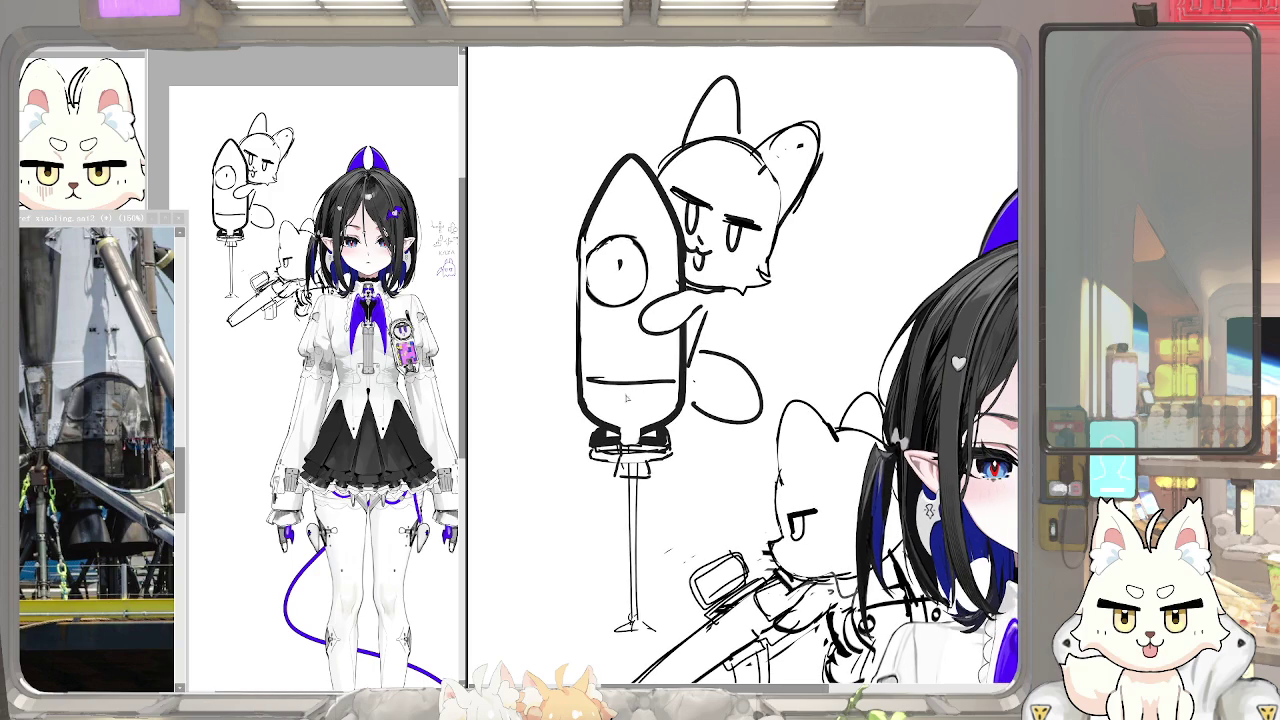
Bolden the horizontal line across the rocket body
{"action": "left_click_drag", "start_coordinate": [584, 382], "coordinate": [677, 382]}
{"action": "scroll", "coordinate": [100, 338], "scroll_direction": "down", "scroll_amount": 2}
{"action": "scroll", "coordinate": [100, 338], "scroll_direction": "down", "scroll_amount": 1}
{"action": "scroll", "coordinate": [100, 338], "scroll_direction": "down", "scroll_amount": 1}
{"action": "scroll", "coordinate": [100, 338], "scroll_direction": "up", "scroll_amount": 2}
{"action": "scroll", "coordinate": [100, 338], "scroll_direction": "up", "scroll_amount": 1}
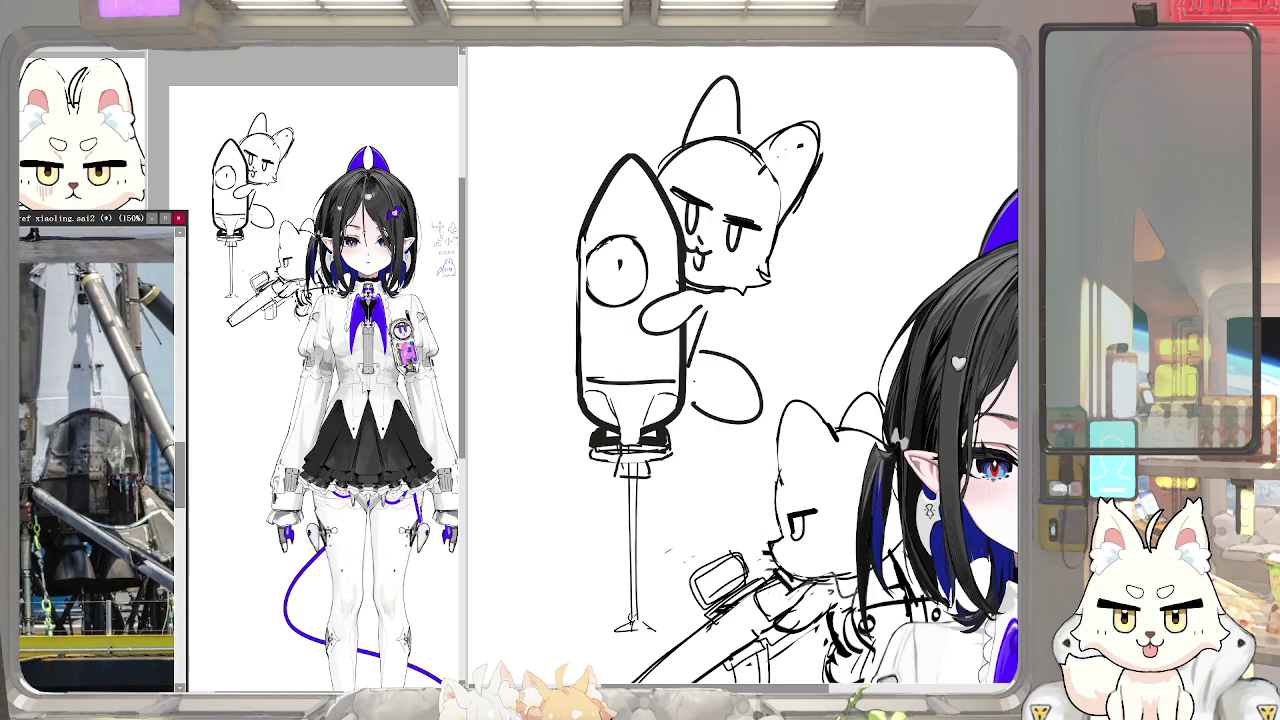
{"action": "scroll", "coordinate": [100, 338], "scroll_direction": "up", "scroll_amount": 1}
Replace the lower-body arch with a smaller one and select the porthole area
{"action": "mouse_move", "coordinate": [604, 395]}
{"action": "left_mouse_down"}
{"action": "mouse_move", "coordinate": [617, 335]}
{"action": "mouse_move", "coordinate": [630, 398]}
{"action": "mouse_move", "coordinate": [617, 336]}
{"action": "mouse_move", "coordinate": [606, 395]}
{"action": "left_mouse_up"}
{"action": "key", "text": "e"}
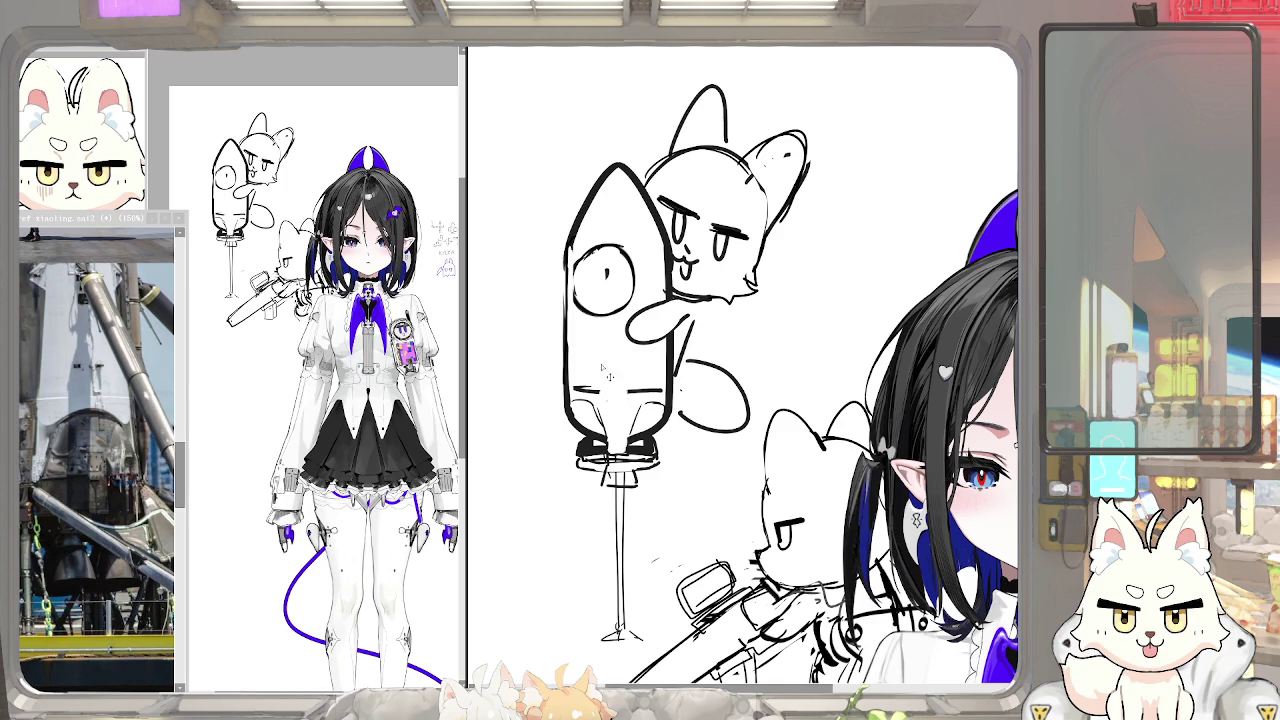
{"action": "mouse_move", "coordinate": [602, 360]}
{"action": "left_mouse_down"}
{"action": "mouse_move", "coordinate": [626, 352]}
{"action": "mouse_move", "coordinate": [628, 386]}
{"action": "left_mouse_up"}
{"action": "left_click_drag", "start_coordinate": [623, 368], "coordinate": [615, 402]}
{"action": "mouse_move", "coordinate": [600, 290]}
{"action": "left_mouse_down"}
{"action": "mouse_move", "coordinate": [598, 313]}
{"action": "mouse_move", "coordinate": [590, 300]}
{"action": "mouse_move", "coordinate": [621, 312]}
{"action": "left_mouse_up"}
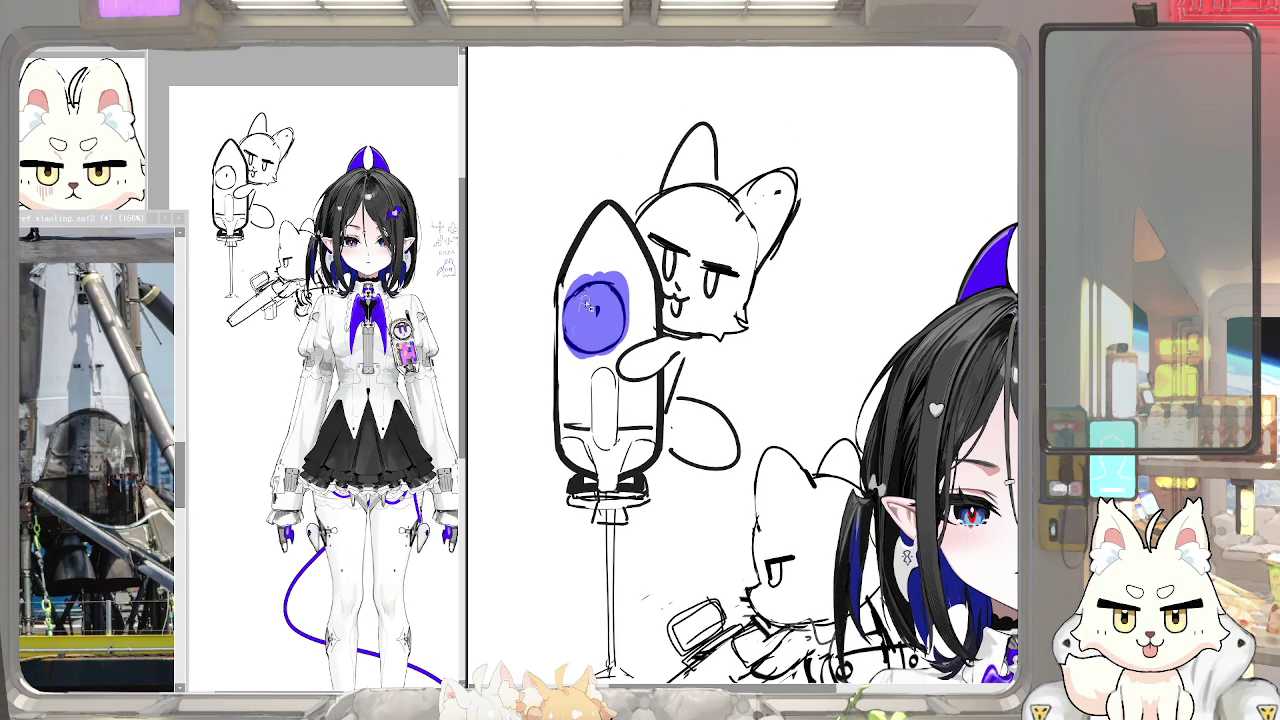
Transform the selected porthole narrower and slightly left, apply it, and deselect
{"action": "key", "text": "ctrl+t"}
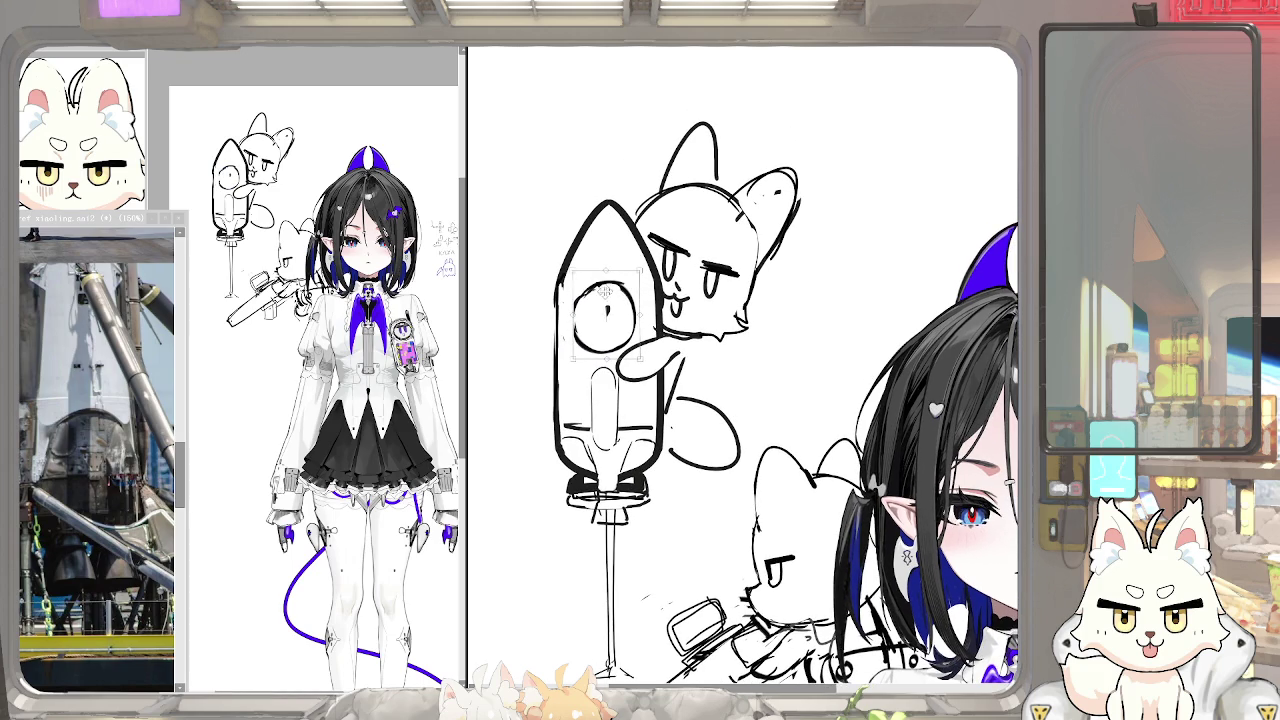
{"action": "mouse_move", "coordinate": [622, 322]}
{"action": "left_mouse_down"}
{"action": "mouse_move", "coordinate": [612, 330]}
{"action": "mouse_move", "coordinate": [628, 354]}
{"action": "left_mouse_up"}
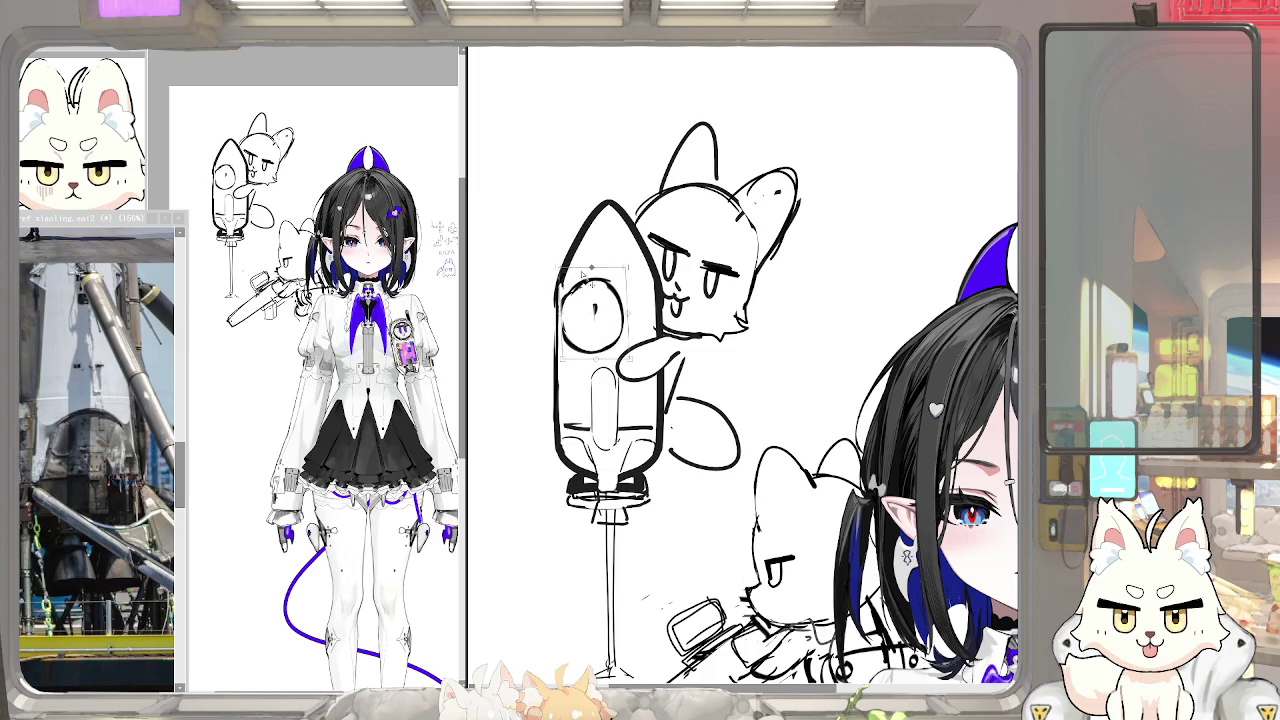
{"action": "key", "text": "Return"}
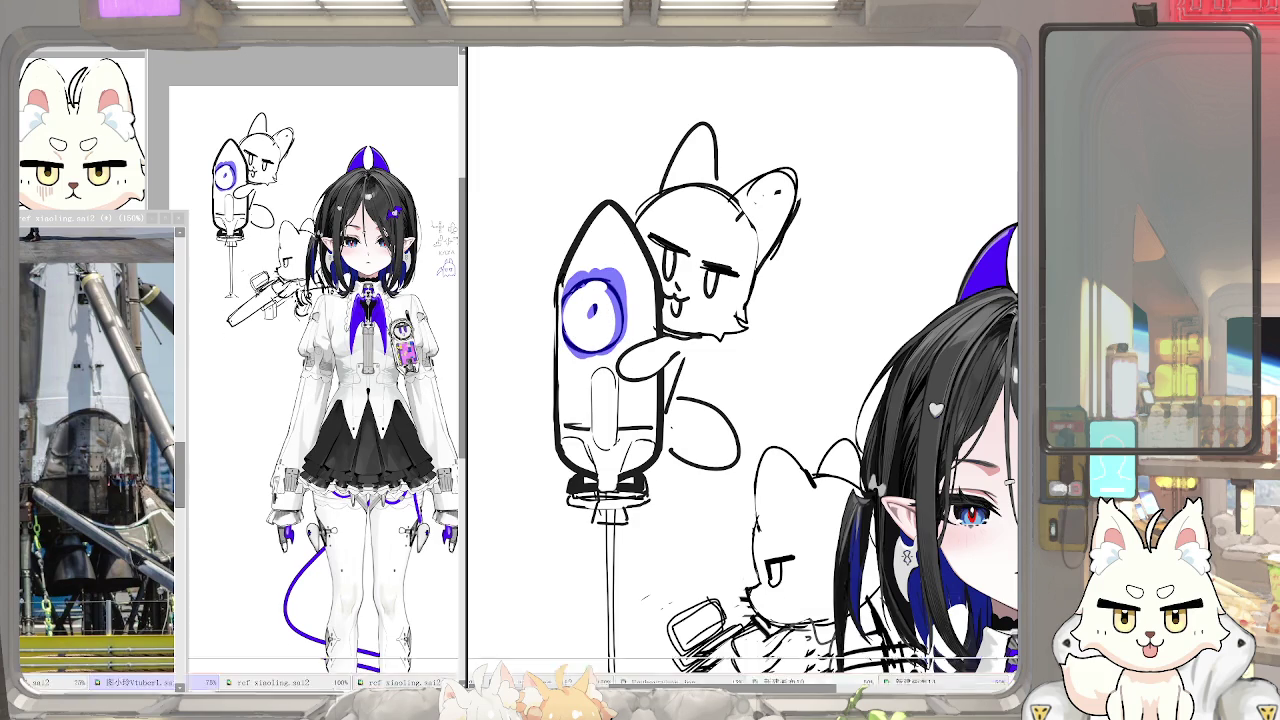
{"action": "key", "text": "ctrl+d"}
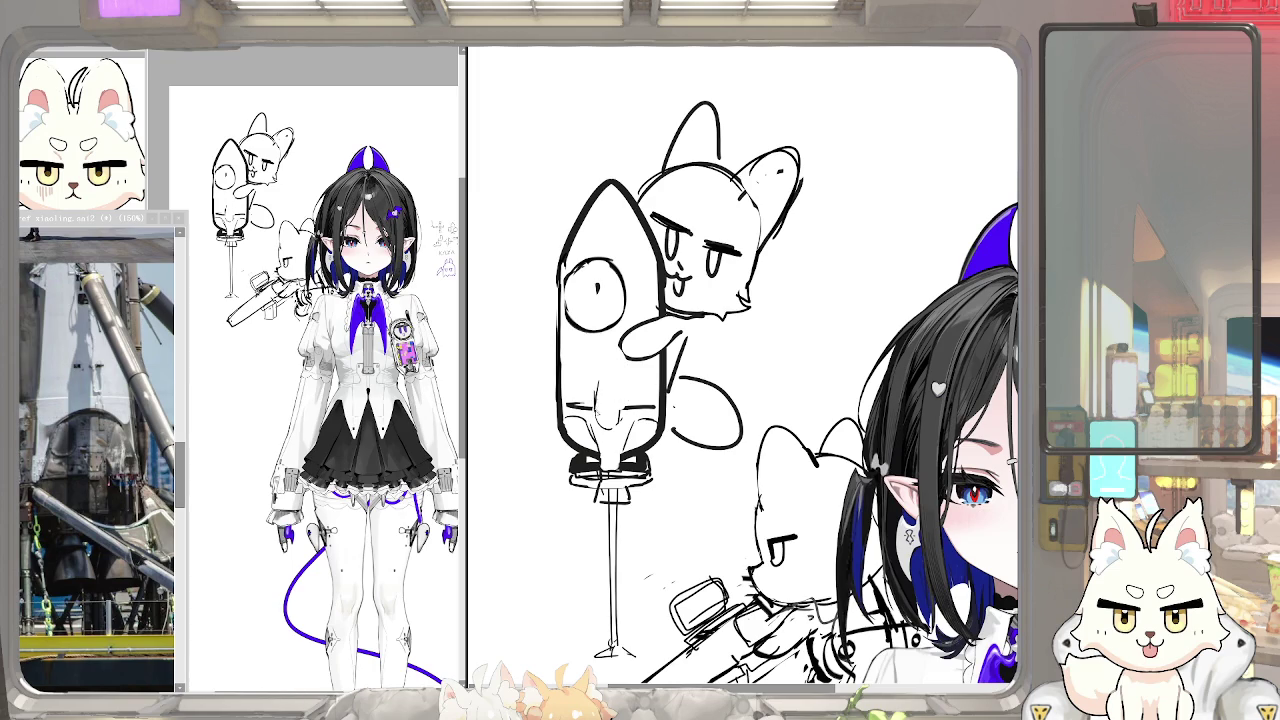
{"action": "left_click_drag", "start_coordinate": [621, 410], "coordinate": [566, 195]}
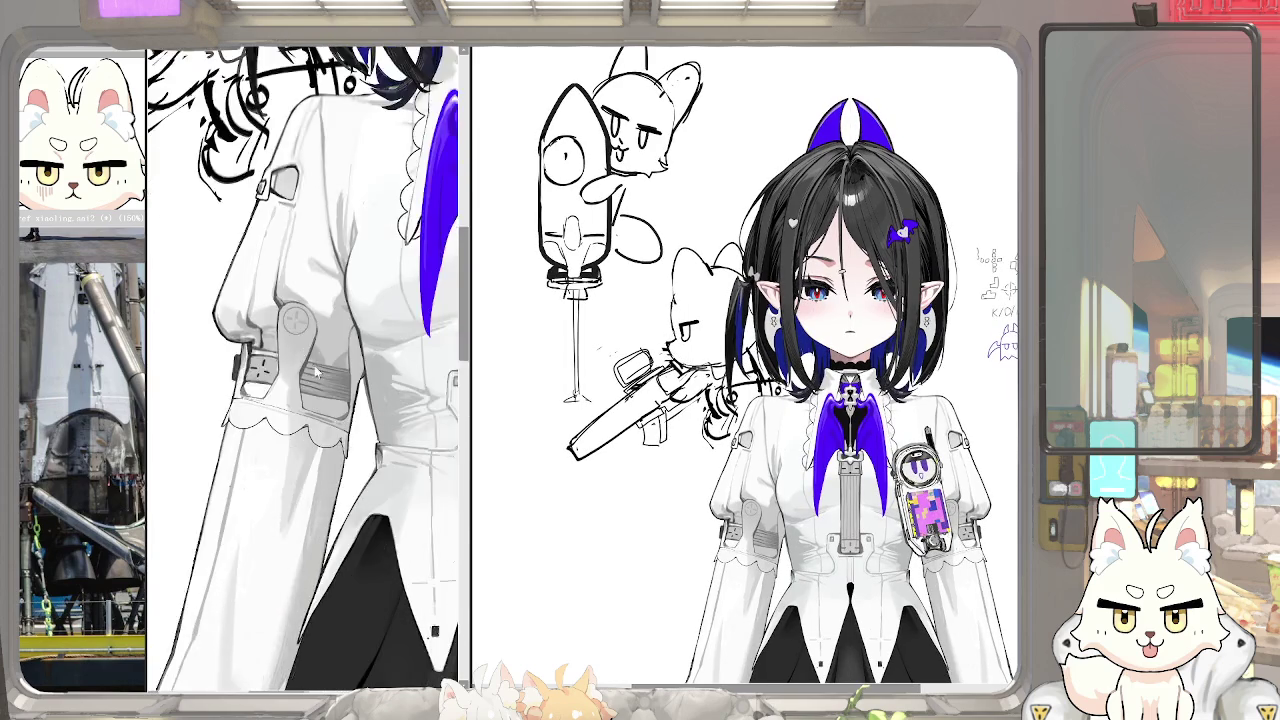
Bring the rocket-and-fox sketch into view and nudge it left and down
{"action": "scroll", "coordinate": [745, 370], "scroll_direction": "up", "scroll_amount": 2}
{"action": "scroll", "coordinate": [614, 306], "scroll_direction": "up", "scroll_amount": 1}
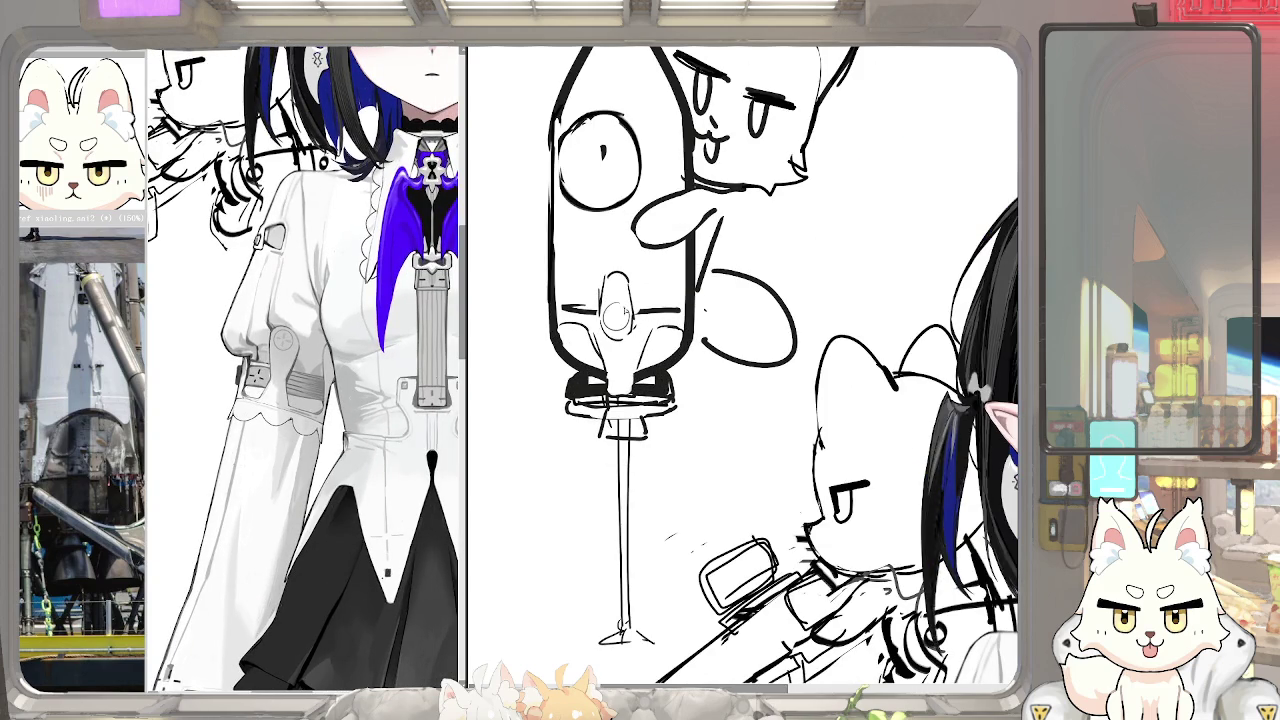
{"action": "scroll", "coordinate": [614, 316], "scroll_direction": "down", "scroll_amount": 1}
{"action": "scroll", "coordinate": [612, 315], "scroll_direction": "down", "scroll_amount": 1}
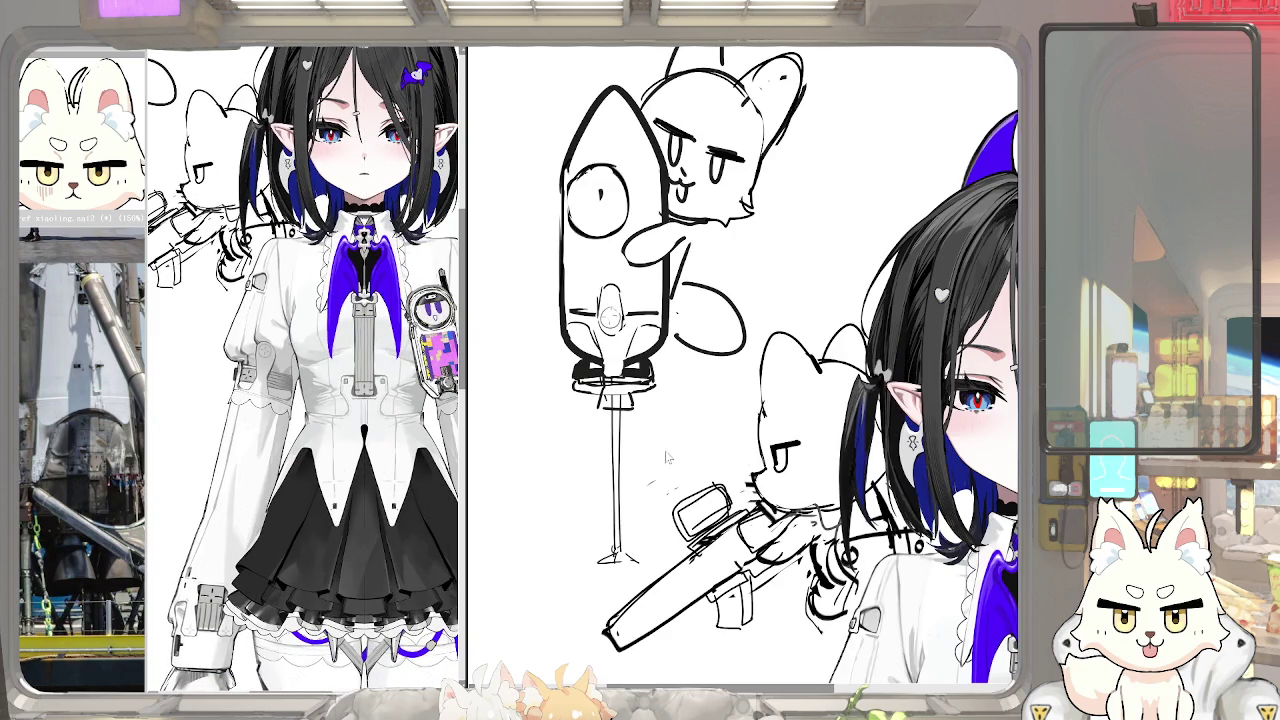
{"action": "left_click_drag", "start_coordinate": [588, 419], "coordinate": [620, 519]}
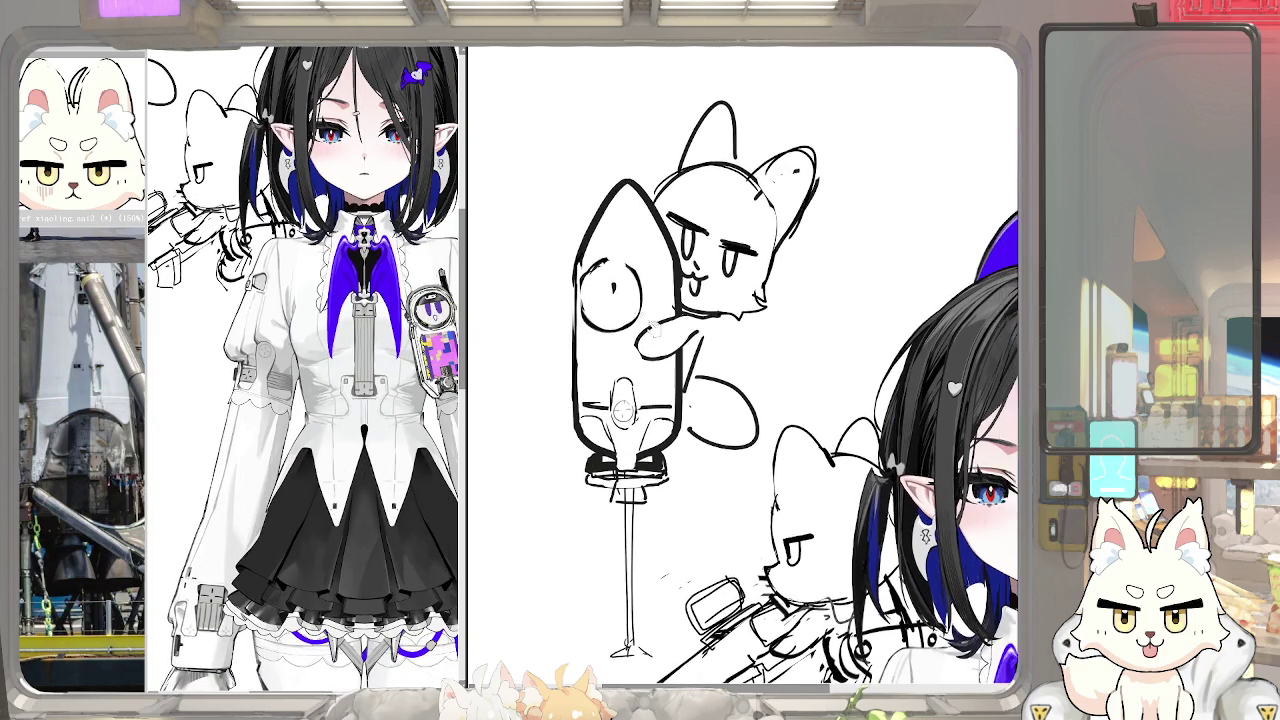
{"action": "scroll", "coordinate": [660, 279], "scroll_direction": "down", "scroll_amount": 2}
{"action": "scroll", "coordinate": [860, 425], "scroll_direction": "up", "scroll_amount": 3}
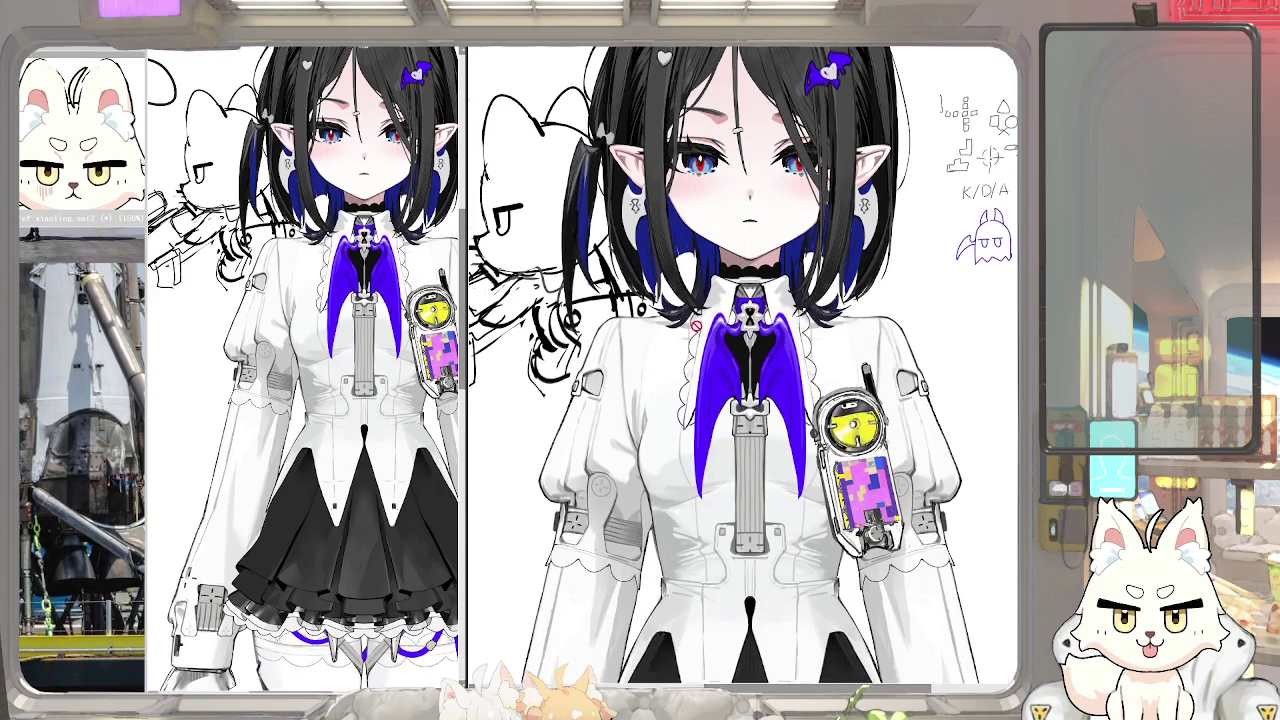
{"action": "mouse_move", "coordinate": [696, 325]}
{"action": "left_mouse_down"}
{"action": "mouse_move", "coordinate": [876, 451]}
{"action": "mouse_move", "coordinate": [918, 600]}
{"action": "left_mouse_up"}
{"action": "left_click_drag", "start_coordinate": [700, 300], "coordinate": [690, 308]}
{"action": "mouse_move", "coordinate": [592, 226]}
{"action": "left_mouse_down"}
{"action": "mouse_move", "coordinate": [636, 256]}
{"action": "mouse_move", "coordinate": [638, 284]}
{"action": "left_mouse_up"}
Replace the rocket's old eye with a round double-ringed window
{"action": "key", "text": "ctrl+z"}
{"action": "left_click_drag", "start_coordinate": [610, 238], "coordinate": [606, 240]}
{"action": "left_click_drag", "start_coordinate": [614, 244], "coordinate": [620, 250]}
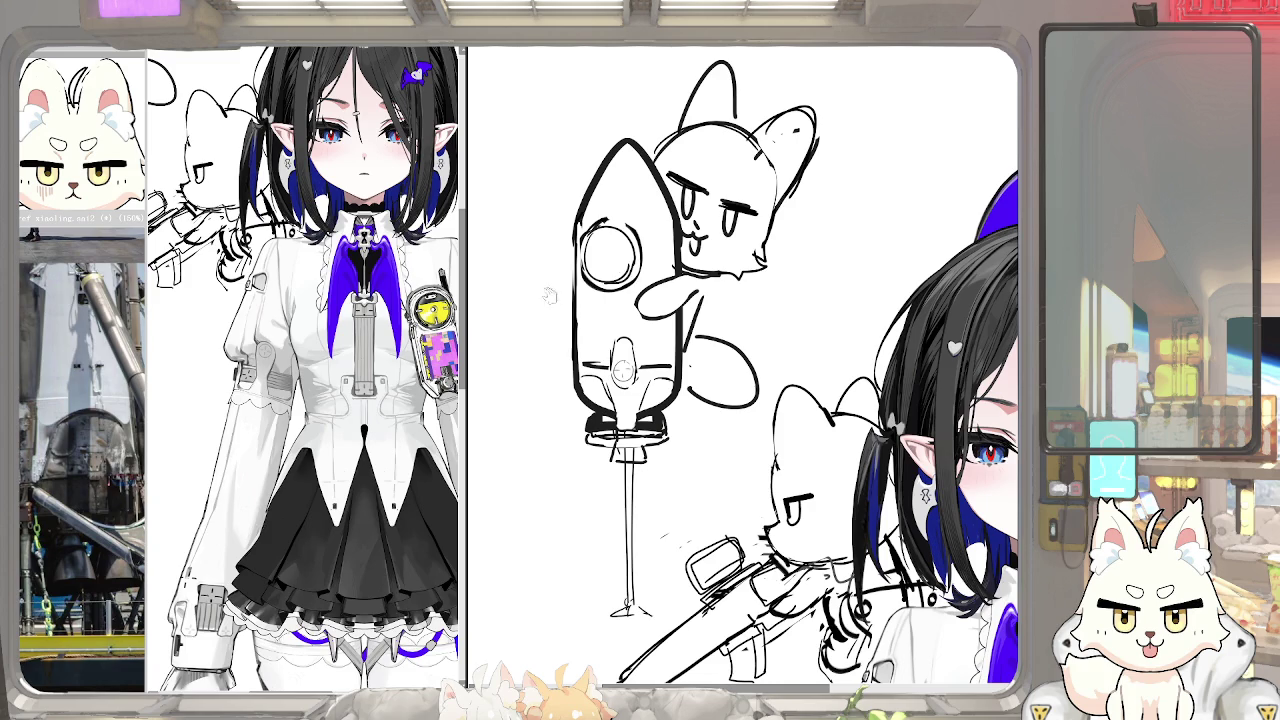
Check the reference images, then draw a teardrop highlight inside the rocket's window
{"action": "scroll", "coordinate": [305, 370], "scroll_direction": "down", "scroll_amount": 1}
{"action": "scroll", "coordinate": [305, 370], "scroll_direction": "down", "scroll_amount": 2}
{"action": "scroll", "coordinate": [624, 272], "scroll_direction": "up", "scroll_amount": 1}
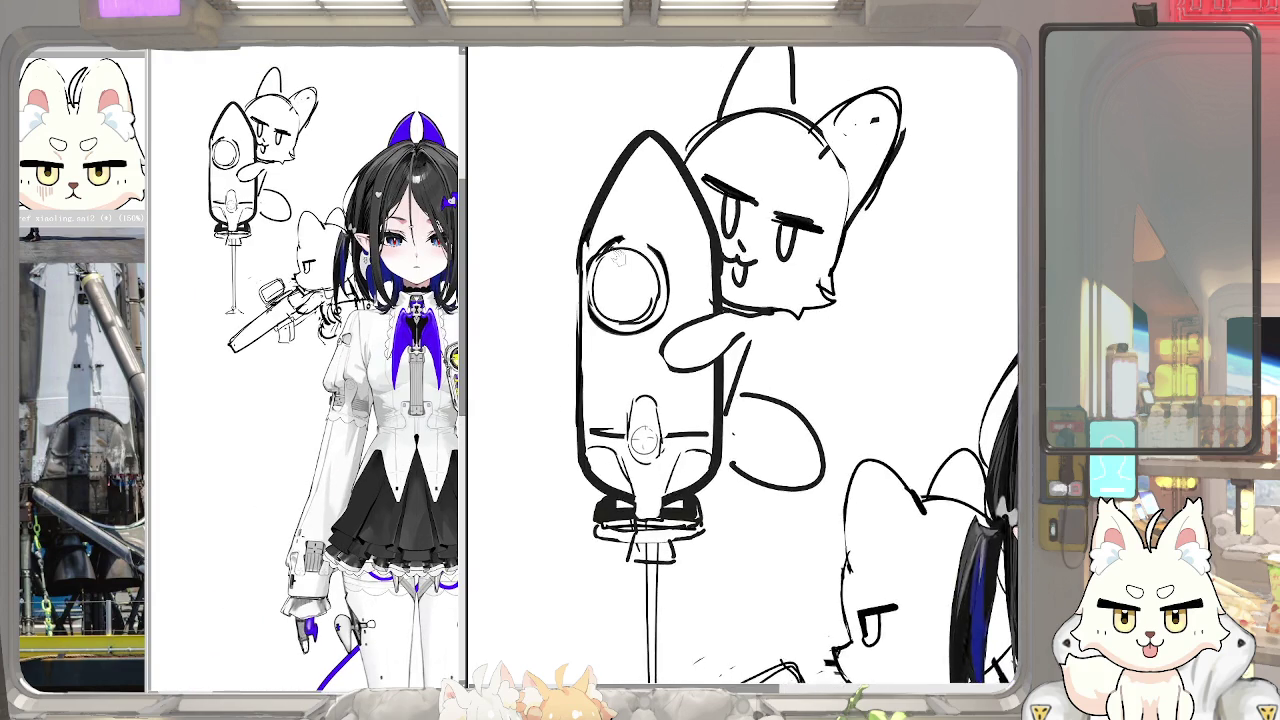
{"action": "scroll", "coordinate": [626, 280], "scroll_direction": "up", "scroll_amount": 1}
{"action": "scroll", "coordinate": [631, 296], "scroll_direction": "up", "scroll_amount": 1}
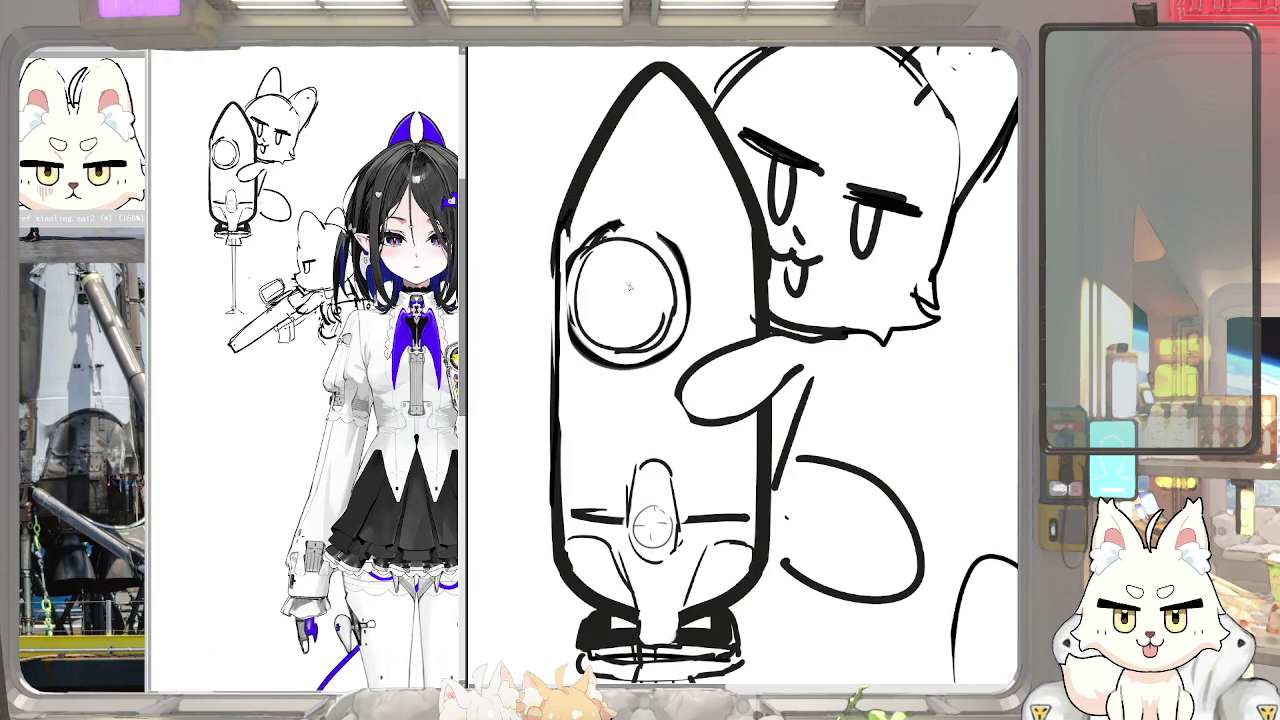
{"action": "left_click", "coordinate": [49, 428]}
{"action": "scroll", "coordinate": [30, 400], "scroll_direction": "down", "scroll_amount": 3}
{"action": "scroll", "coordinate": [30, 400], "scroll_direction": "down", "scroll_amount": 3}
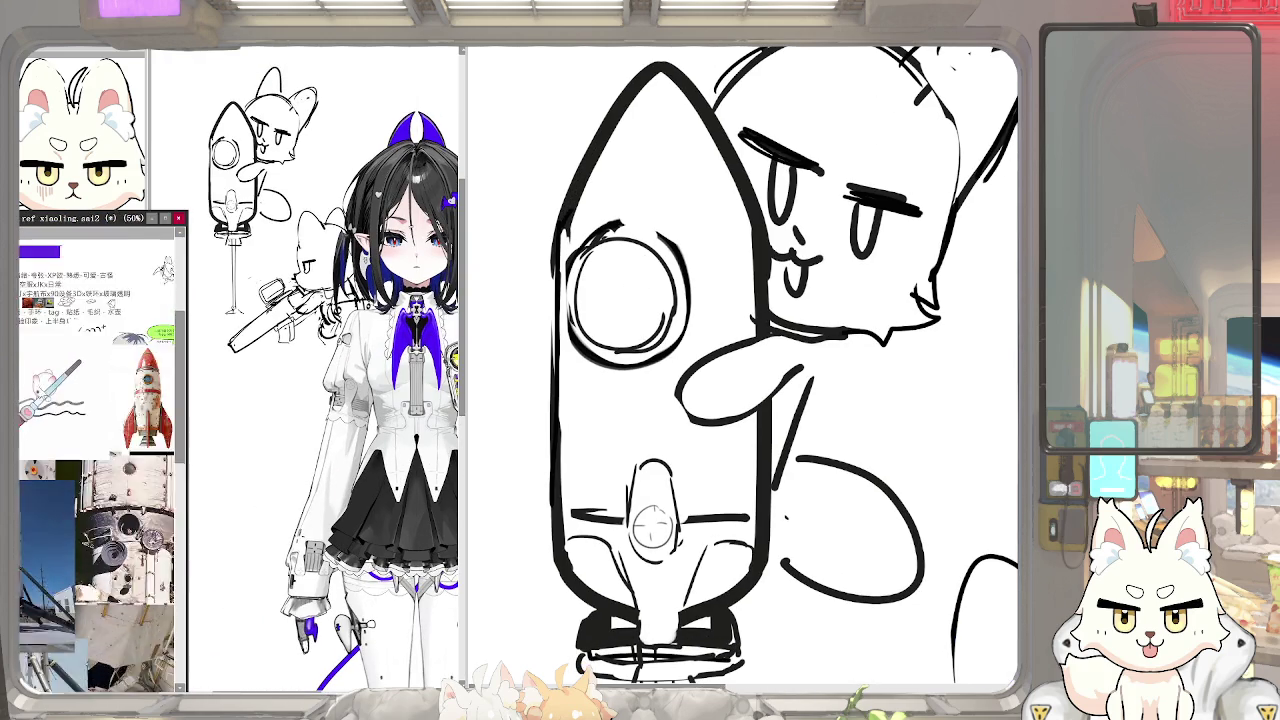
{"action": "scroll", "coordinate": [30, 400], "scroll_direction": "down", "scroll_amount": 3}
{"action": "left_click", "coordinate": [620, 286]}
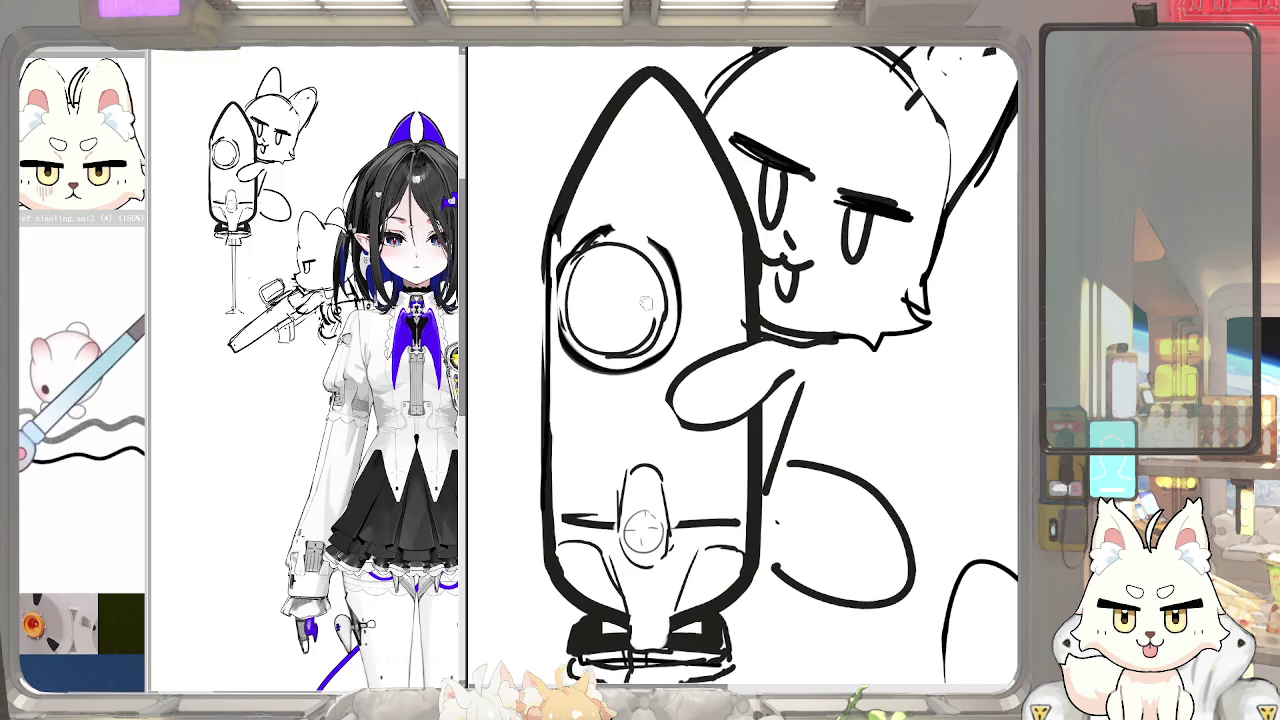
{"action": "mouse_move", "coordinate": [620, 274]}
{"action": "left_mouse_down"}
{"action": "mouse_move", "coordinate": [636, 322]}
{"action": "mouse_move", "coordinate": [644, 298]}
{"action": "left_mouse_up"}
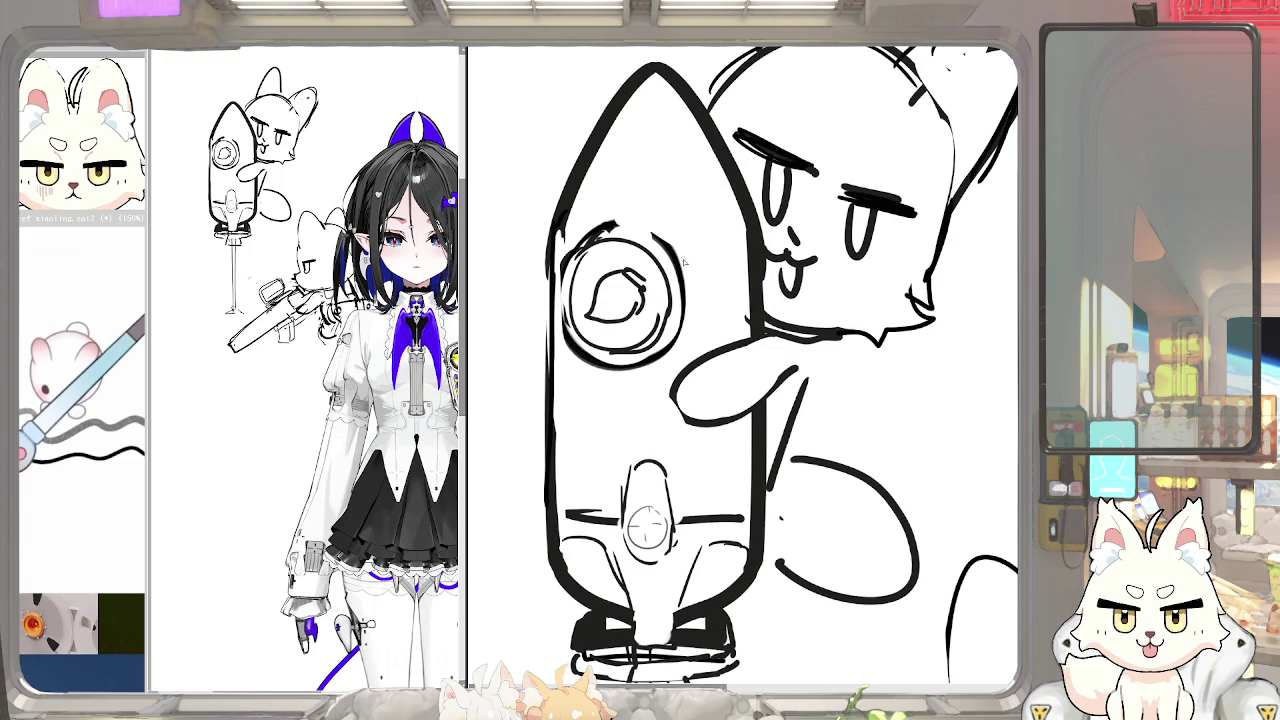
Select the round window, enlarge it and shift it right, then deselect
{"action": "mouse_move", "coordinate": [586, 274]}
{"action": "left_mouse_down"}
{"action": "mouse_move", "coordinate": [614, 340]}
{"action": "mouse_move", "coordinate": [575, 370]}
{"action": "mouse_move", "coordinate": [640, 230]}
{"action": "mouse_move", "coordinate": [679, 338]}
{"action": "mouse_move", "coordinate": [620, 215]}
{"action": "mouse_move", "coordinate": [556, 370]}
{"action": "mouse_move", "coordinate": [600, 398]}
{"action": "left_mouse_up"}
{"action": "key", "text": "ctrl+t"}
{"action": "mouse_move", "coordinate": [680, 218]}
{"action": "left_mouse_down"}
{"action": "mouse_move", "coordinate": [698, 199]}
{"action": "mouse_move", "coordinate": [673, 217]}
{"action": "left_mouse_up"}
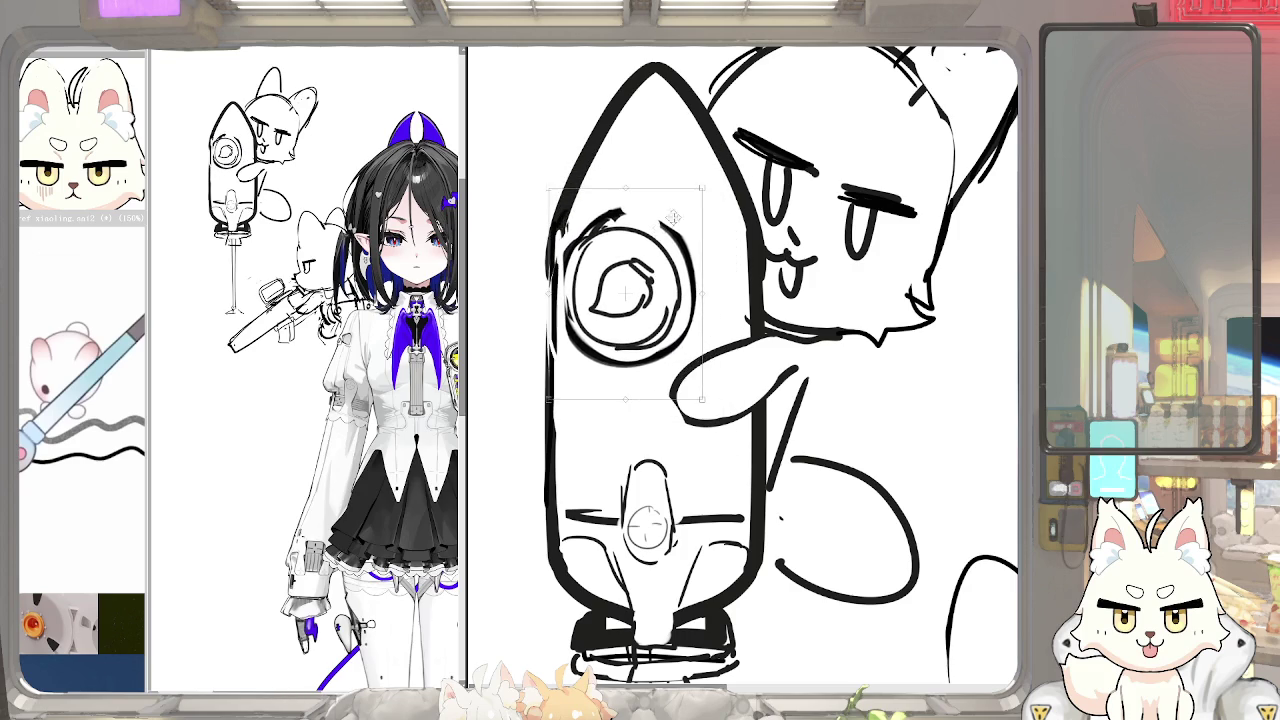
{"action": "key", "text": "Return"}
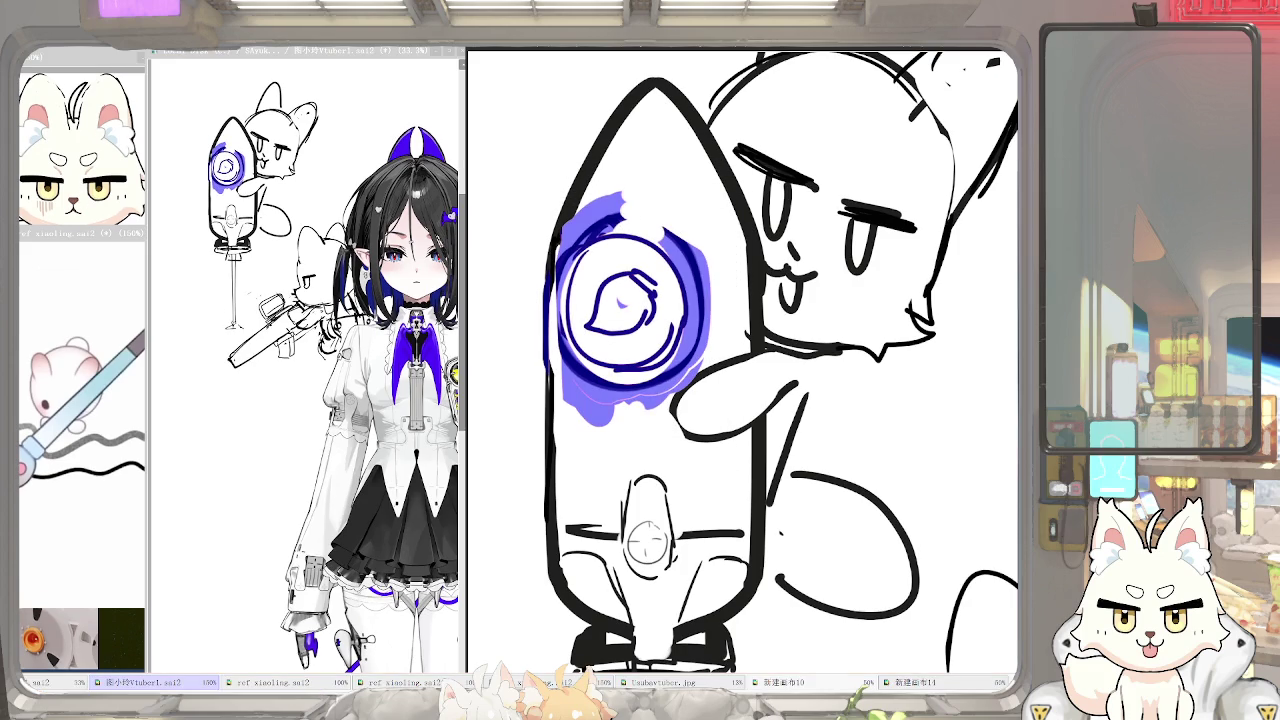
{"action": "key", "text": "ctrl+d"}
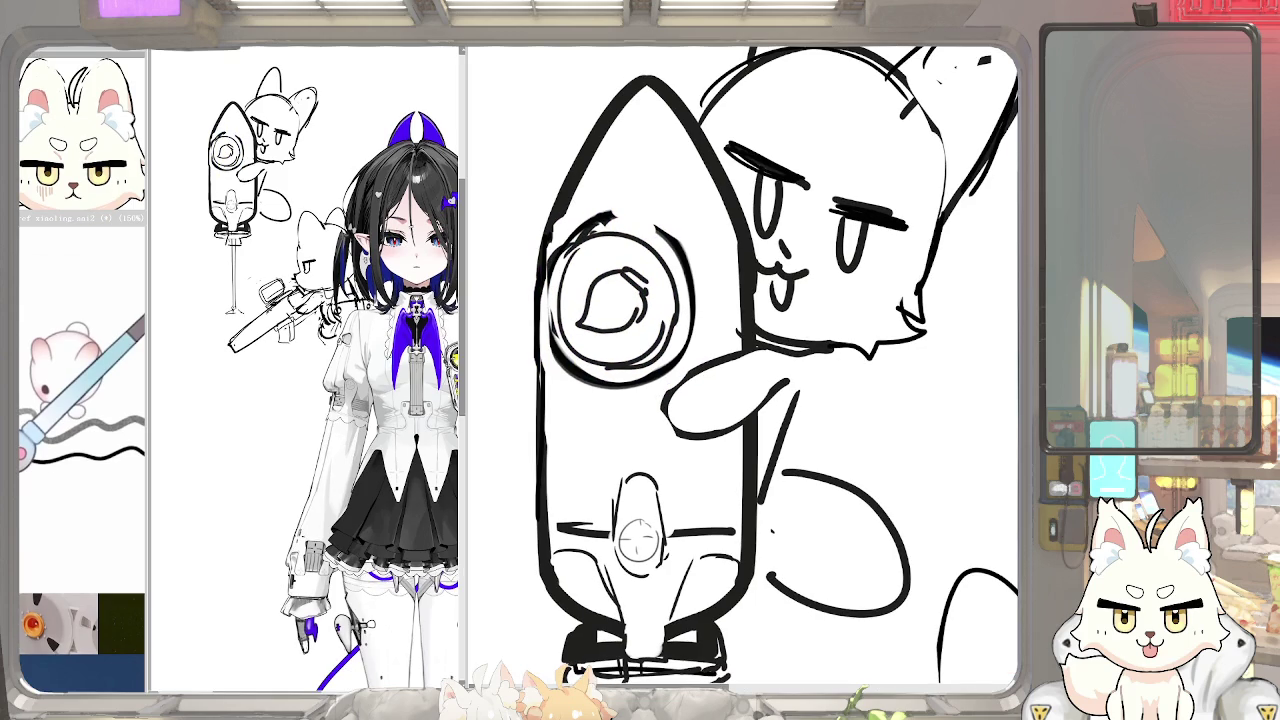
{"action": "scroll", "coordinate": [690, 428], "scroll_direction": "down", "scroll_amount": 3}
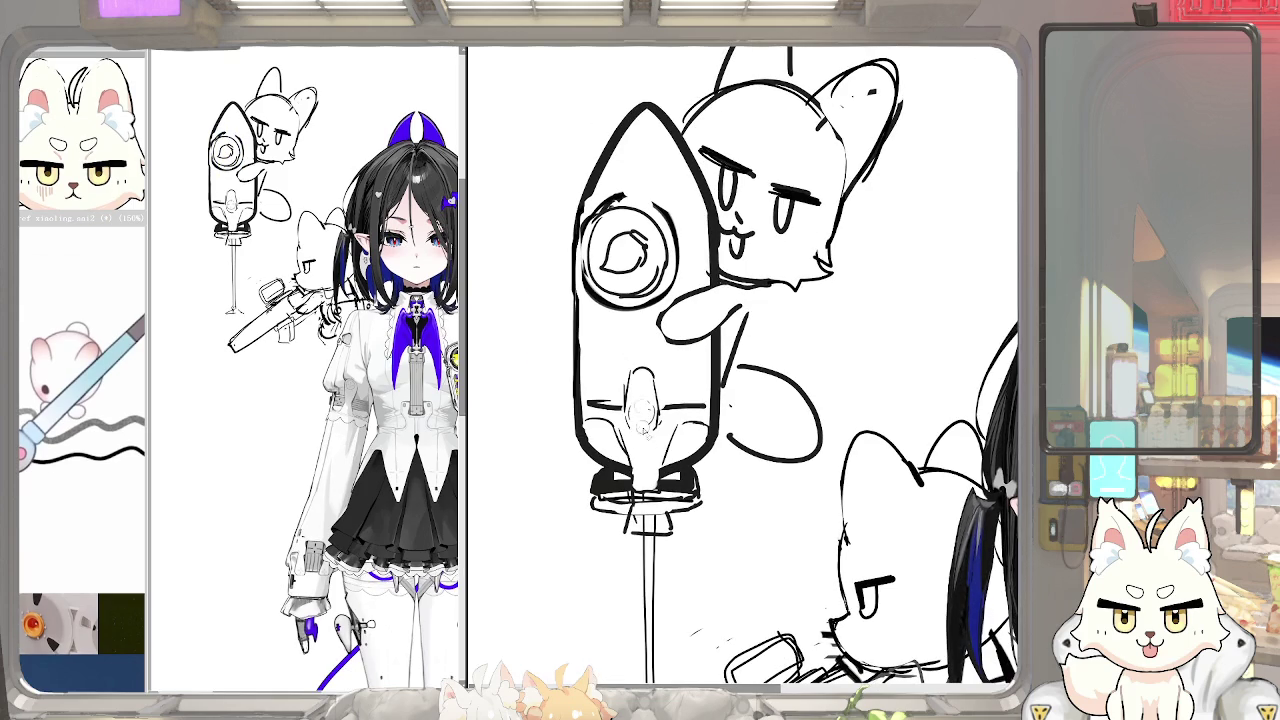
Sketch fins along the rocket's lower left and lower right sides
{"action": "left_click_drag", "start_coordinate": [572, 404], "coordinate": [574, 482]}
{"action": "key", "text": "ctrl+z"}
{"action": "left_click_drag", "start_coordinate": [558, 438], "coordinate": [590, 545]}
{"action": "key", "text": "ctrl+z"}
{"action": "key", "text": "ctrl+z"}
{"action": "mouse_move", "coordinate": [557, 430]}
{"action": "left_mouse_down"}
{"action": "mouse_move", "coordinate": [588, 537]}
{"action": "mouse_move", "coordinate": [580, 528]}
{"action": "left_mouse_up"}
{"action": "key", "text": "ctrl+z"}
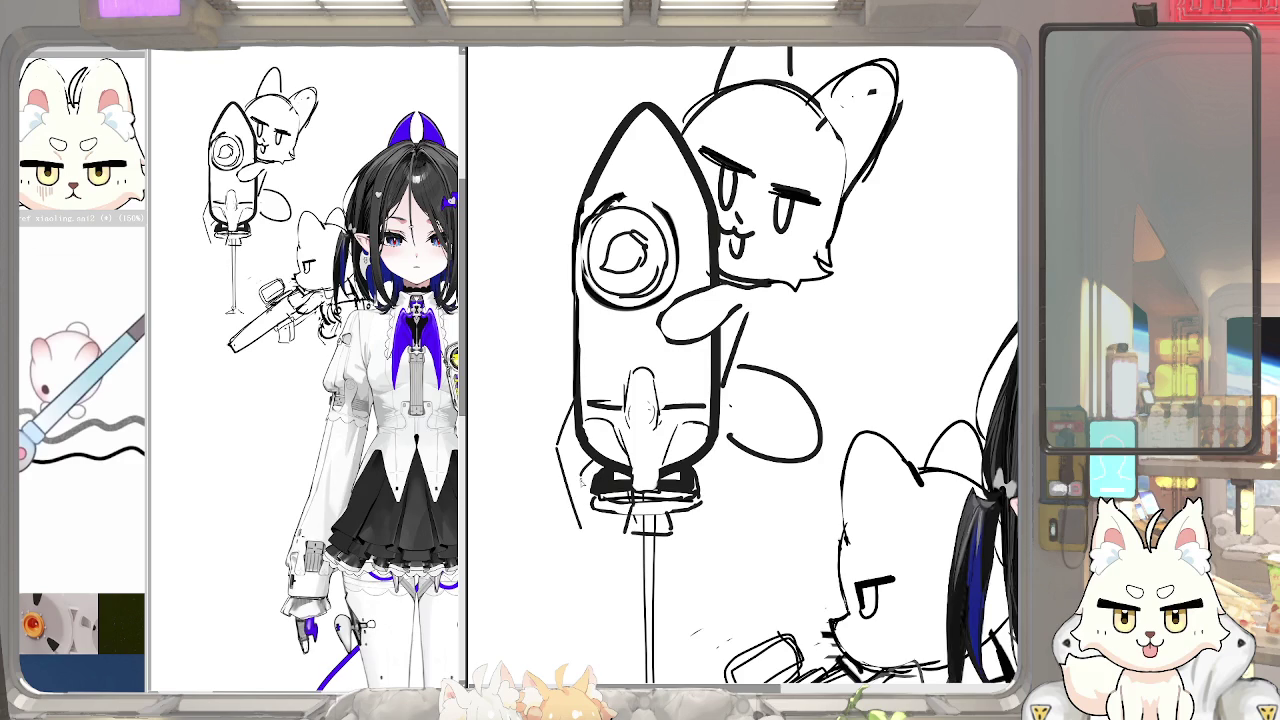
{"action": "left_click_drag", "start_coordinate": [580, 470], "coordinate": [581, 526]}
{"action": "mouse_move", "coordinate": [731, 405]}
{"action": "left_mouse_down"}
{"action": "mouse_move", "coordinate": [738, 435]}
{"action": "mouse_move", "coordinate": [712, 522]}
{"action": "left_mouse_up"}
{"action": "left_click_drag", "start_coordinate": [740, 438], "coordinate": [712, 524]}
{"action": "key", "text": "ctrl+z"}
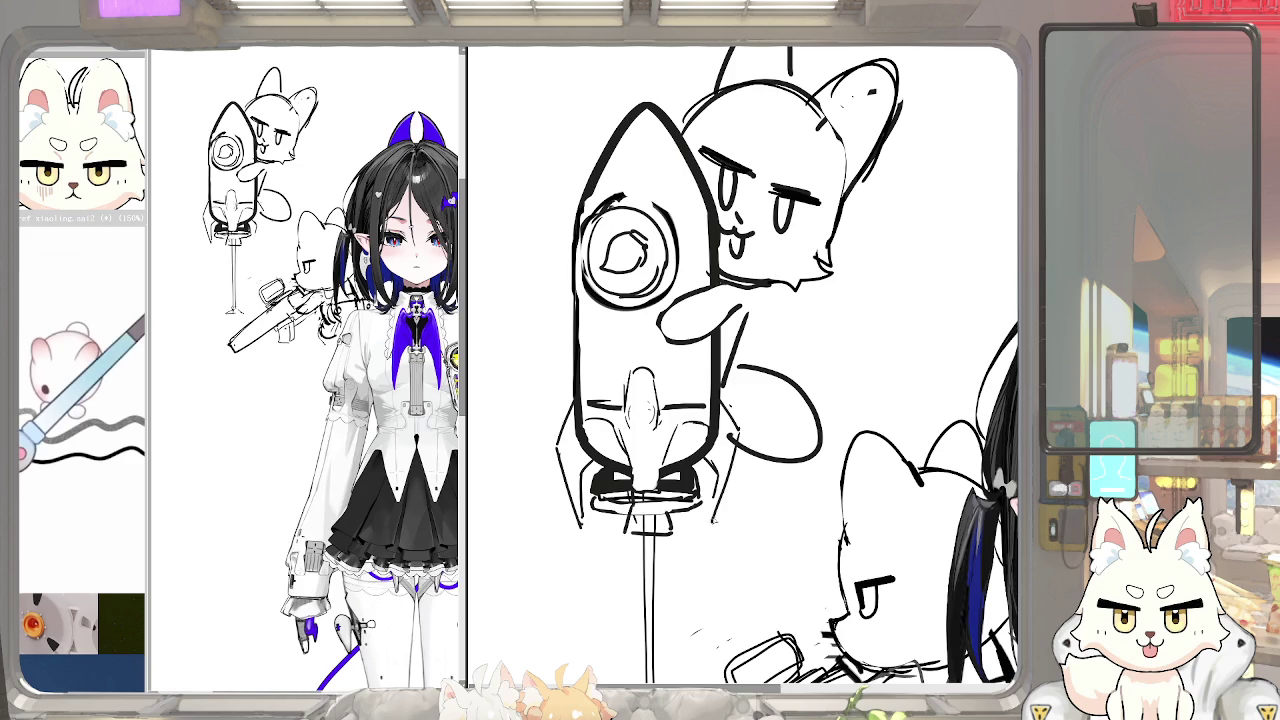
Draw a vertical line down through the rocket nozzle, retrying until it sits right
{"action": "left_click_drag", "start_coordinate": [640, 420], "coordinate": [636, 406]}
{"action": "mouse_move", "coordinate": [630, 408]}
{"action": "left_mouse_down"}
{"action": "mouse_move", "coordinate": [624, 462]}
{"action": "mouse_move", "coordinate": [639, 504]}
{"action": "left_mouse_up"}
{"action": "key", "text": "ctrl+z"}
{"action": "key", "text": "ctrl+z"}
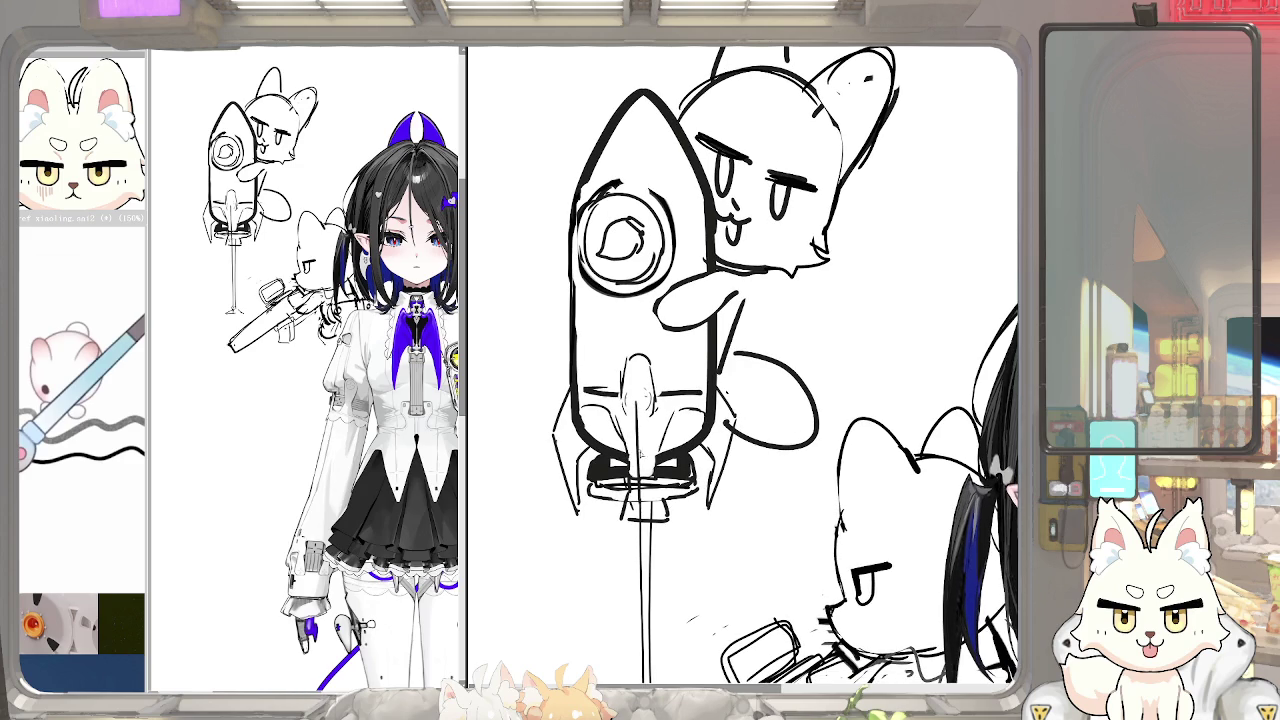
{"action": "left_click_drag", "start_coordinate": [640, 402], "coordinate": [646, 508]}
{"action": "key", "text": "ctrl+z"}
{"action": "left_click_drag", "start_coordinate": [640, 428], "coordinate": [642, 512]}
{"action": "key", "text": "ctrl+z"}
{"action": "left_click_drag", "start_coordinate": [638, 402], "coordinate": [640, 530]}
{"action": "left_click_drag", "start_coordinate": [640, 456], "coordinate": [642, 508]}
Add a small round port on the rocket body below the porthole
{"action": "left_click_drag", "start_coordinate": [607, 201], "coordinate": [591, 311]}
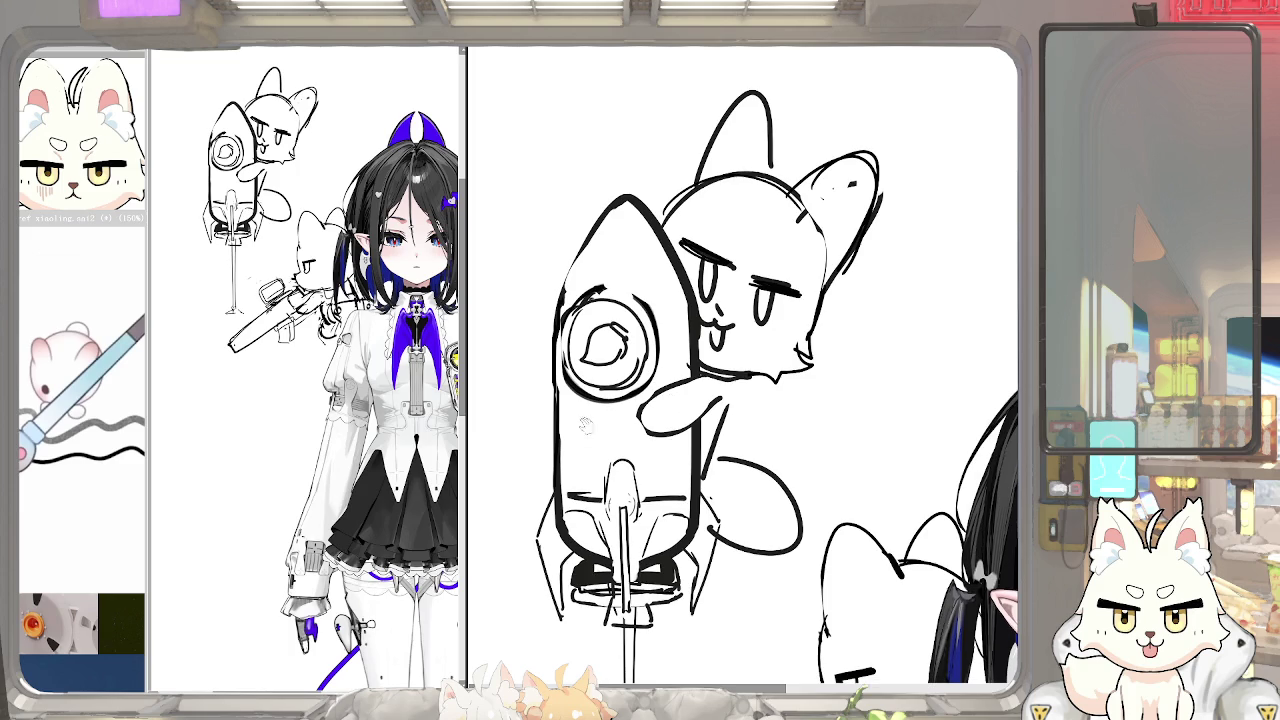
{"action": "left_click_drag", "start_coordinate": [580, 428], "coordinate": [578, 420]}
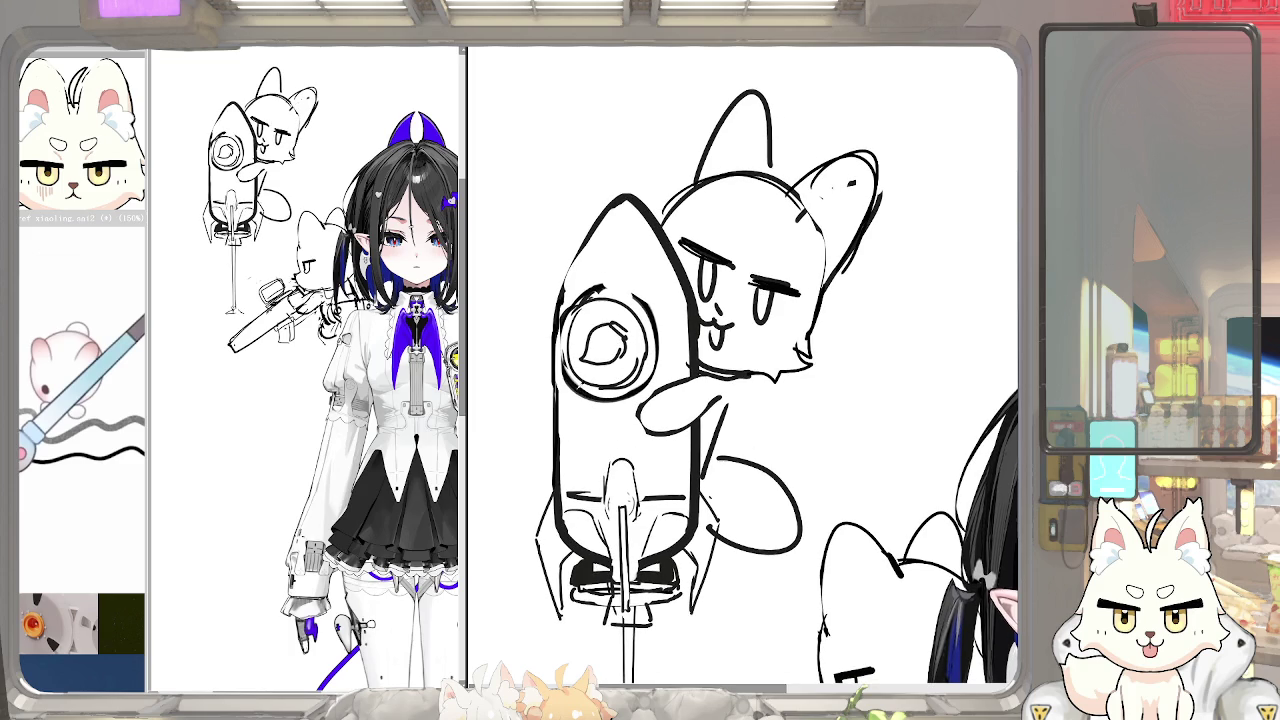
{"action": "scroll", "coordinate": [575, 431], "scroll_direction": "up", "scroll_amount": 2}
{"action": "left_click_drag", "start_coordinate": [577, 400], "coordinate": [576, 402]}
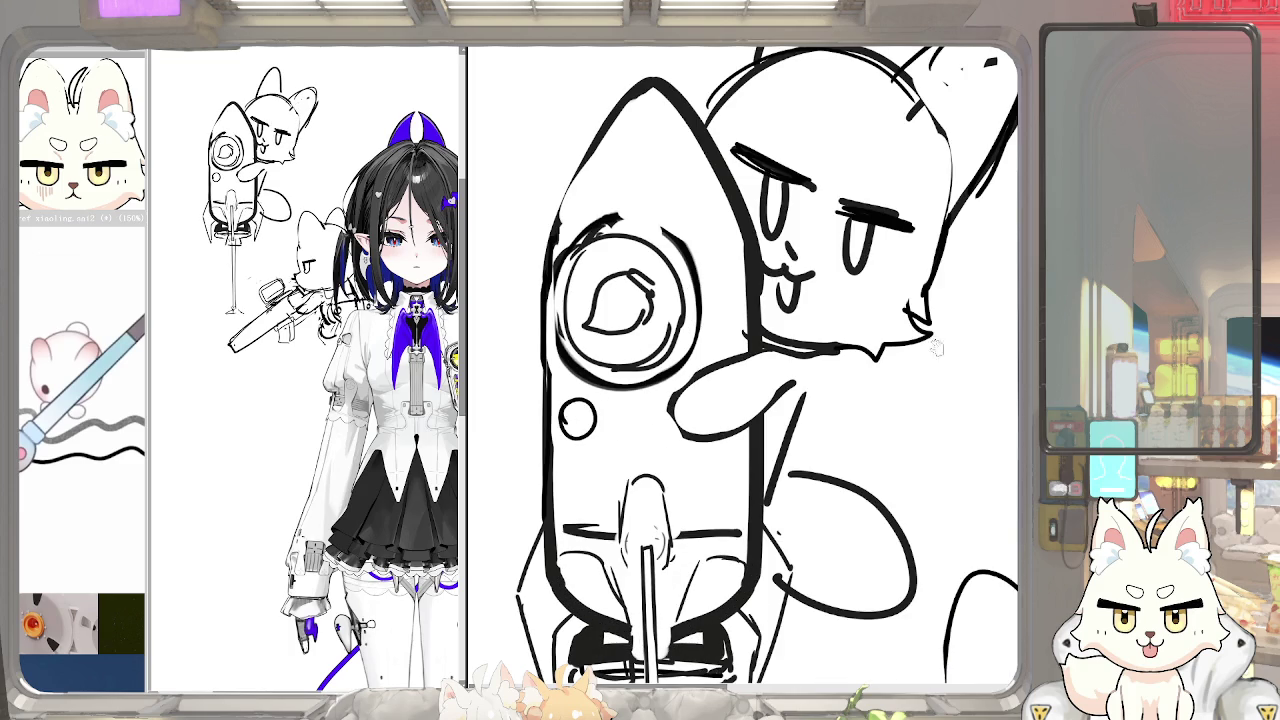
{"action": "scroll", "coordinate": [60, 420], "scroll_direction": "down", "scroll_amount": 3}
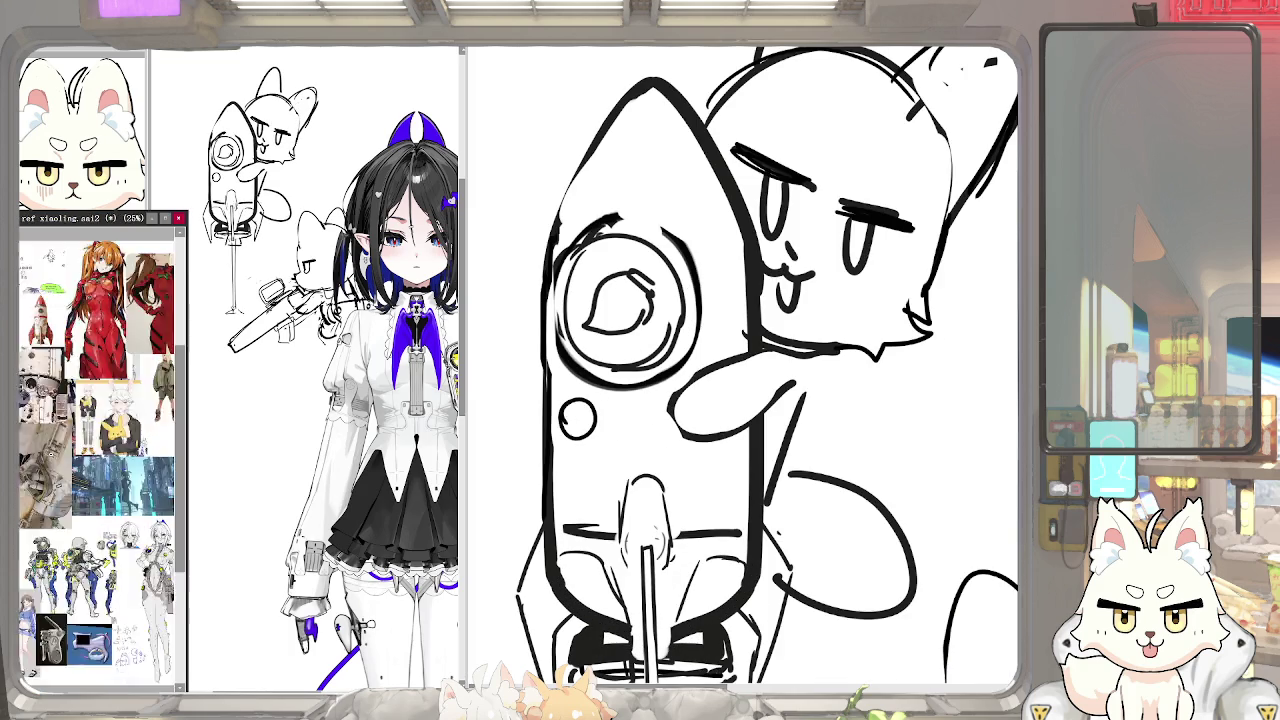
Zoom the reference onto the space-station photo and undo the stray stroke at the rocket's right edge
{"action": "scroll", "coordinate": [40, 410], "scroll_direction": "up", "scroll_amount": 2}
{"action": "scroll", "coordinate": [38, 408], "scroll_direction": "up", "scroll_amount": 1}
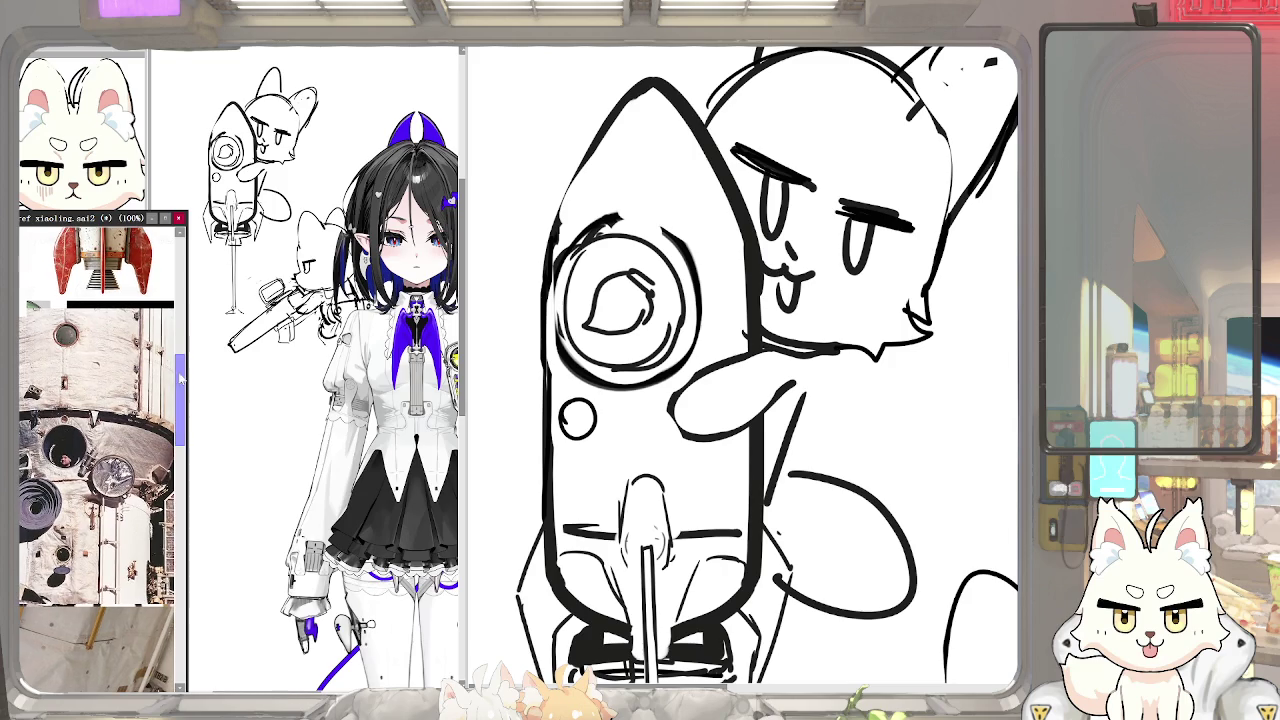
{"action": "left_click", "coordinate": [584, 406]}
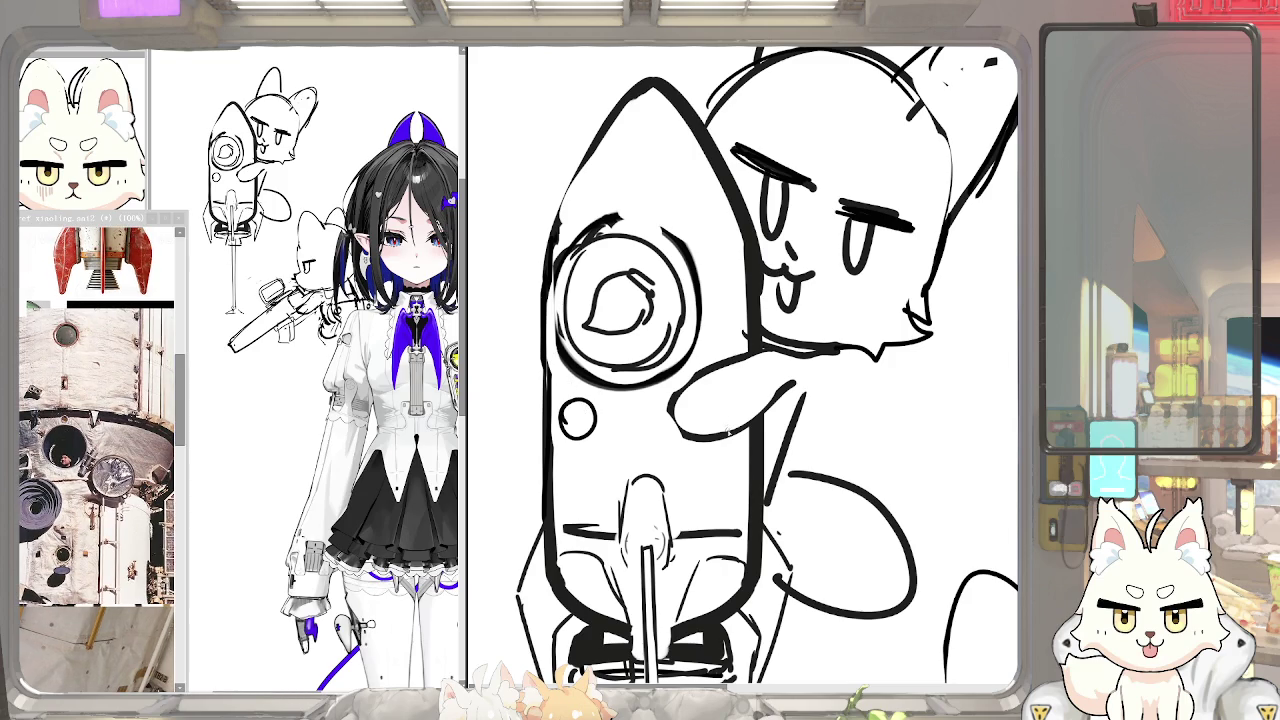
{"action": "mouse_move", "coordinate": [687, 410]}
{"action": "left_mouse_down"}
{"action": "mouse_move", "coordinate": [667, 368]}
{"action": "mouse_move", "coordinate": [734, 556]}
{"action": "left_mouse_up"}
{"action": "key", "text": "ctrl+z"}
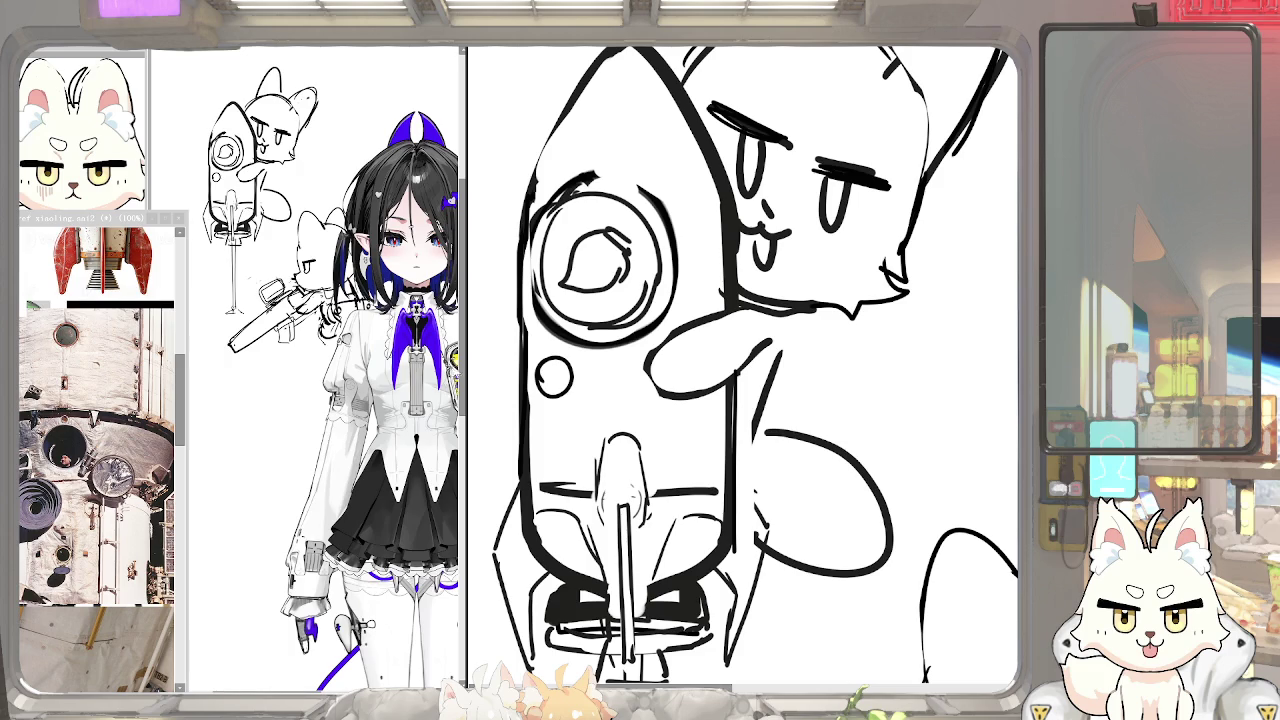
Draw a second ring around the small round port to make it a double outline
{"action": "scroll", "coordinate": [68, 388], "scroll_direction": "up", "scroll_amount": 2}
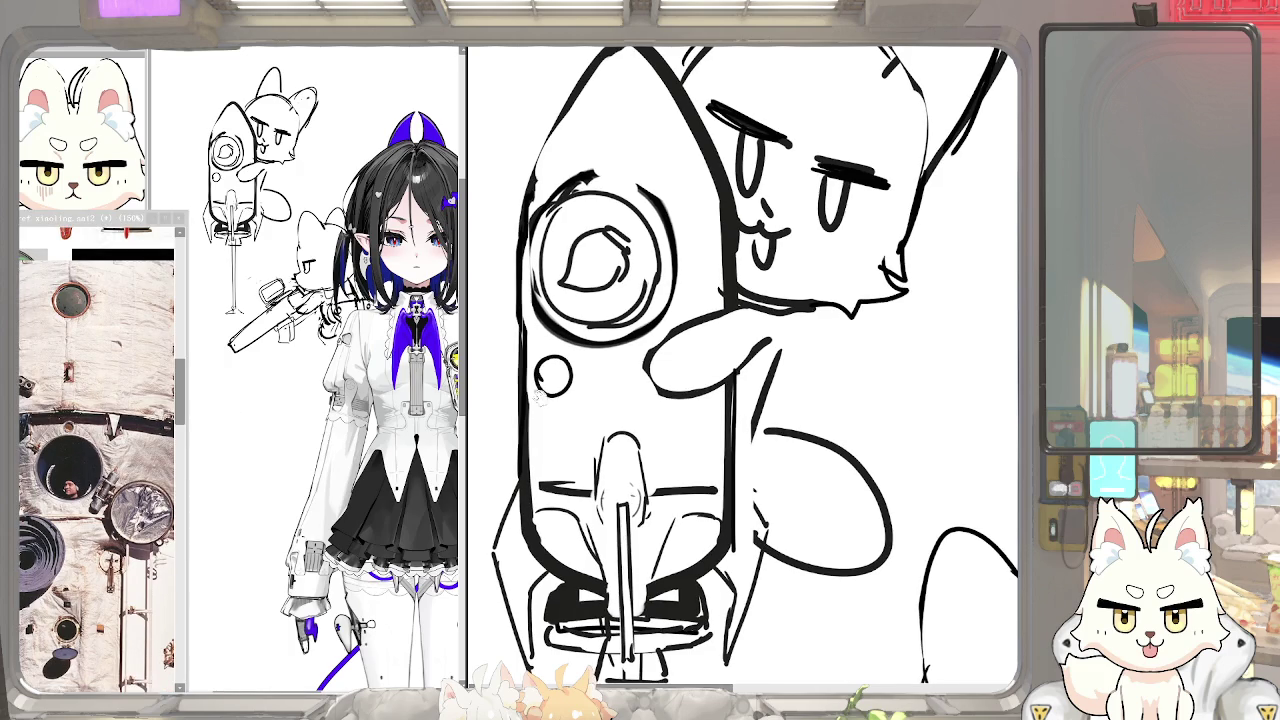
{"action": "left_click_drag", "start_coordinate": [542, 360], "coordinate": [572, 395]}
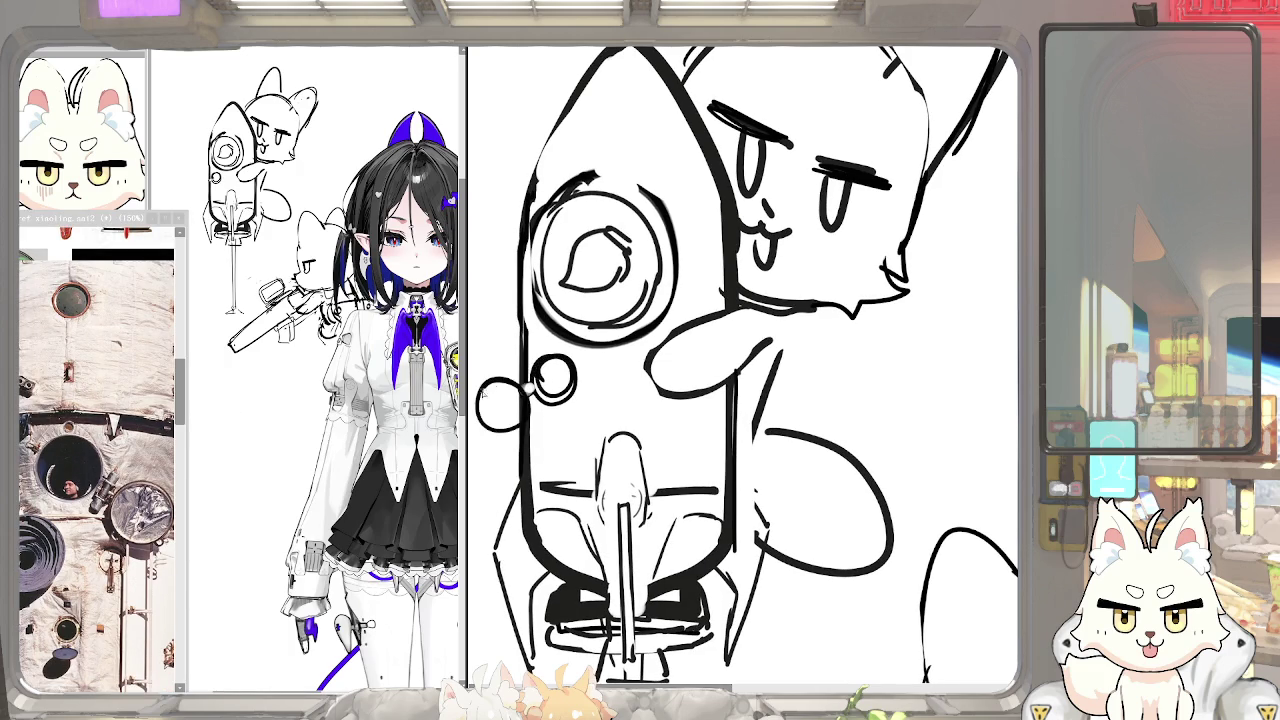
{"action": "scroll", "coordinate": [521, 386], "scroll_direction": "down", "scroll_amount": 1}
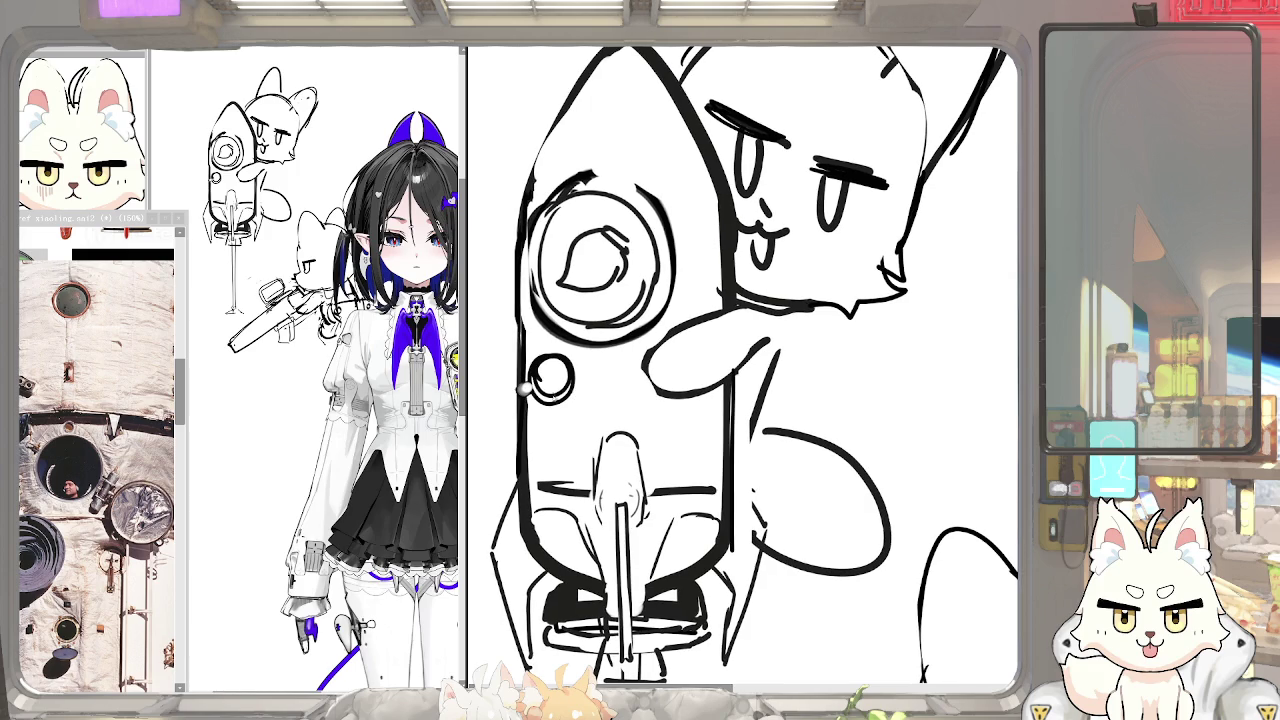
{"action": "scroll", "coordinate": [526, 393], "scroll_direction": "down", "scroll_amount": 2}
{"action": "scroll", "coordinate": [618, 387], "scroll_direction": "up", "scroll_amount": 1}
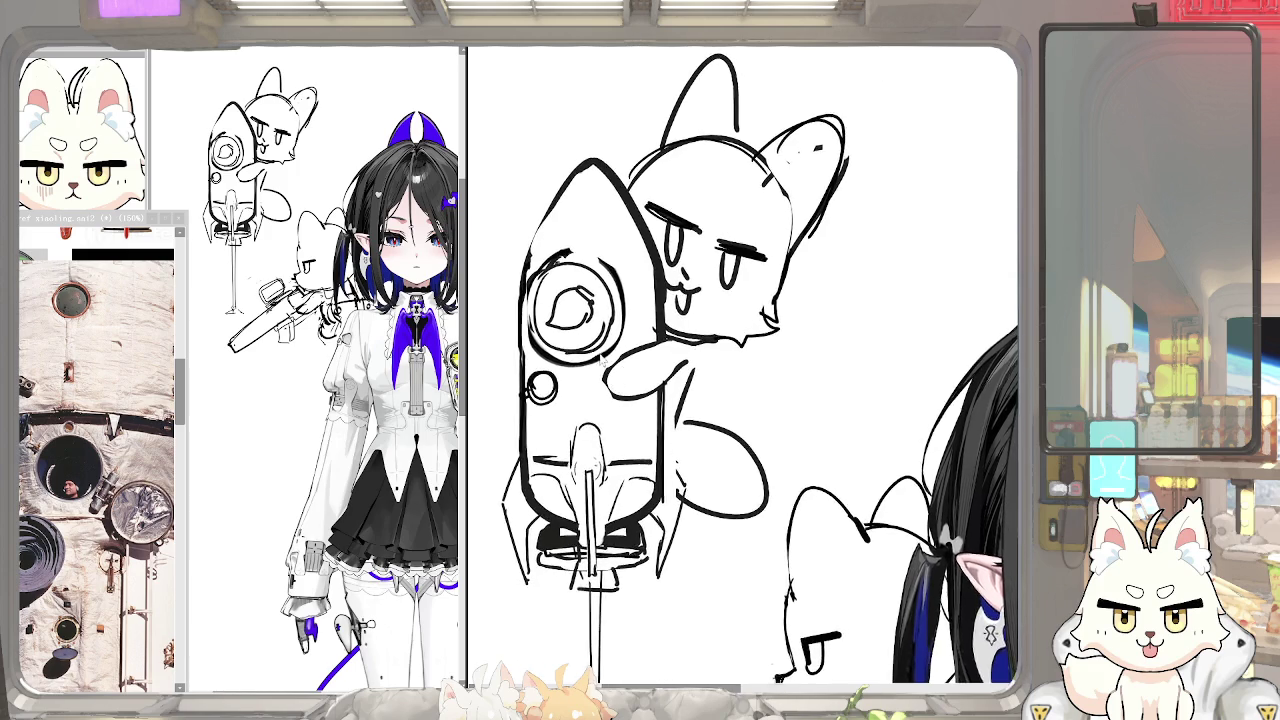
Add short pen strokes and dark strokes across the rocket's nozzle base
{"action": "scroll", "coordinate": [600, 380], "scroll_direction": "up", "scroll_amount": 2}
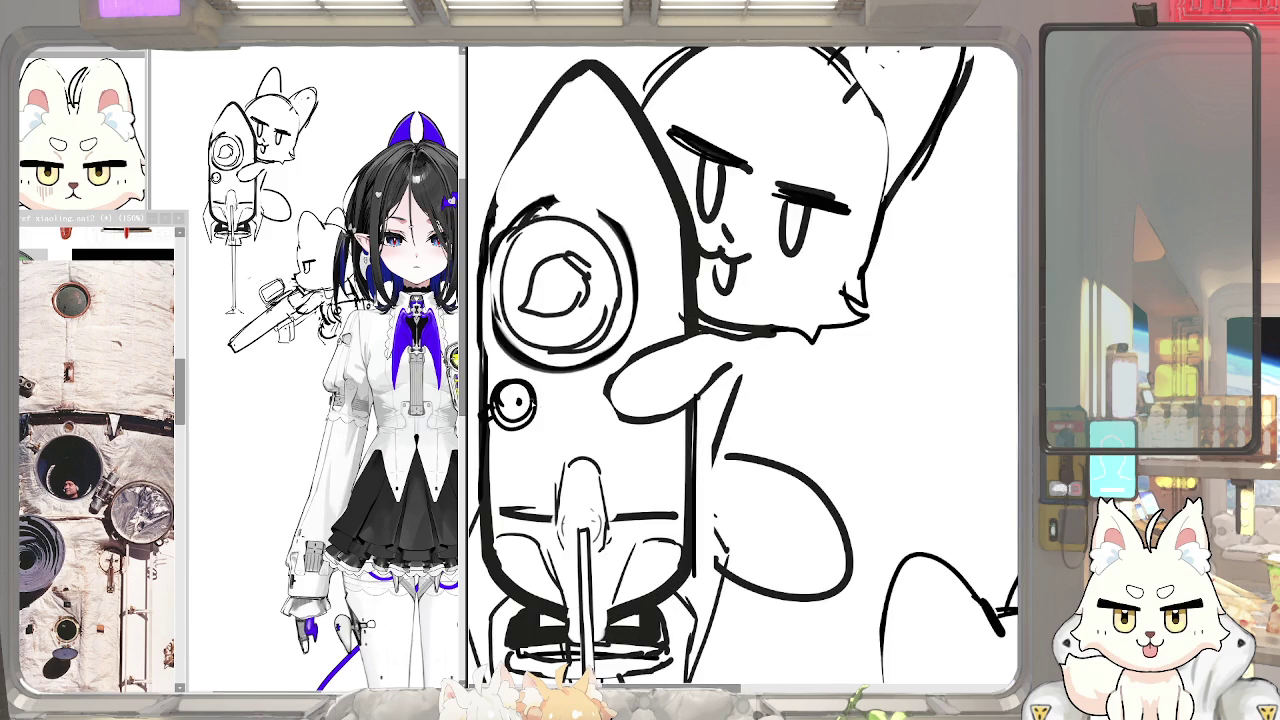
{"action": "scroll", "coordinate": [592, 362], "scroll_direction": "down", "scroll_amount": 2}
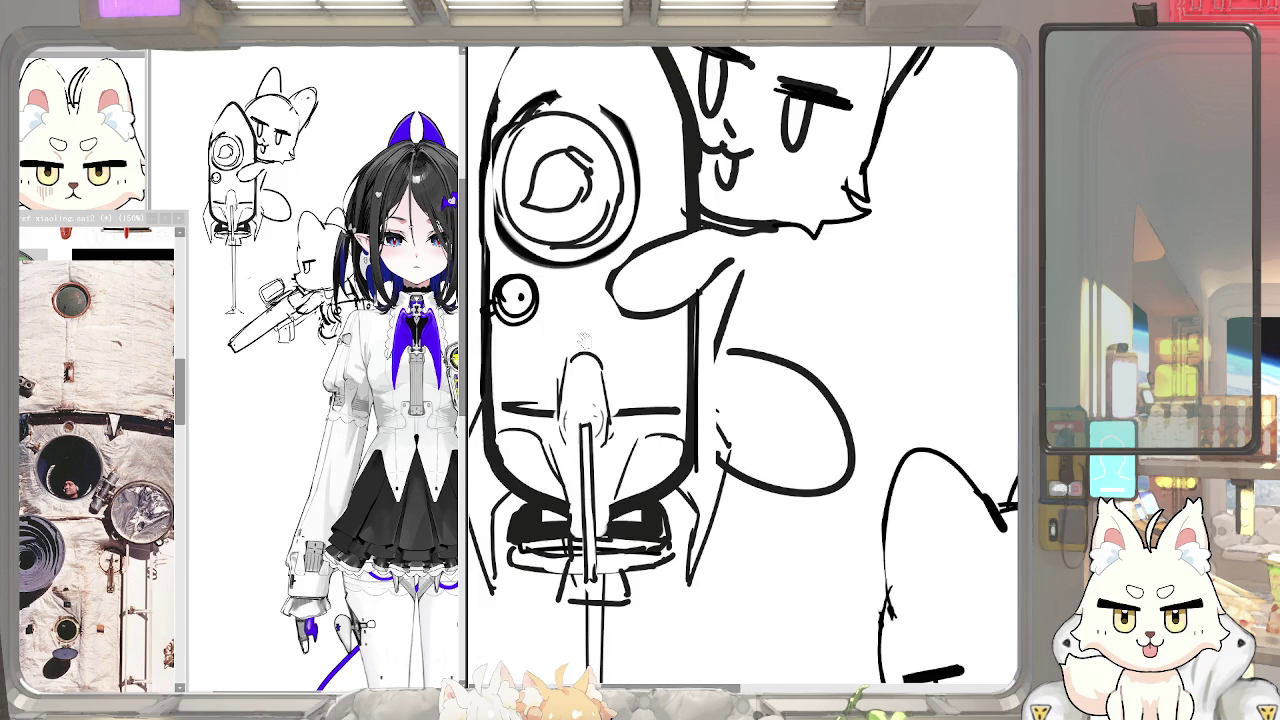
{"action": "left_click_drag", "start_coordinate": [596, 414], "coordinate": [601, 432]}
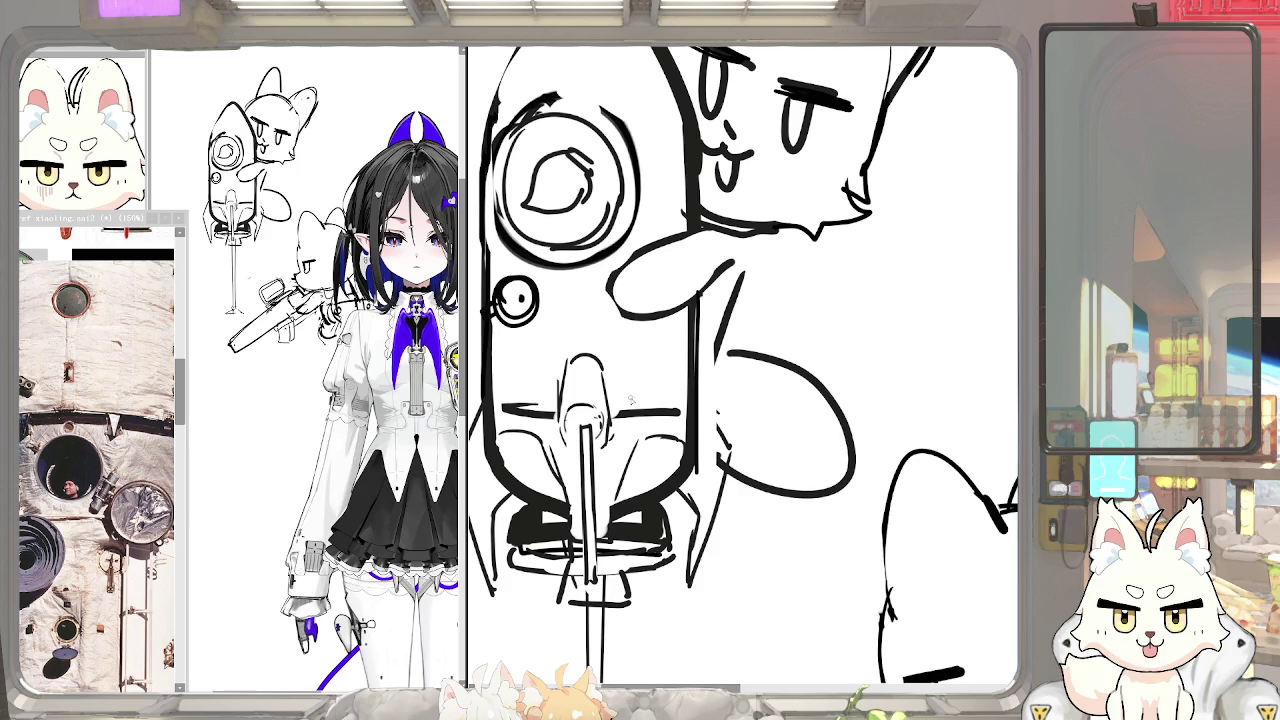
{"action": "left_click_drag", "start_coordinate": [700, 428], "coordinate": [770, 438]}
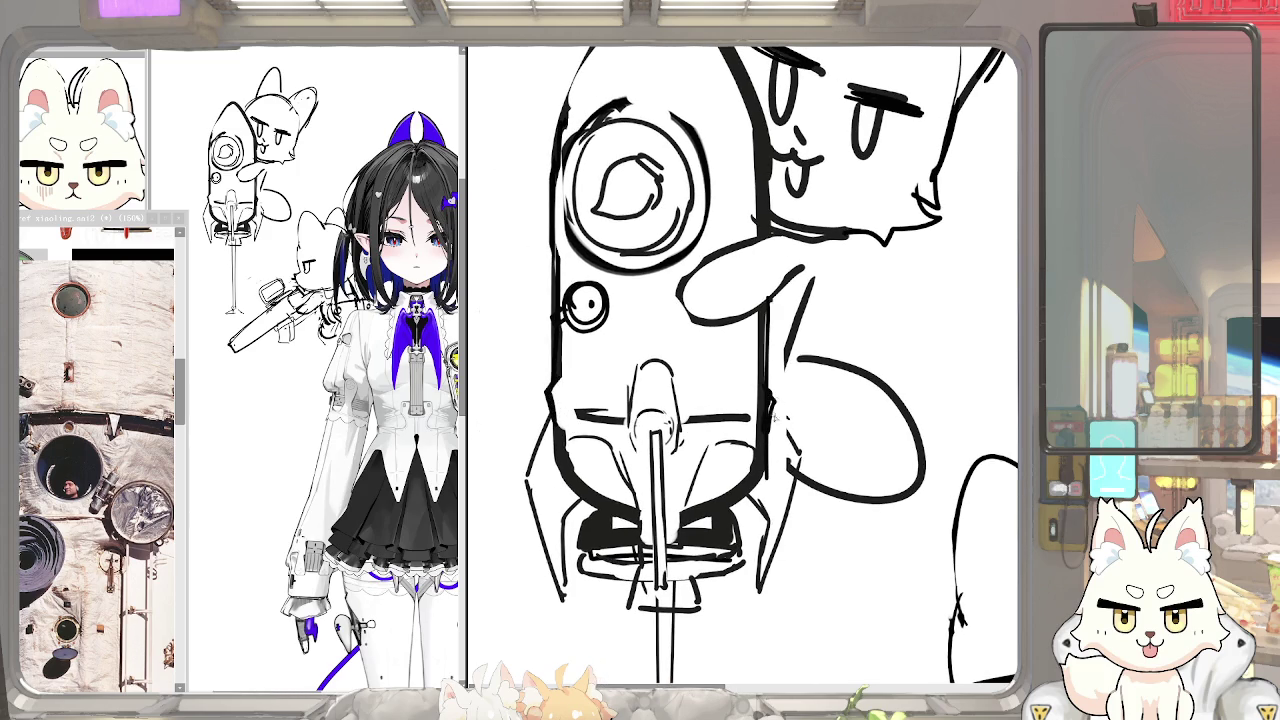
{"action": "left_click_drag", "start_coordinate": [659, 479], "coordinate": [687, 407]}
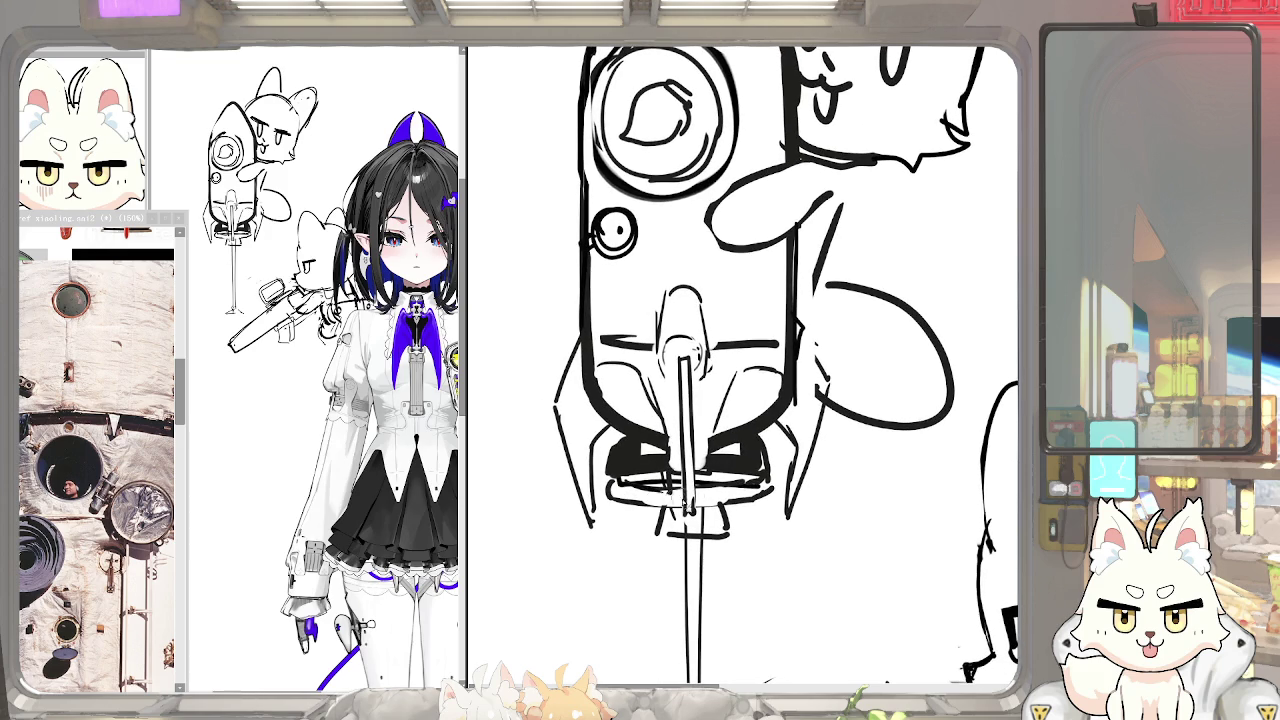
{"action": "scroll", "coordinate": [760, 488], "scroll_direction": "down", "scroll_amount": 2}
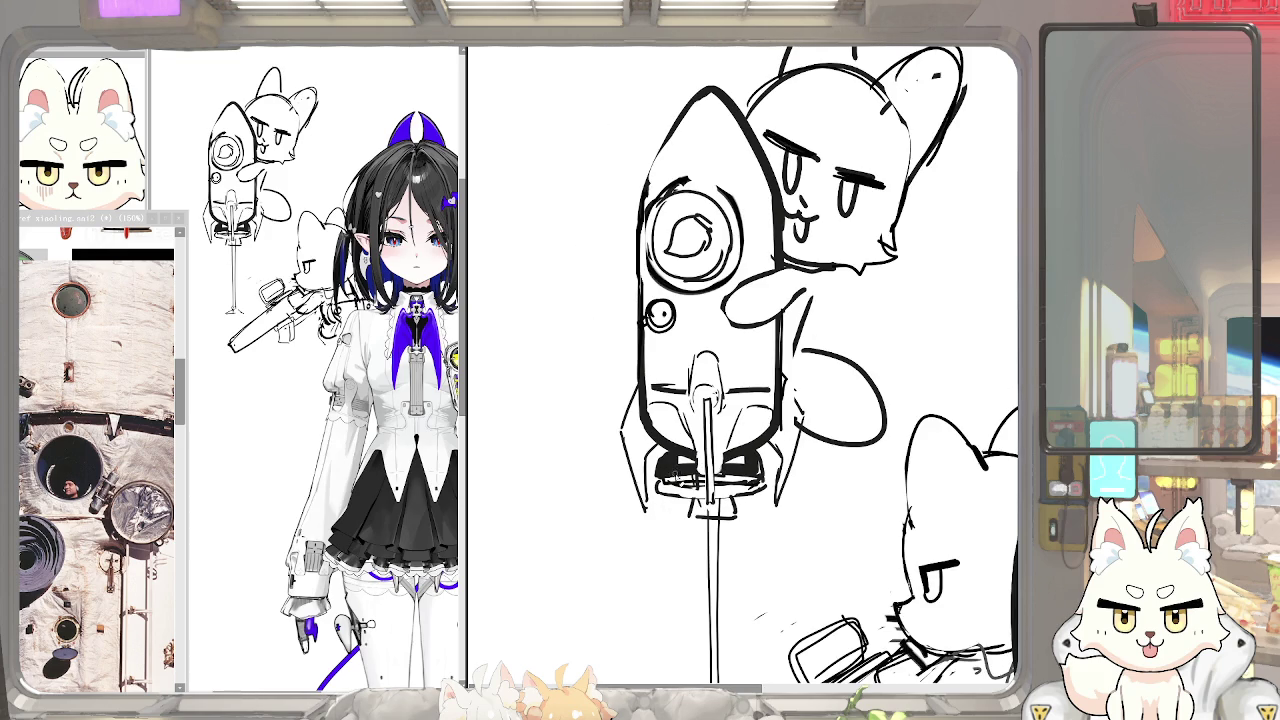
{"action": "left_click_drag", "start_coordinate": [664, 478], "coordinate": [706, 476]}
Reinforce the rocket's left edge and erase the triangular base under the exhaust beam
{"action": "scroll", "coordinate": [100, 450], "scroll_direction": "down", "scroll_amount": 2}
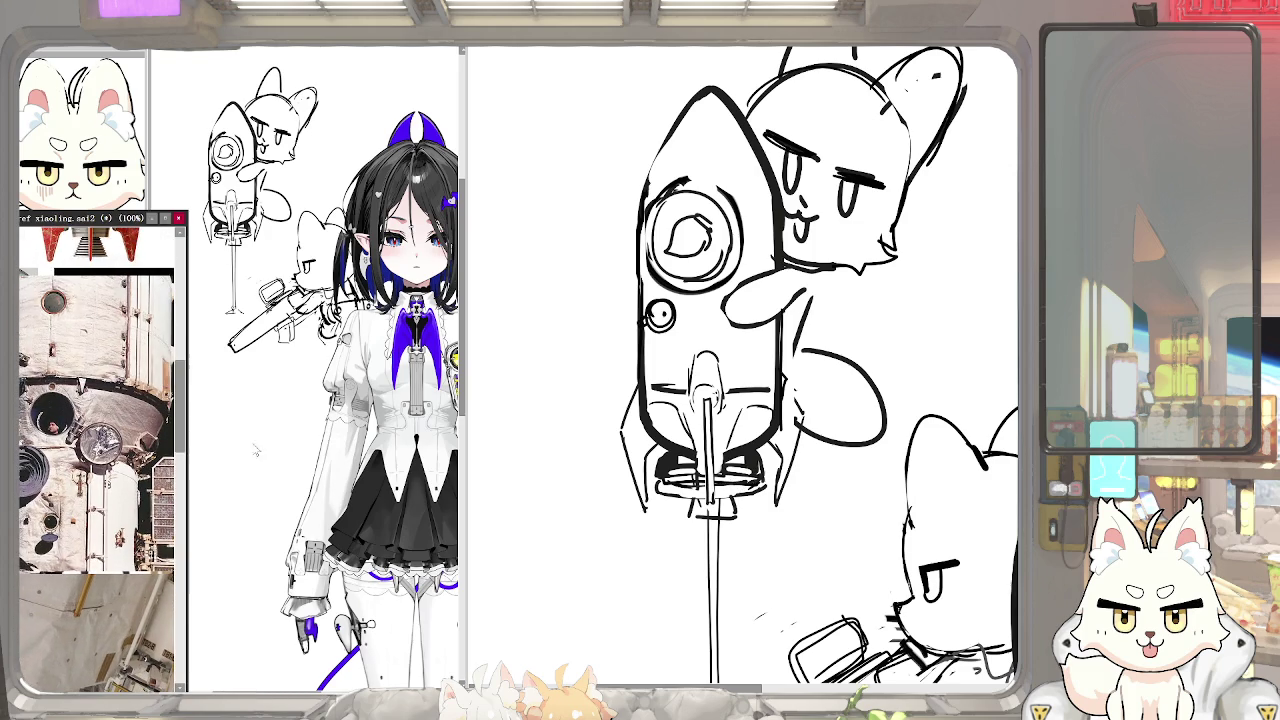
{"action": "scroll", "coordinate": [736, 339], "scroll_direction": "up", "scroll_amount": 2}
{"action": "scroll", "coordinate": [700, 300], "scroll_direction": "up", "scroll_amount": 3}
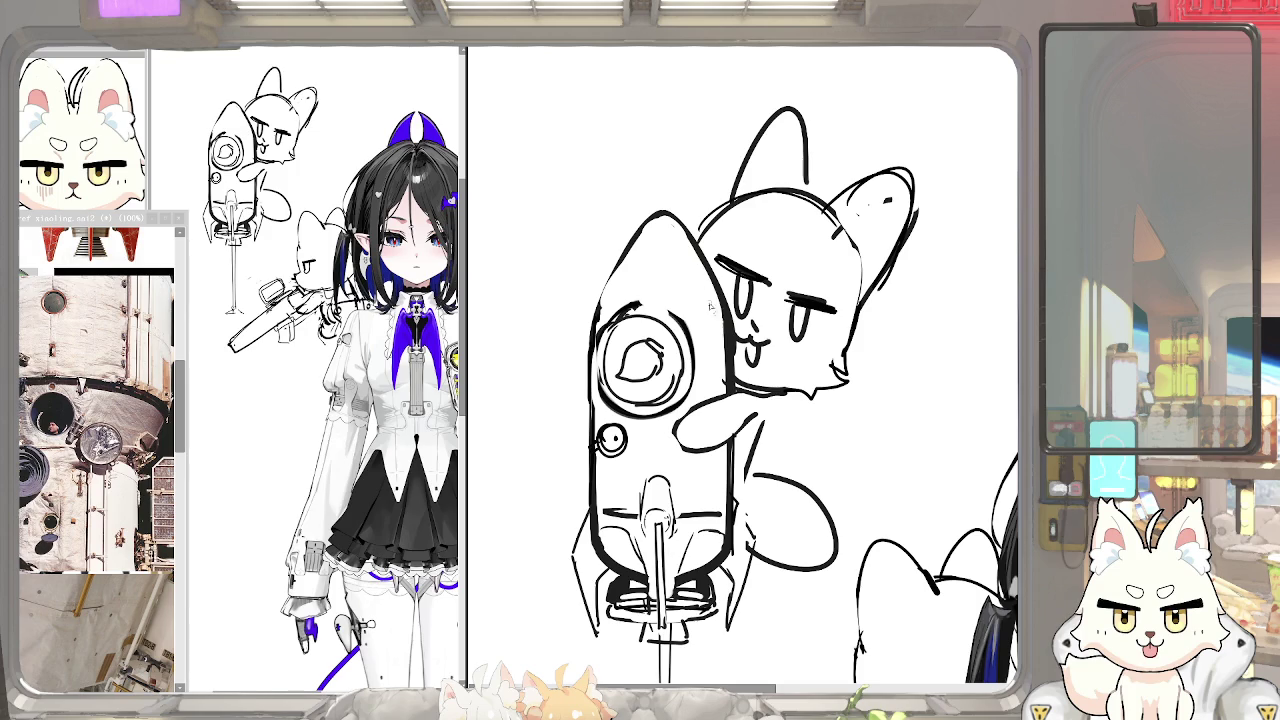
{"action": "scroll", "coordinate": [722, 330], "scroll_direction": "down", "scroll_amount": 2}
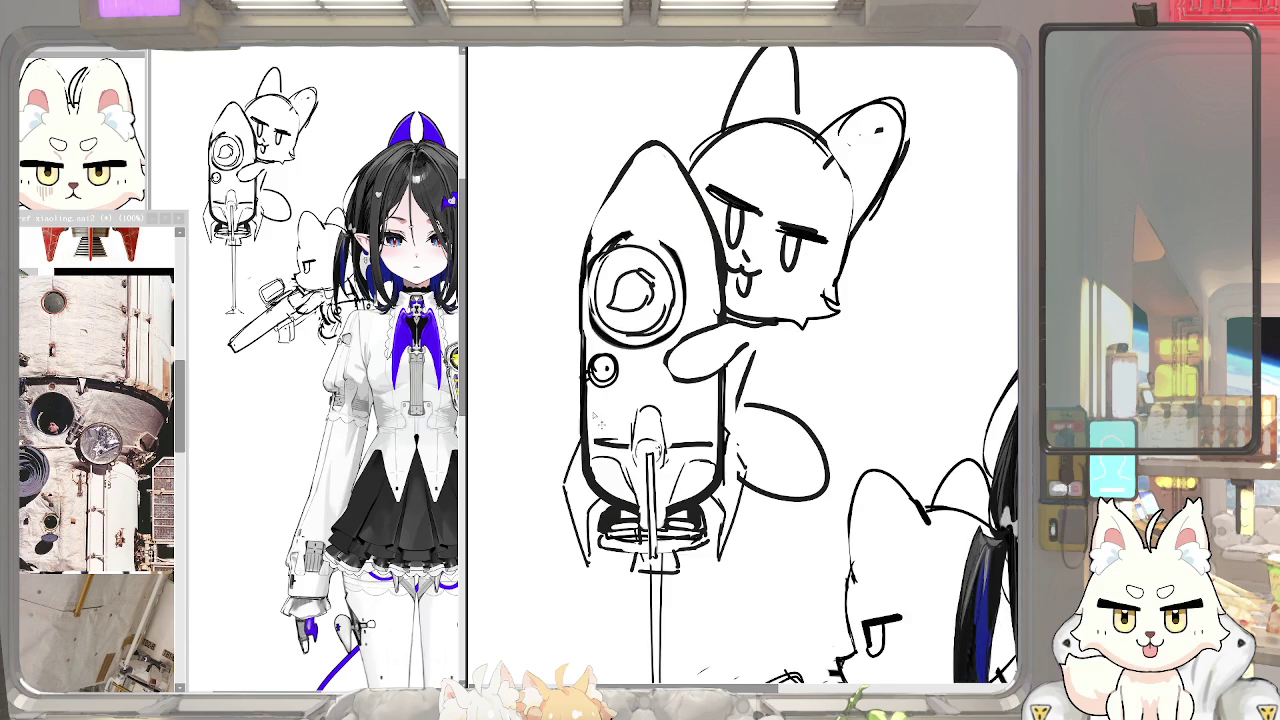
{"action": "left_click_drag", "start_coordinate": [592, 396], "coordinate": [582, 446]}
{"action": "left_click_drag", "start_coordinate": [726, 385], "coordinate": [716, 438]}
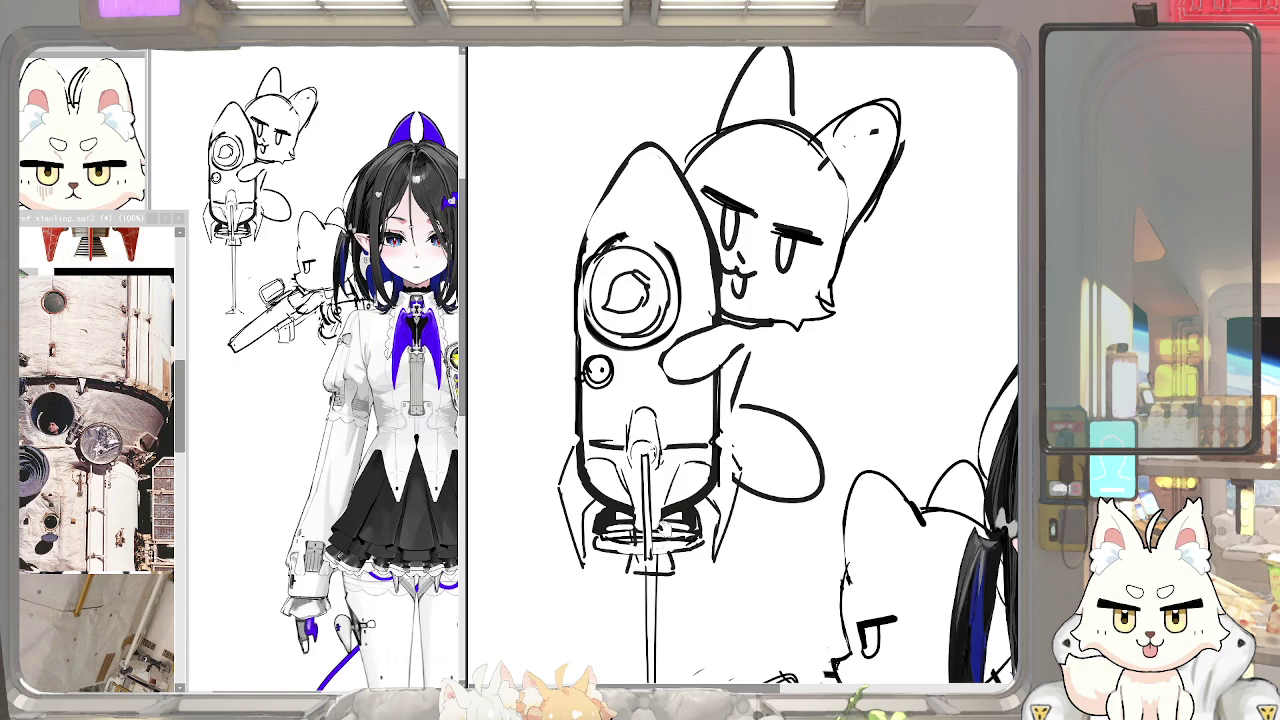
{"action": "scroll", "coordinate": [664, 529], "scroll_direction": "down", "scroll_amount": 5}
{"action": "mouse_move", "coordinate": [668, 552]}
{"action": "left_mouse_down"}
{"action": "mouse_move", "coordinate": [648, 570]}
{"action": "mouse_move", "coordinate": [656, 553]}
{"action": "left_mouse_up"}
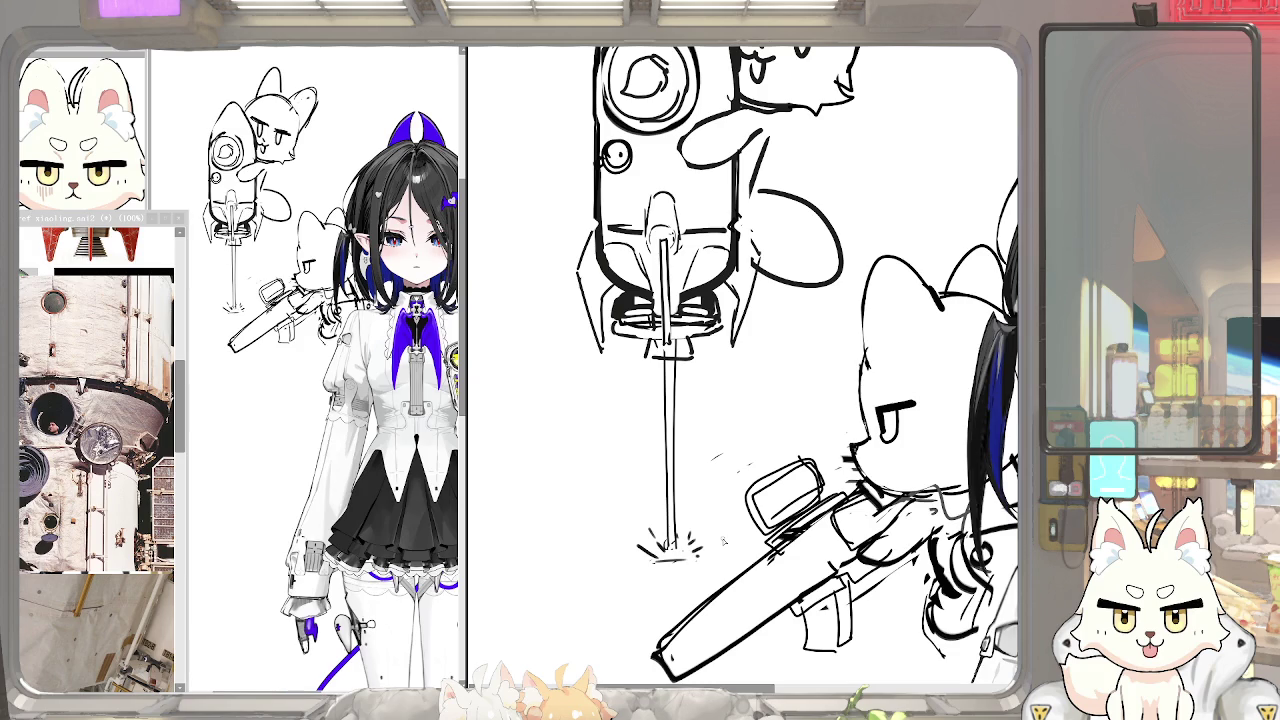
Add a small mark below the nozzle and sketch angled fins on both sides of the rocket
{"action": "left_click_drag", "start_coordinate": [745, 365], "coordinate": [763, 361]}
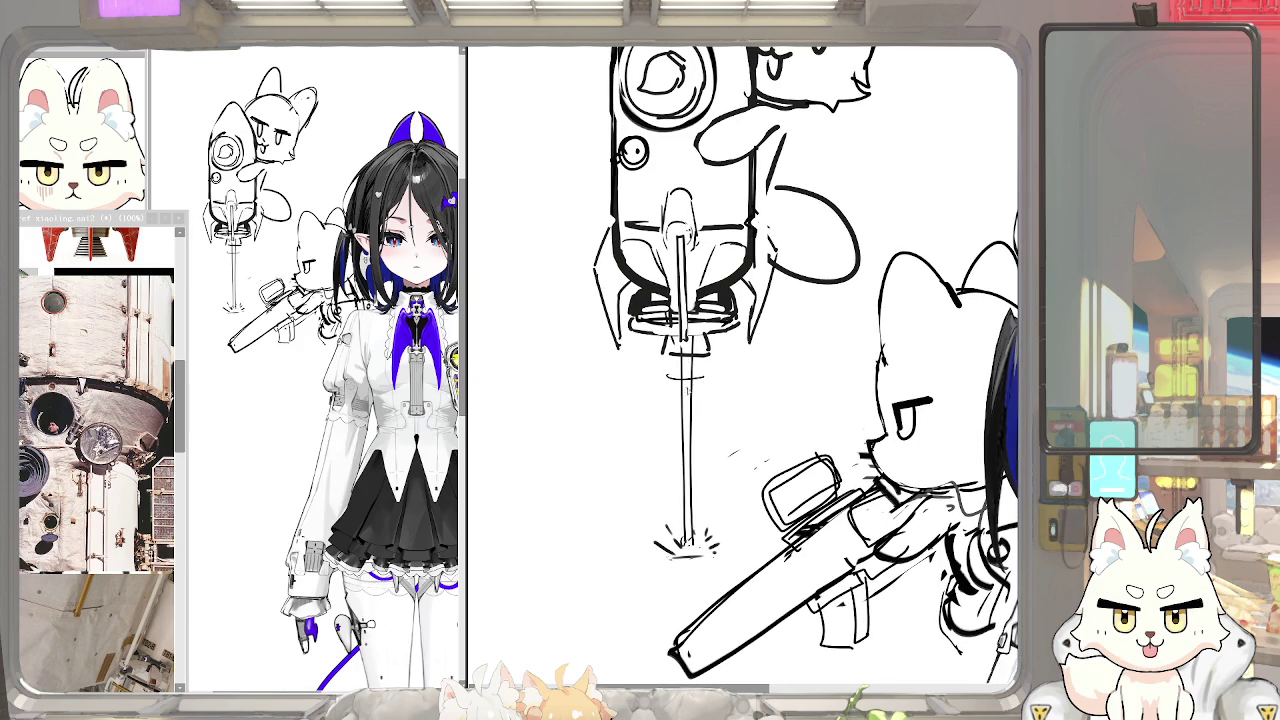
{"action": "left_click_drag", "start_coordinate": [702, 379], "coordinate": [604, 393]}
{"action": "left_click_drag", "start_coordinate": [590, 335], "coordinate": [620, 316]}
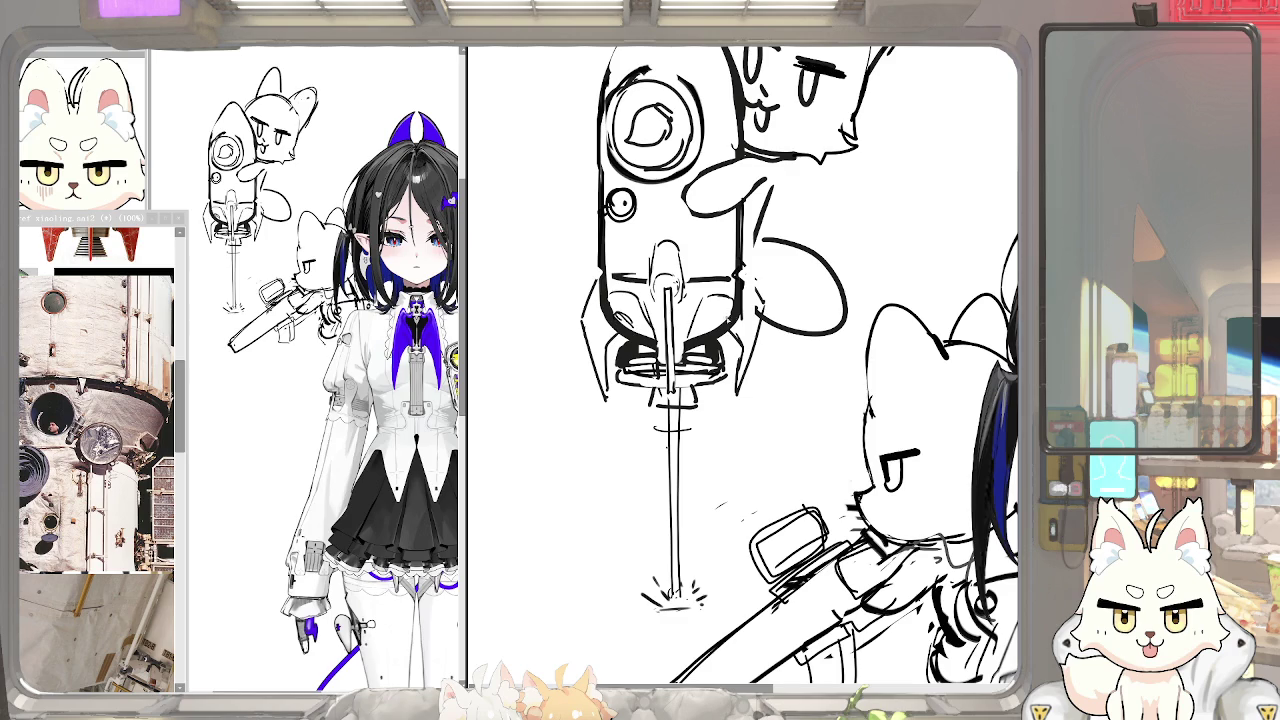
{"action": "scroll", "coordinate": [722, 318], "scroll_direction": "up", "scroll_amount": 2}
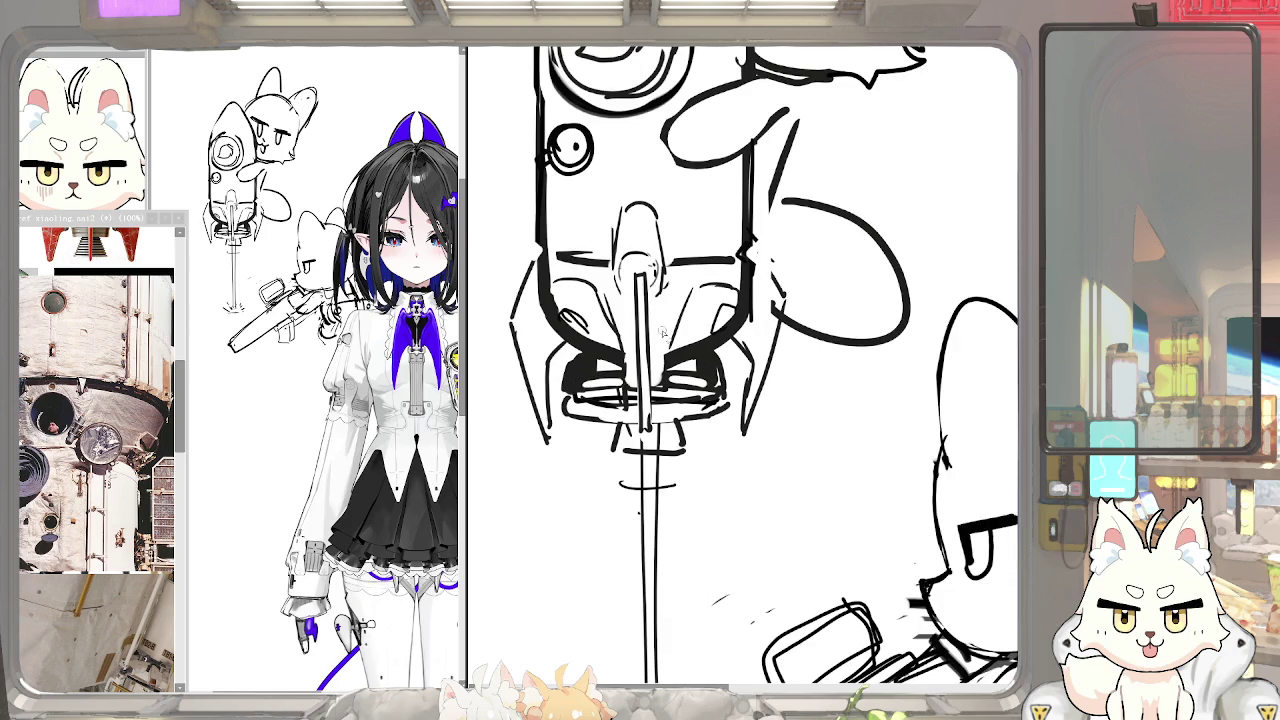
{"action": "mouse_move", "coordinate": [562, 316]}
{"action": "left_mouse_down"}
{"action": "mouse_move", "coordinate": [570, 328]}
{"action": "mouse_move", "coordinate": [572, 316]}
{"action": "left_mouse_up"}
{"action": "left_click_drag", "start_coordinate": [752, 348], "coordinate": [796, 416]}
{"action": "key", "text": "ctrl+z"}
{"action": "left_click_drag", "start_coordinate": [756, 346], "coordinate": [806, 392]}
{"action": "mouse_move", "coordinate": [538, 344]}
{"action": "left_mouse_down"}
{"action": "mouse_move", "coordinate": [490, 392]}
{"action": "mouse_move", "coordinate": [553, 338]}
{"action": "left_mouse_up"}
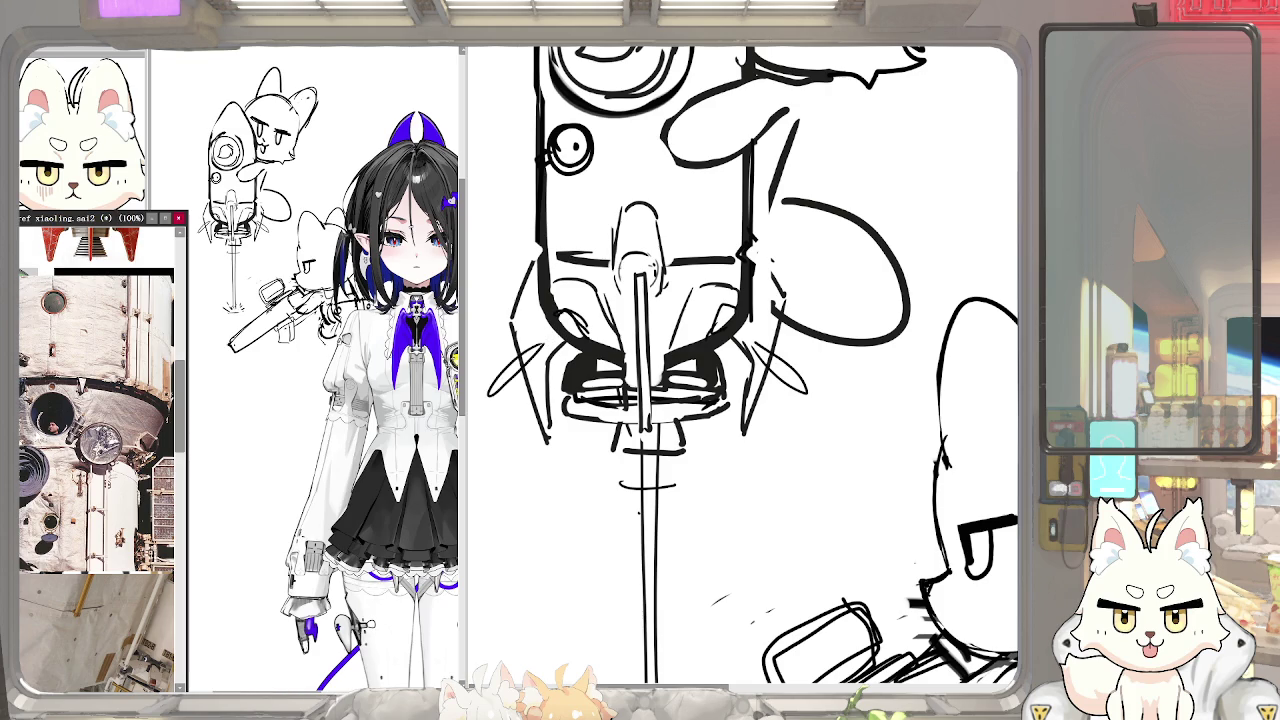
Redraw the nozzle line, top arc and rocket's left body edge with bolder strokes
{"action": "scroll", "coordinate": [100, 460], "scroll_direction": "up", "scroll_amount": 5}
{"action": "scroll", "coordinate": [100, 460], "scroll_direction": "down", "scroll_amount": 2}
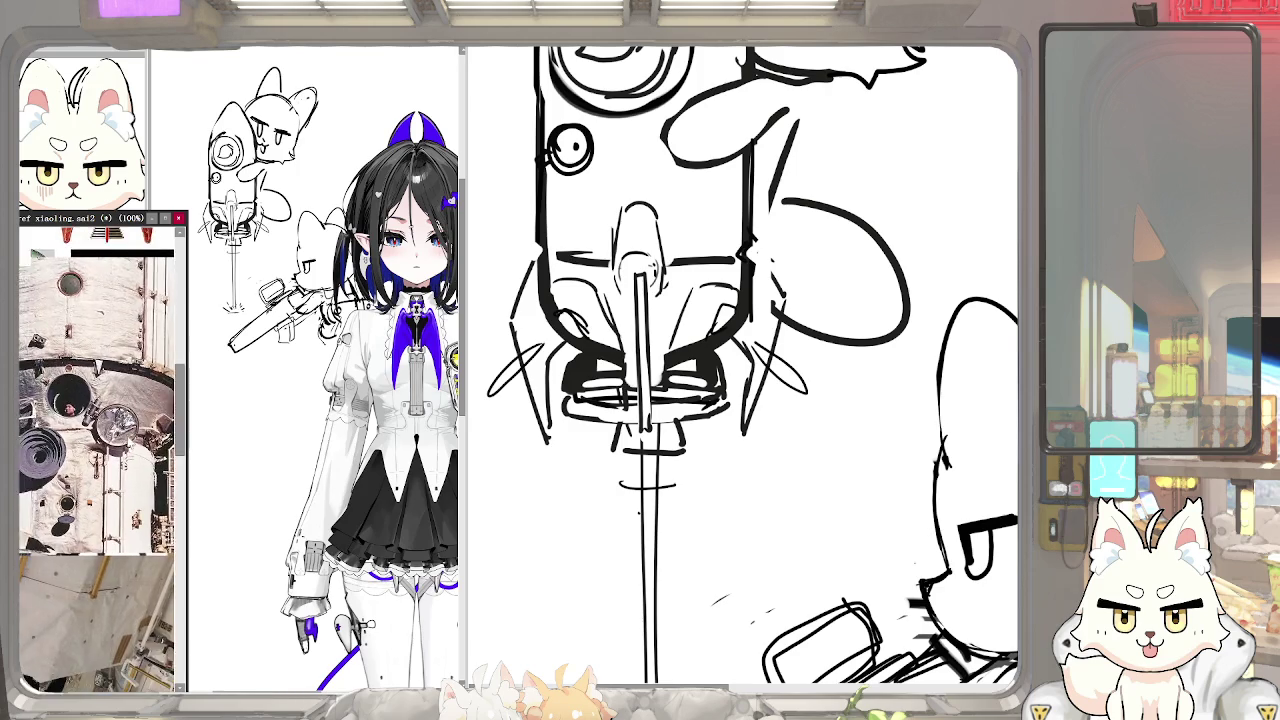
{"action": "scroll", "coordinate": [591, 355], "scroll_direction": "up", "scroll_amount": 3}
{"action": "left_click_drag", "start_coordinate": [562, 415], "coordinate": [615, 437]}
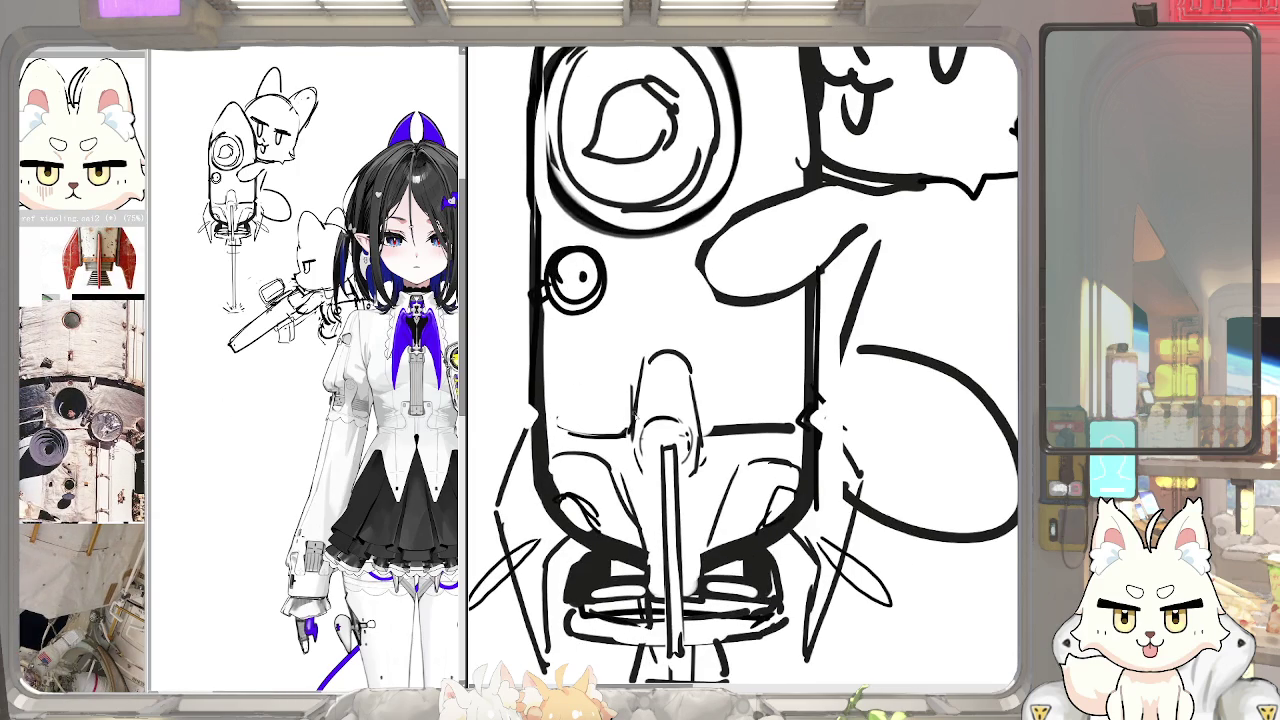
{"action": "mouse_move", "coordinate": [636, 405]}
{"action": "left_mouse_down"}
{"action": "mouse_move", "coordinate": [674, 350]}
{"action": "mouse_move", "coordinate": [708, 432]}
{"action": "mouse_move", "coordinate": [770, 428]}
{"action": "left_mouse_up"}
{"action": "left_click_drag", "start_coordinate": [556, 430], "coordinate": [614, 432]}
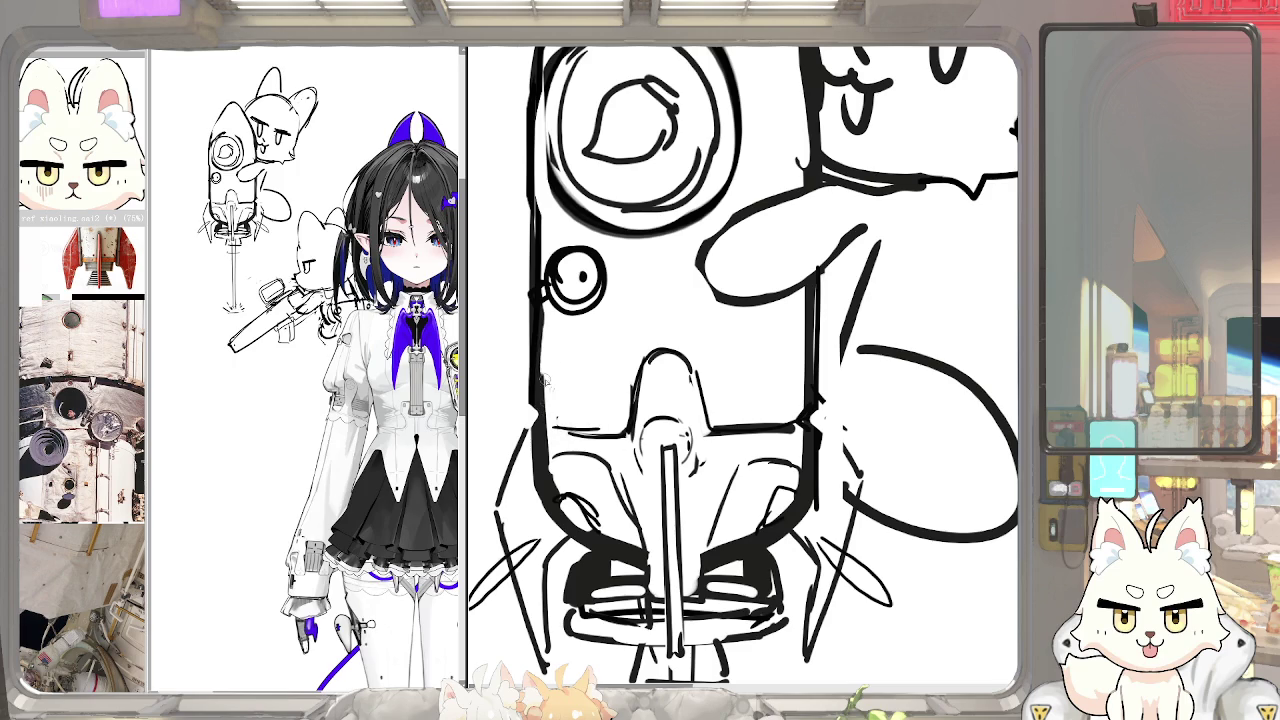
{"action": "left_click_drag", "start_coordinate": [545, 498], "coordinate": [537, 410]}
Draw a small rivet circle on the rocket's nose
{"action": "scroll", "coordinate": [535, 410], "scroll_direction": "down", "scroll_amount": 2}
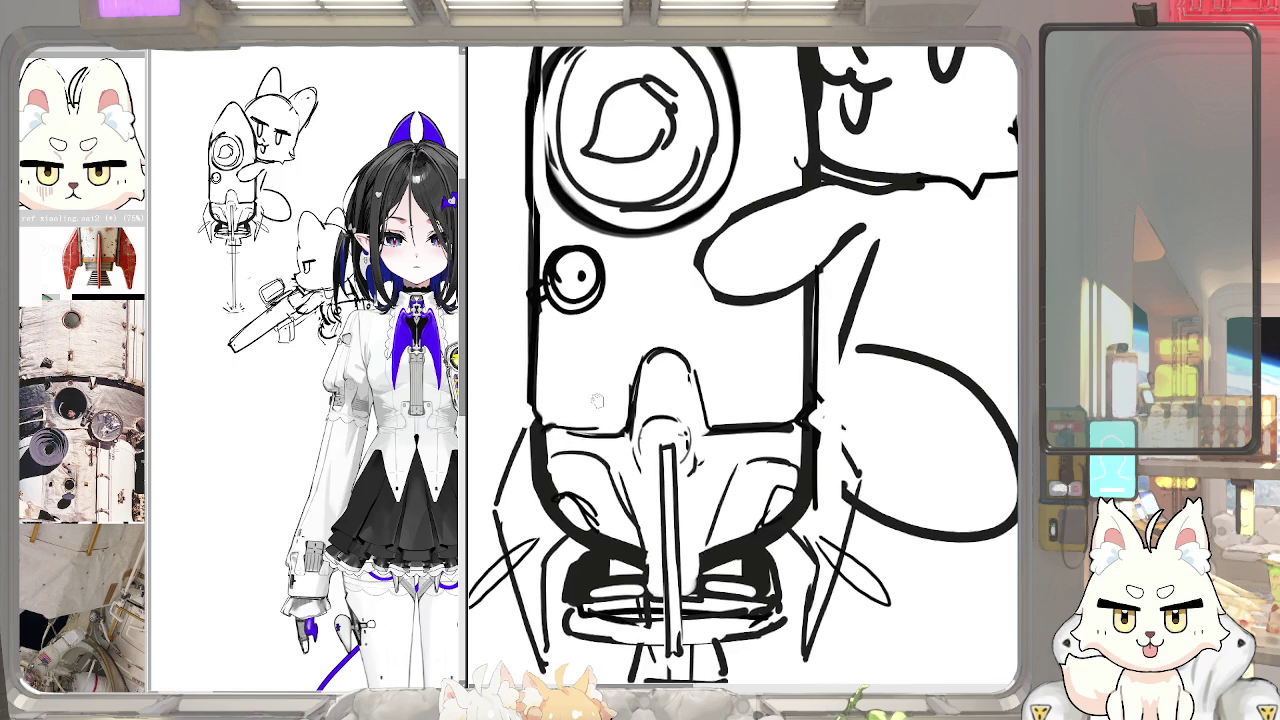
{"action": "scroll", "coordinate": [560, 400], "scroll_direction": "down", "scroll_amount": 2}
{"action": "scroll", "coordinate": [590, 395], "scroll_direction": "down", "scroll_amount": 2}
{"action": "scroll", "coordinate": [622, 386], "scroll_direction": "down", "scroll_amount": 1}
{"action": "scroll", "coordinate": [607, 399], "scroll_direction": "up", "scroll_amount": 1}
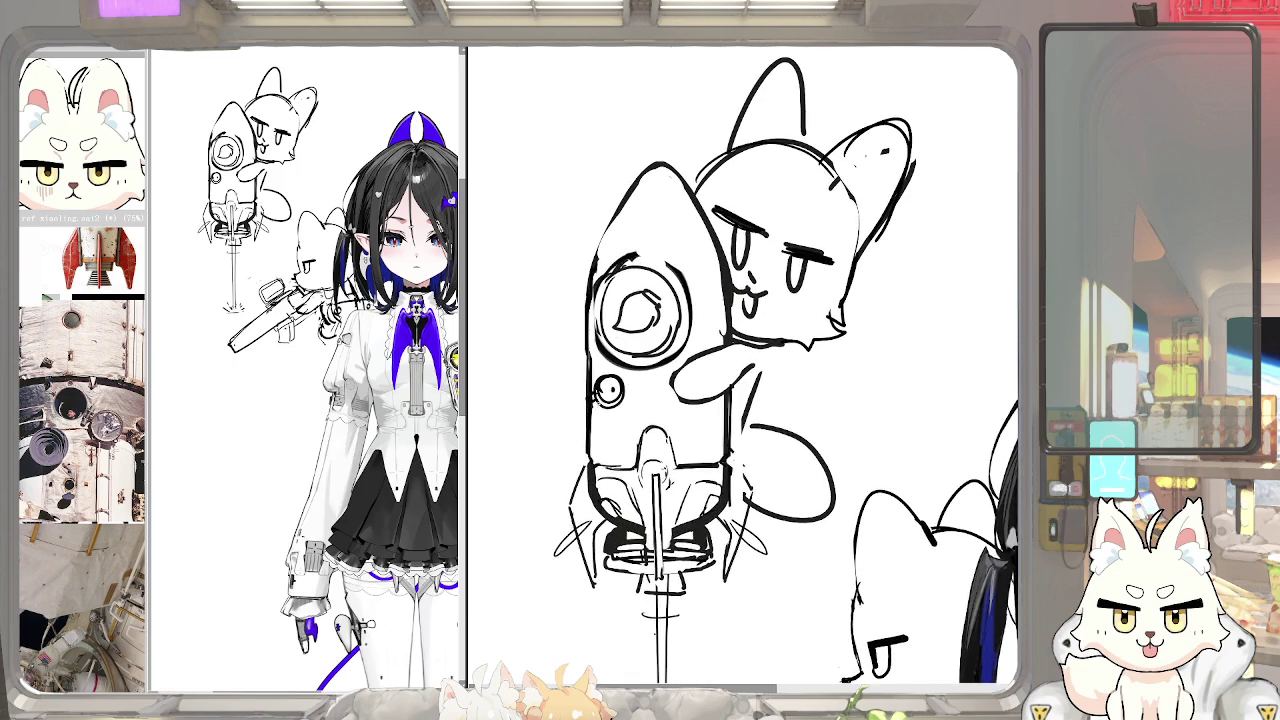
{"action": "scroll", "coordinate": [605, 400], "scroll_direction": "up", "scroll_amount": 2}
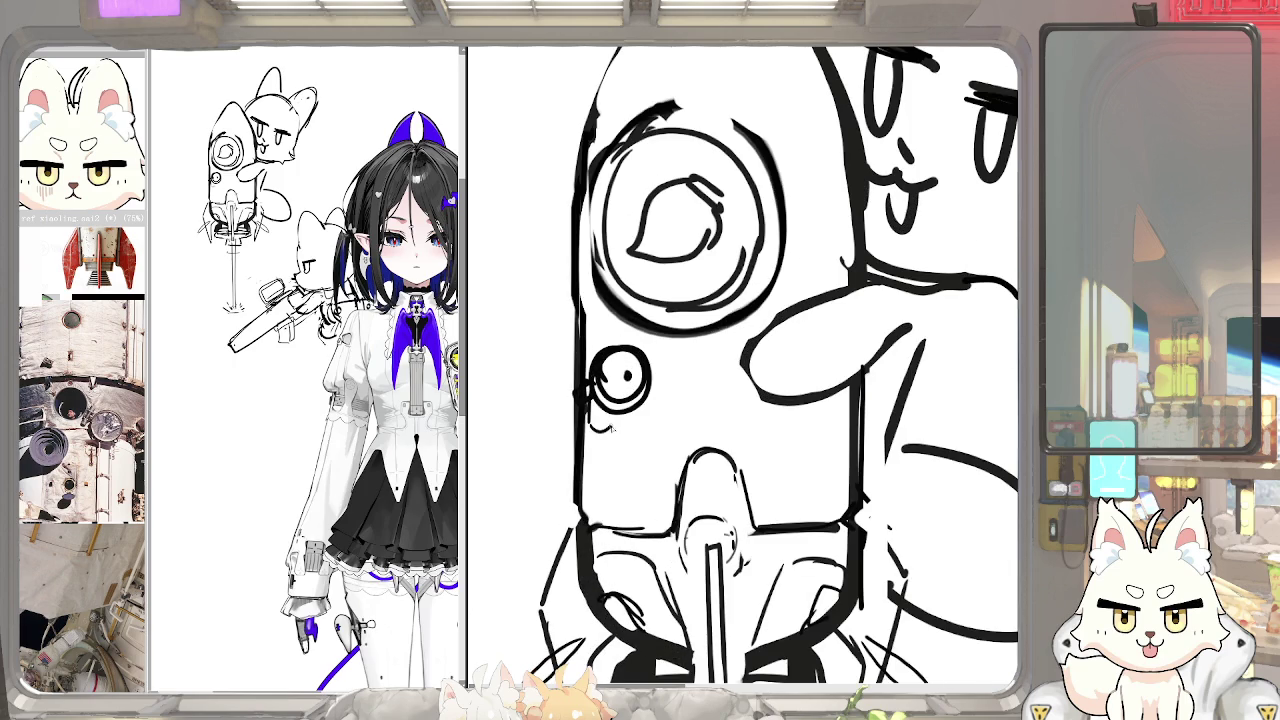
{"action": "scroll", "coordinate": [610, 420], "scroll_direction": "down", "scroll_amount": 1}
{"action": "scroll", "coordinate": [615, 420], "scroll_direction": "down", "scroll_amount": 1}
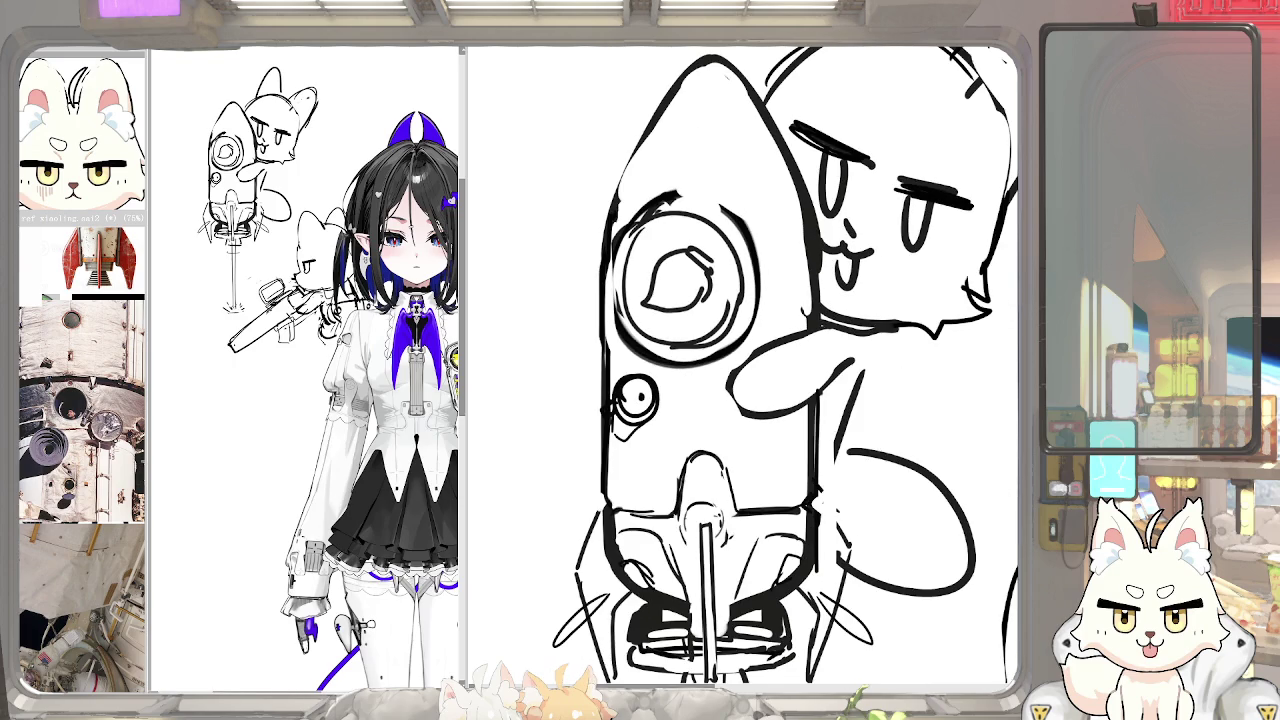
{"action": "scroll", "coordinate": [705, 197], "scroll_direction": "up", "scroll_amount": 2}
{"action": "mouse_move", "coordinate": [683, 237]}
{"action": "left_mouse_down"}
{"action": "mouse_move", "coordinate": [676, 251]}
{"action": "mouse_move", "coordinate": [705, 240]}
{"action": "mouse_move", "coordinate": [677, 263]}
{"action": "left_mouse_up"}
Remove the stray dash beside the nose rivet and redraw the fox's body line as a curve
{"action": "key", "text": "ctrl+z"}
{"action": "key", "text": "ctrl+z"}
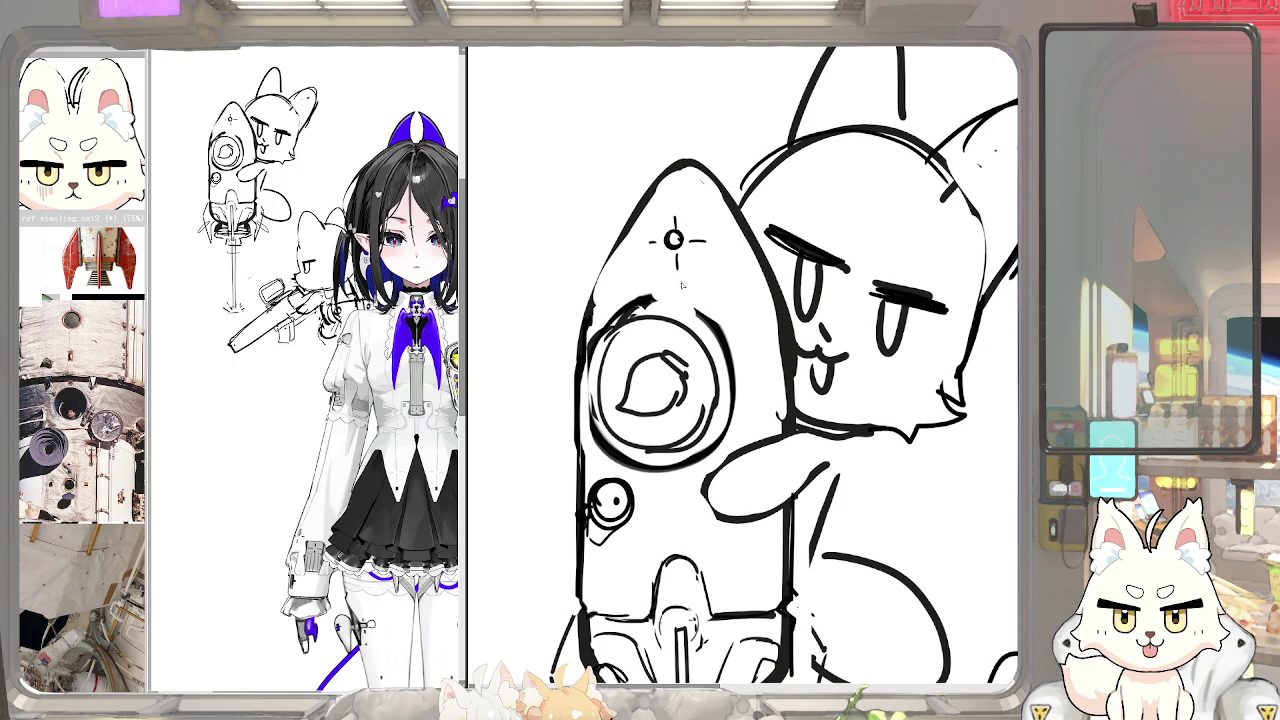
{"action": "scroll", "coordinate": [682, 285], "scroll_direction": "down", "scroll_amount": 5}
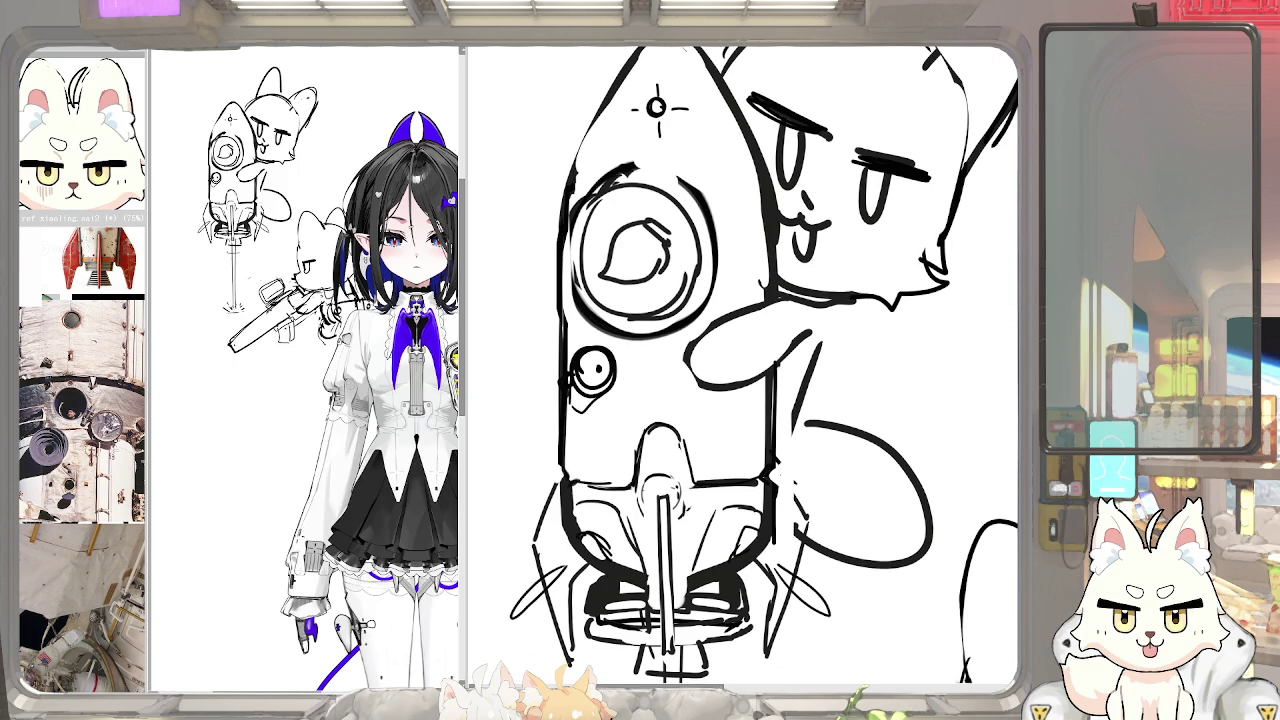
{"action": "mouse_move", "coordinate": [657, 106]}
{"action": "left_mouse_down"}
{"action": "mouse_move", "coordinate": [645, 72]}
{"action": "mouse_move", "coordinate": [626, 87]}
{"action": "left_mouse_up"}
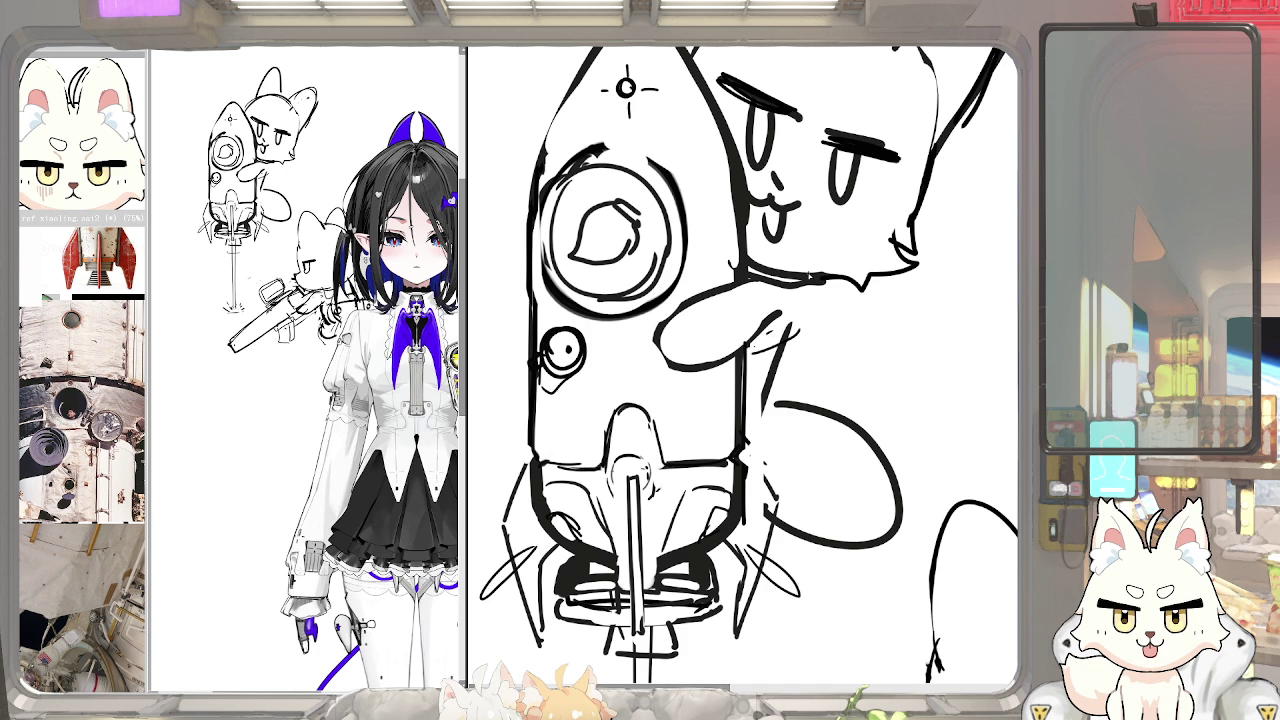
{"action": "left_click_drag", "start_coordinate": [800, 292], "coordinate": [768, 410]}
{"action": "left_click_drag", "start_coordinate": [782, 325], "coordinate": [766, 405]}
Darken and extend the fox's body line and widen the right side of its rounded back
{"action": "left_click_drag", "start_coordinate": [802, 284], "coordinate": [775, 410]}
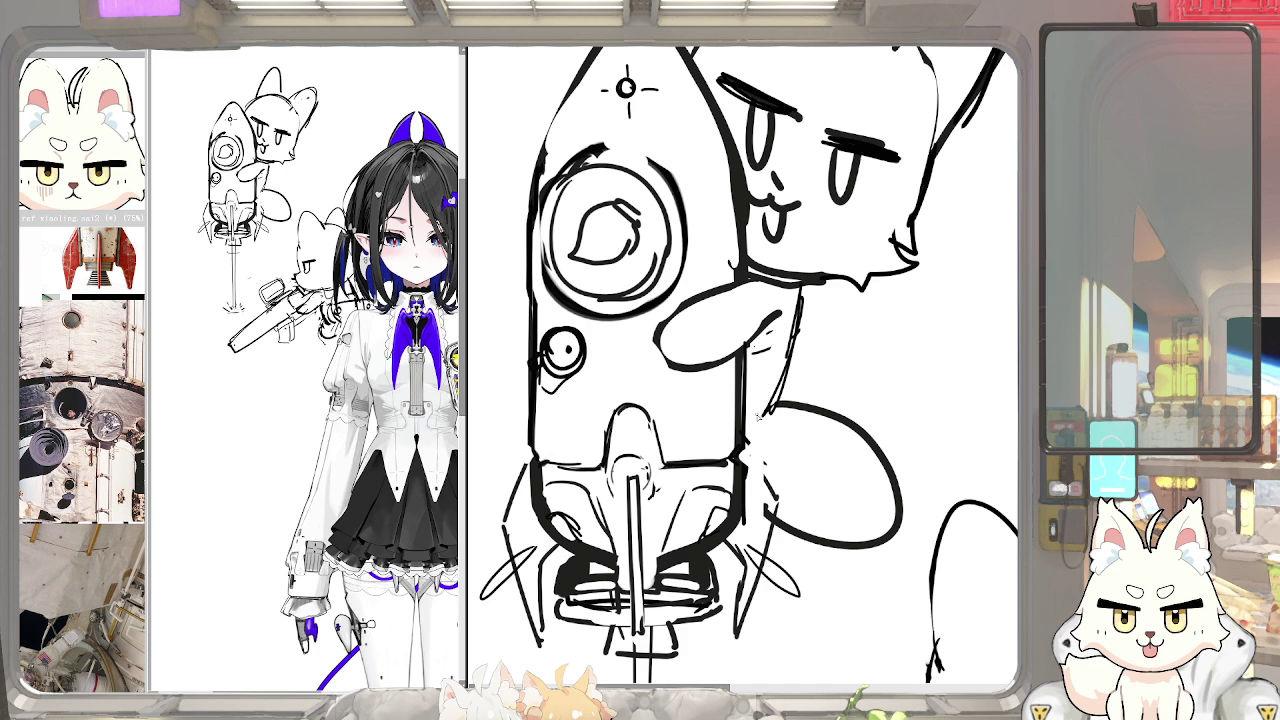
{"action": "left_click_drag", "start_coordinate": [768, 402], "coordinate": [752, 442]}
{"action": "mouse_move", "coordinate": [904, 525]}
{"action": "left_mouse_down"}
{"action": "mouse_move", "coordinate": [848, 452]}
{"action": "mouse_move", "coordinate": [768, 456]}
{"action": "mouse_move", "coordinate": [894, 448]}
{"action": "left_mouse_up"}
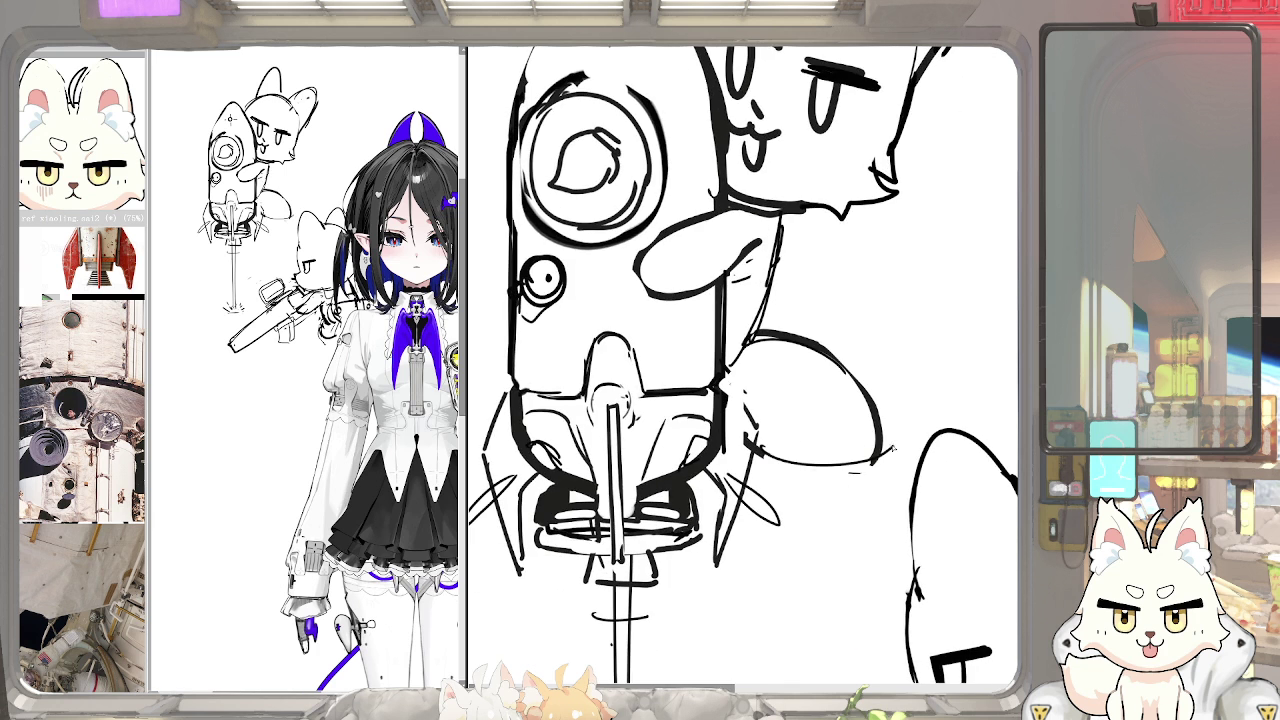
{"action": "left_click_drag", "start_coordinate": [856, 378], "coordinate": [876, 455]}
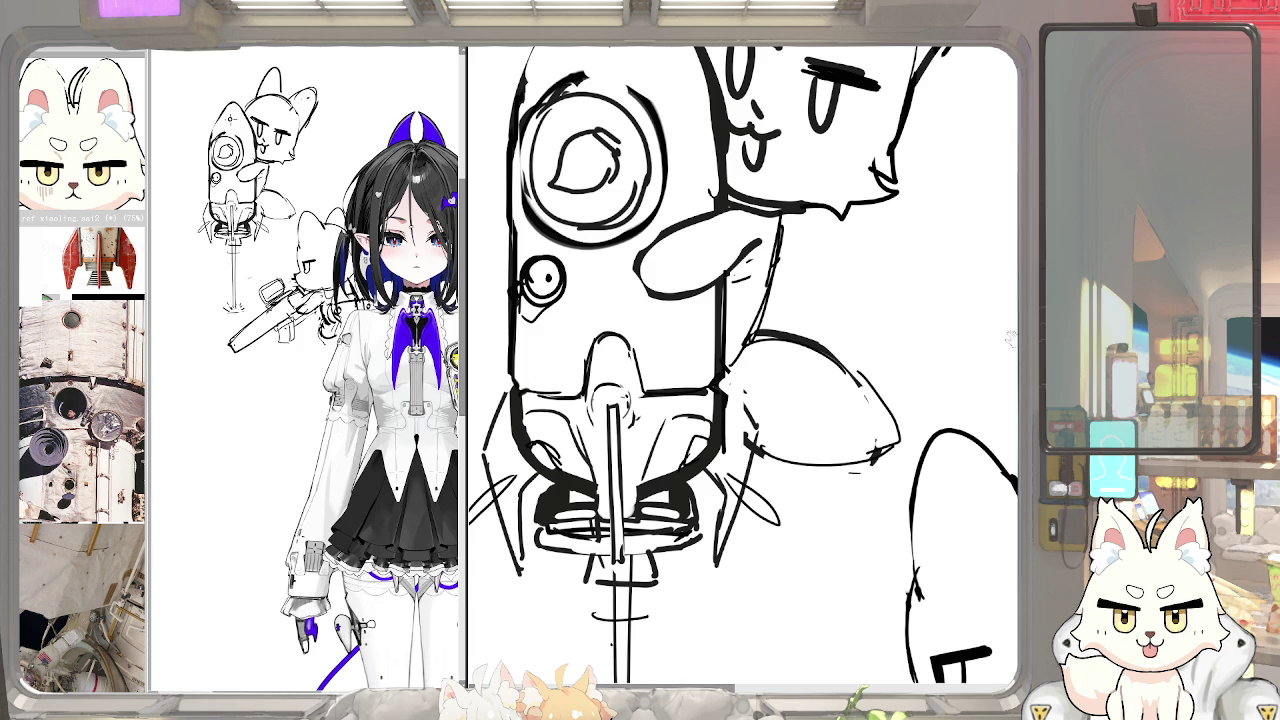
Reframe the rocket and thicken the crosshair marks above and below the nose circle
{"action": "mouse_move", "coordinate": [787, 355]}
{"action": "left_mouse_down"}
{"action": "mouse_move", "coordinate": [763, 355]}
{"action": "mouse_move", "coordinate": [853, 397]}
{"action": "left_mouse_up"}
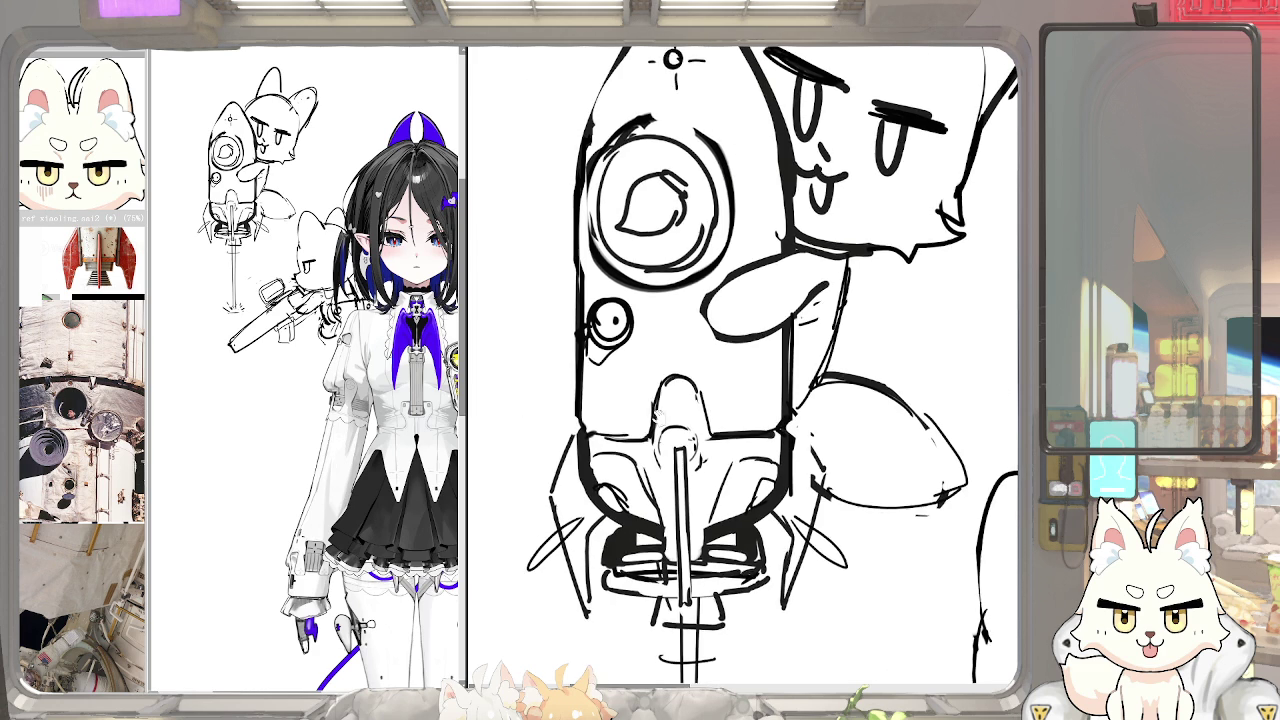
{"action": "scroll", "coordinate": [663, 372], "scroll_direction": "up", "scroll_amount": 1}
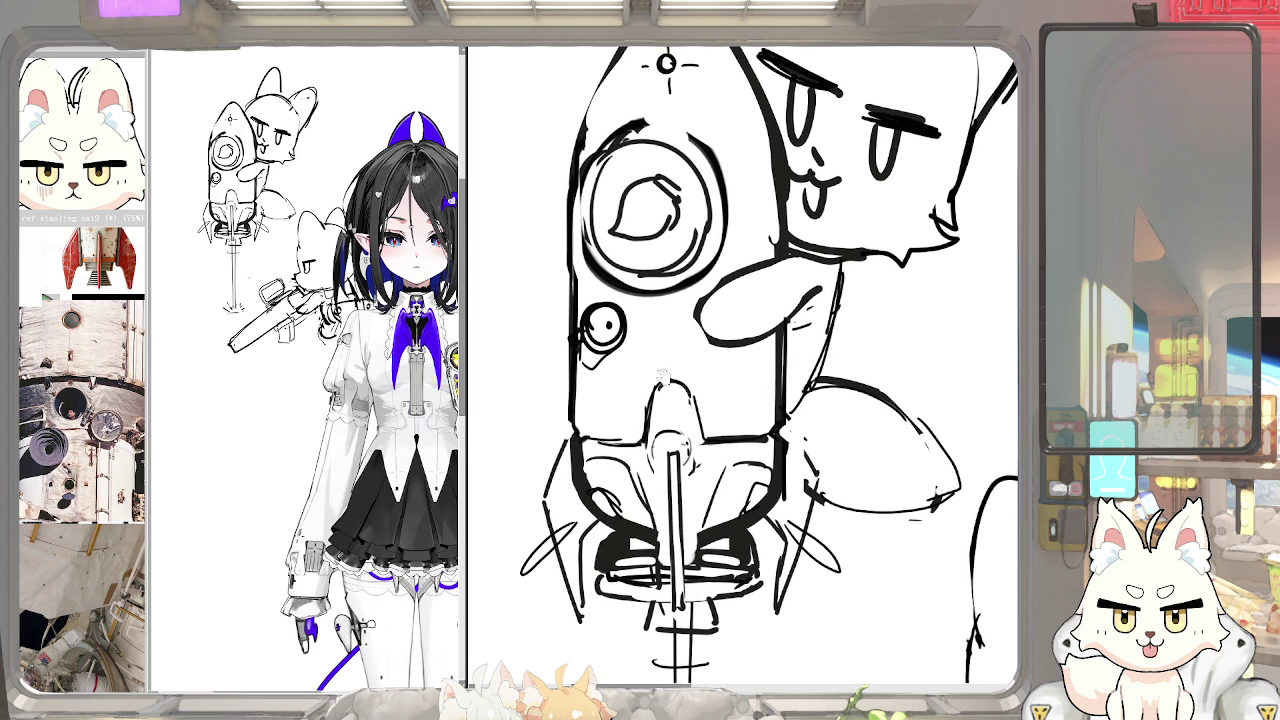
{"action": "scroll", "coordinate": [663, 372], "scroll_direction": "up", "scroll_amount": 1}
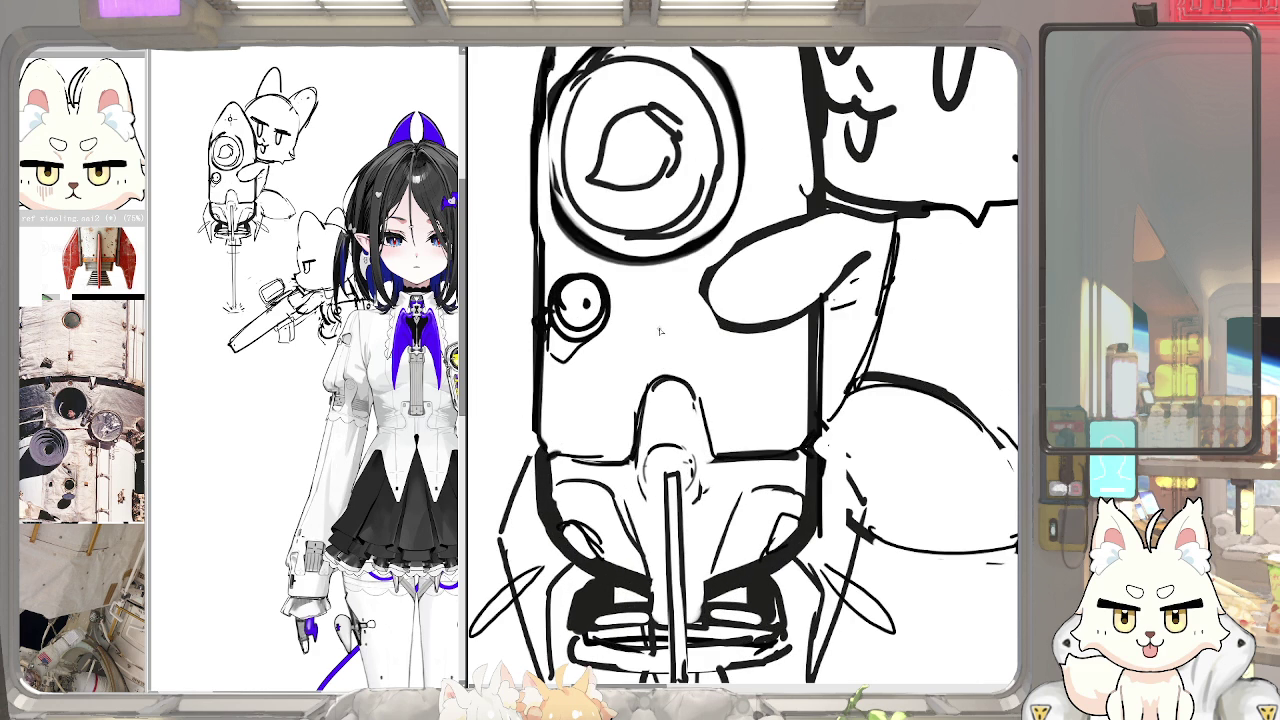
{"action": "left_click_drag", "start_coordinate": [638, 342], "coordinate": [641, 345]}
{"action": "scroll", "coordinate": [686, 368], "scroll_direction": "up", "scroll_amount": 5}
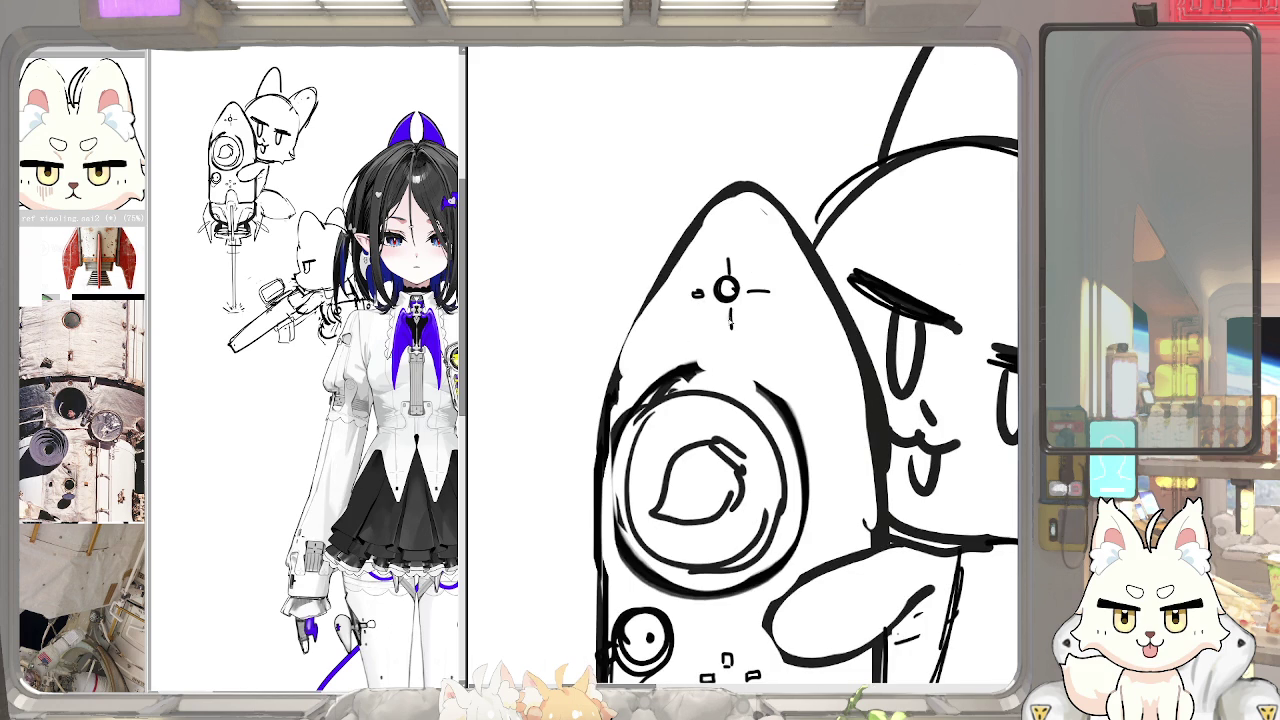
{"action": "left_click_drag", "start_coordinate": [729, 314], "coordinate": [730, 323]}
{"action": "left_click_drag", "start_coordinate": [727, 252], "coordinate": [774, 291]}
Add a stroke to the rocket's left outline and lighten the upper-left window ring
{"action": "scroll", "coordinate": [762, 300], "scroll_direction": "down", "scroll_amount": 2}
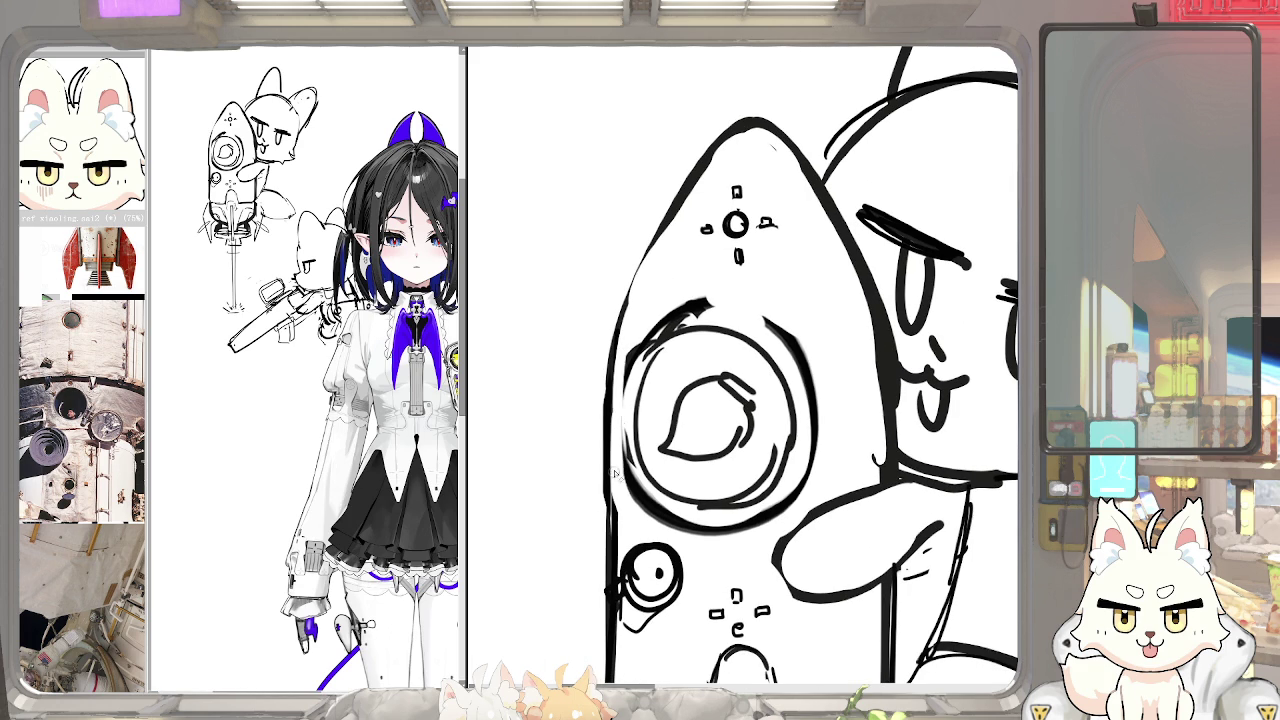
{"action": "scroll", "coordinate": [605, 430], "scroll_direction": "down", "scroll_amount": 2}
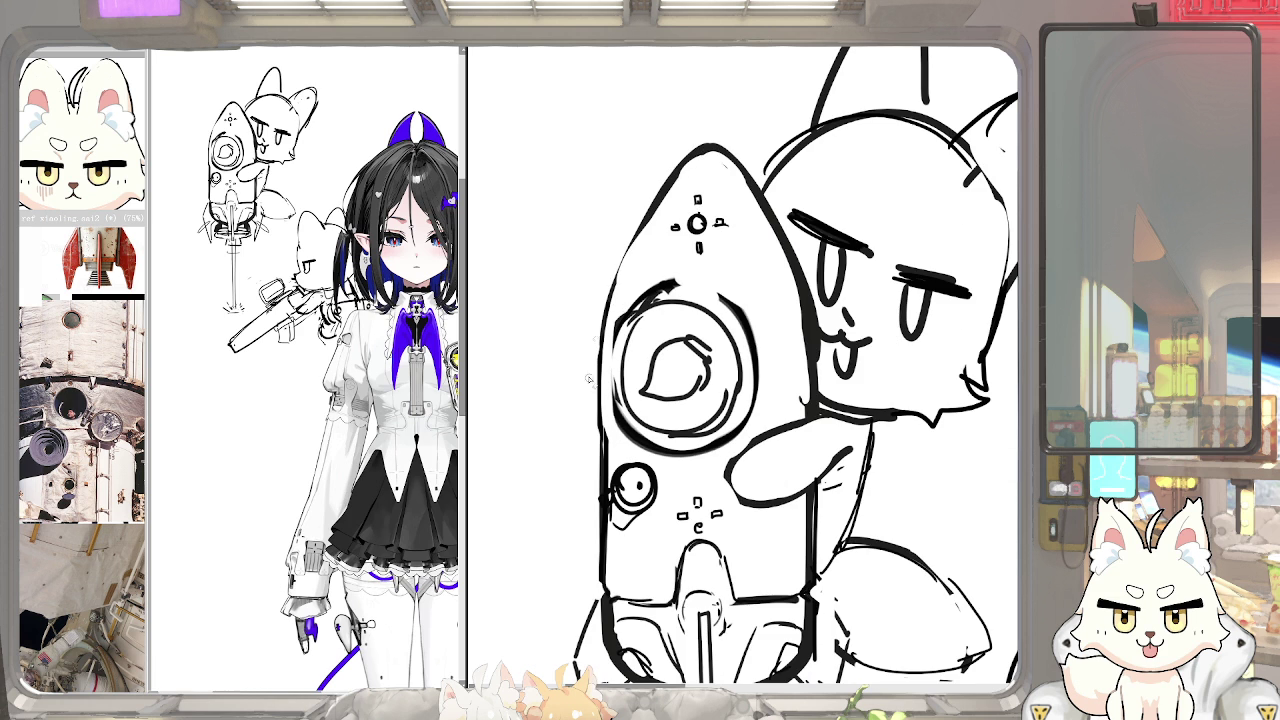
{"action": "left_click_drag", "start_coordinate": [600, 392], "coordinate": [598, 432]}
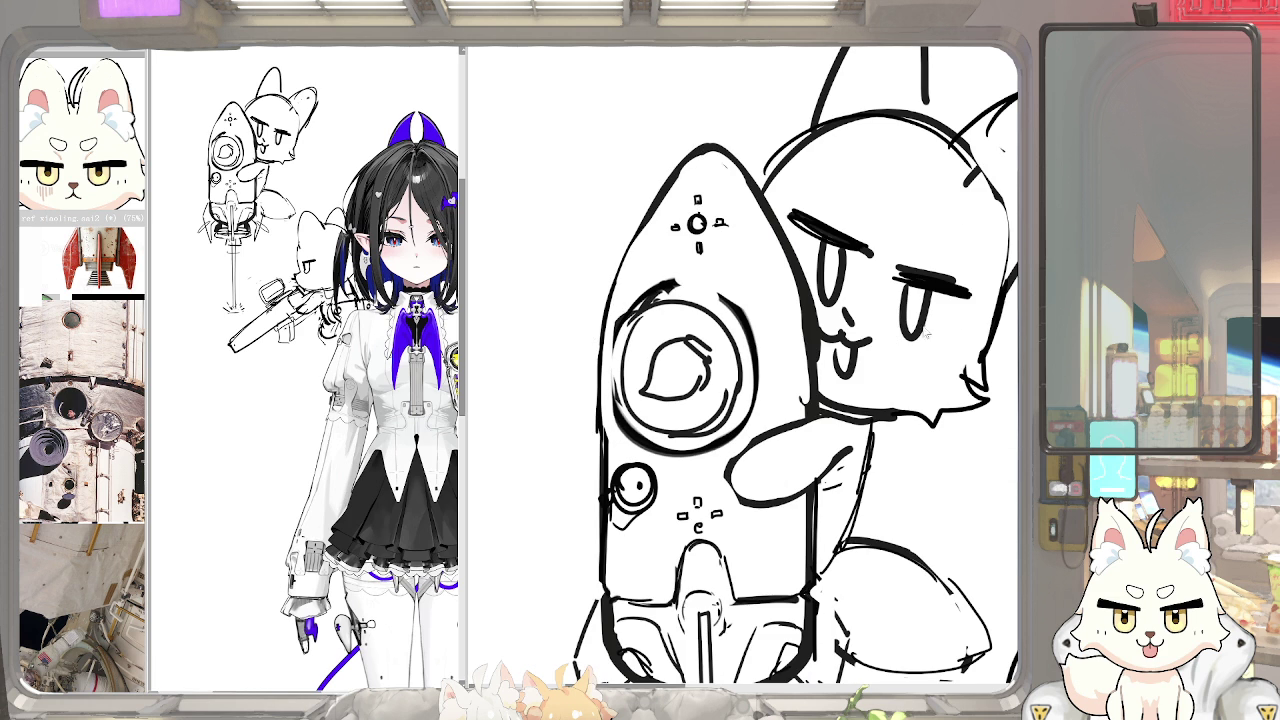
{"action": "scroll", "coordinate": [607, 370], "scroll_direction": "down", "scroll_amount": 2}
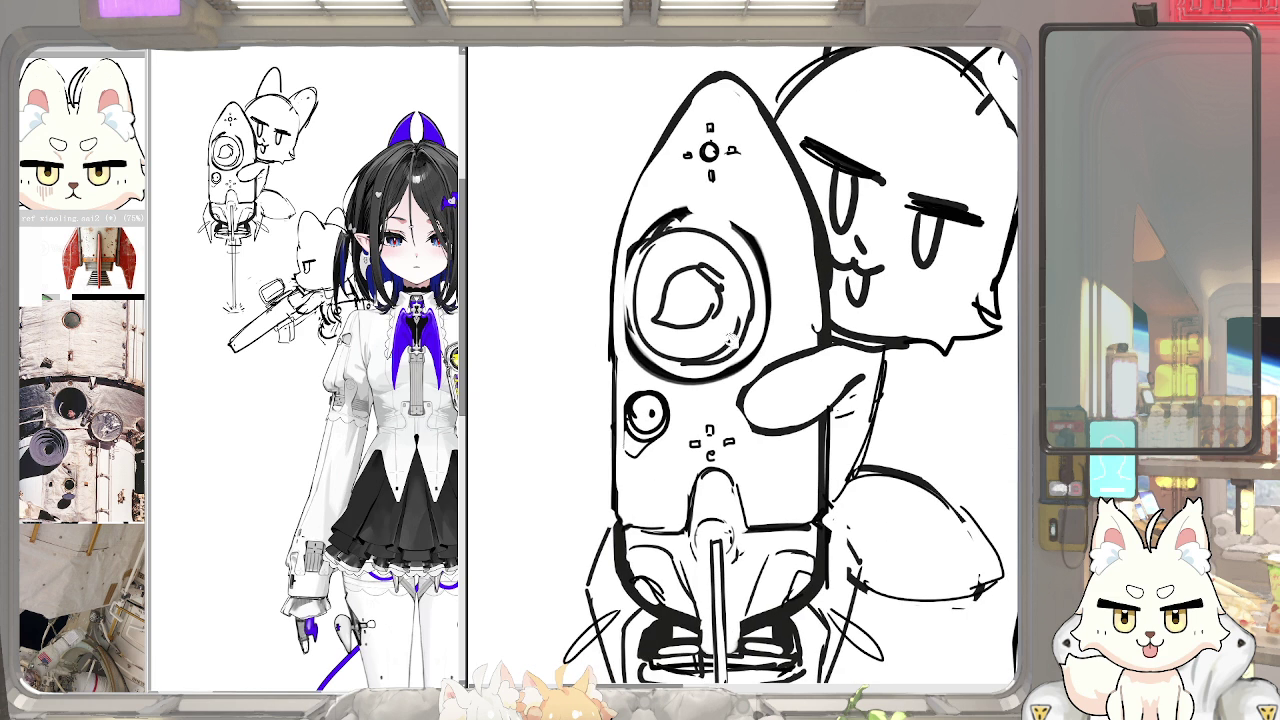
{"action": "scroll", "coordinate": [620, 350], "scroll_direction": "down", "scroll_amount": 1}
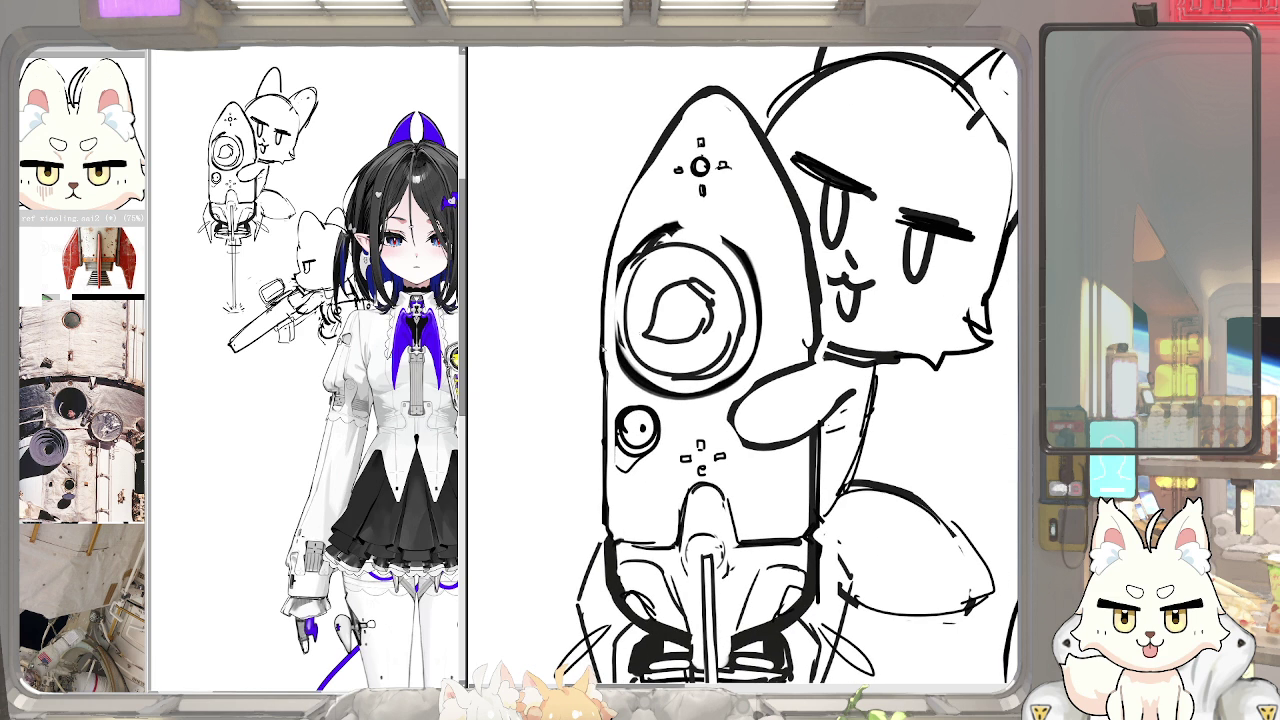
{"action": "scroll", "coordinate": [783, 367], "scroll_direction": "down", "scroll_amount": 1}
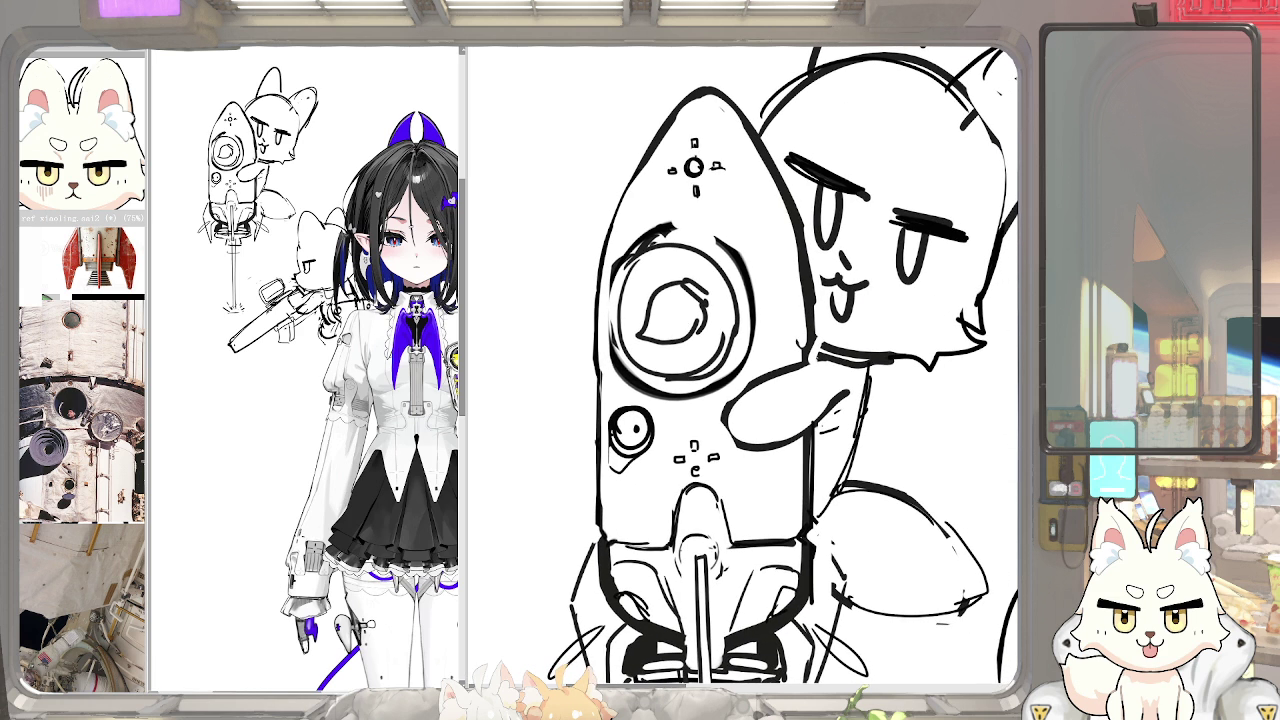
{"action": "scroll", "coordinate": [655, 268], "scroll_direction": "up", "scroll_amount": 2}
{"action": "mouse_move", "coordinate": [612, 265]}
{"action": "left_mouse_down"}
{"action": "mouse_move", "coordinate": [650, 225]}
{"action": "mouse_move", "coordinate": [686, 228]}
{"action": "mouse_move", "coordinate": [620, 238]}
{"action": "mouse_move", "coordinate": [601, 330]}
{"action": "left_mouse_up"}
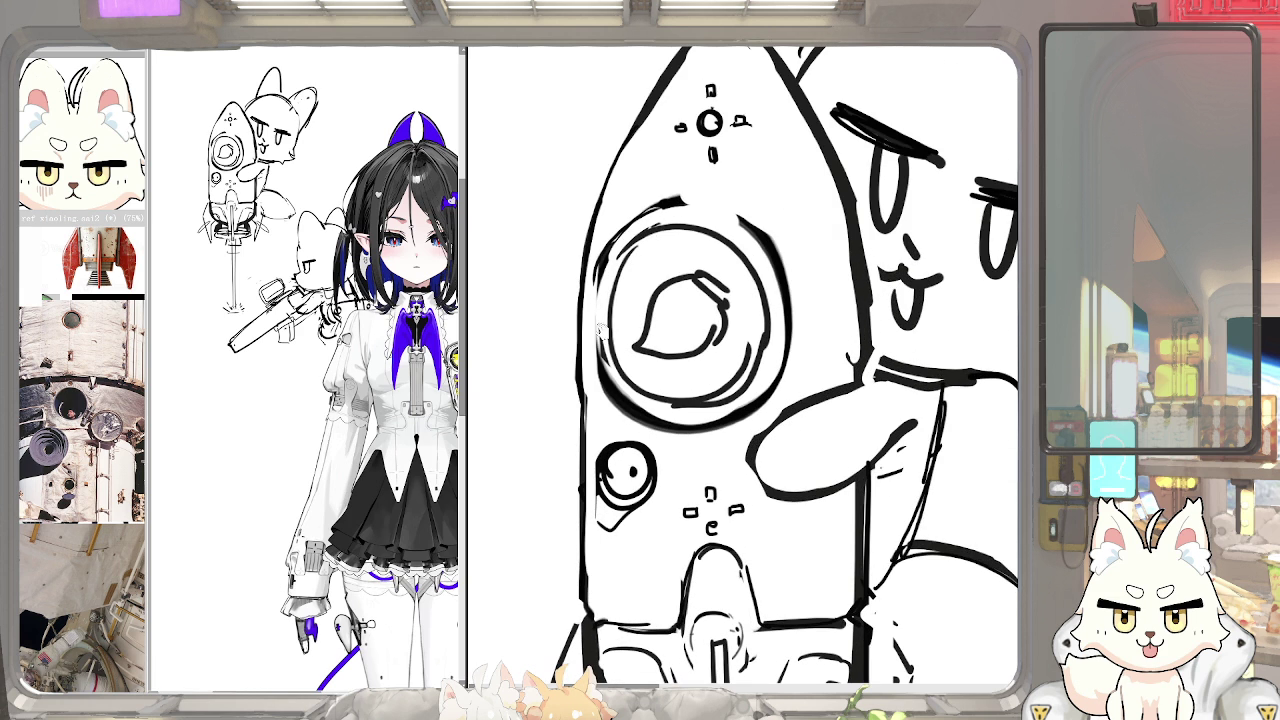
{"action": "key", "text": "bracketright"}
{"action": "left_click_drag", "start_coordinate": [700, 400], "coordinate": [777, 390]}
{"action": "left_click_drag", "start_coordinate": [656, 280], "coordinate": [668, 385]}
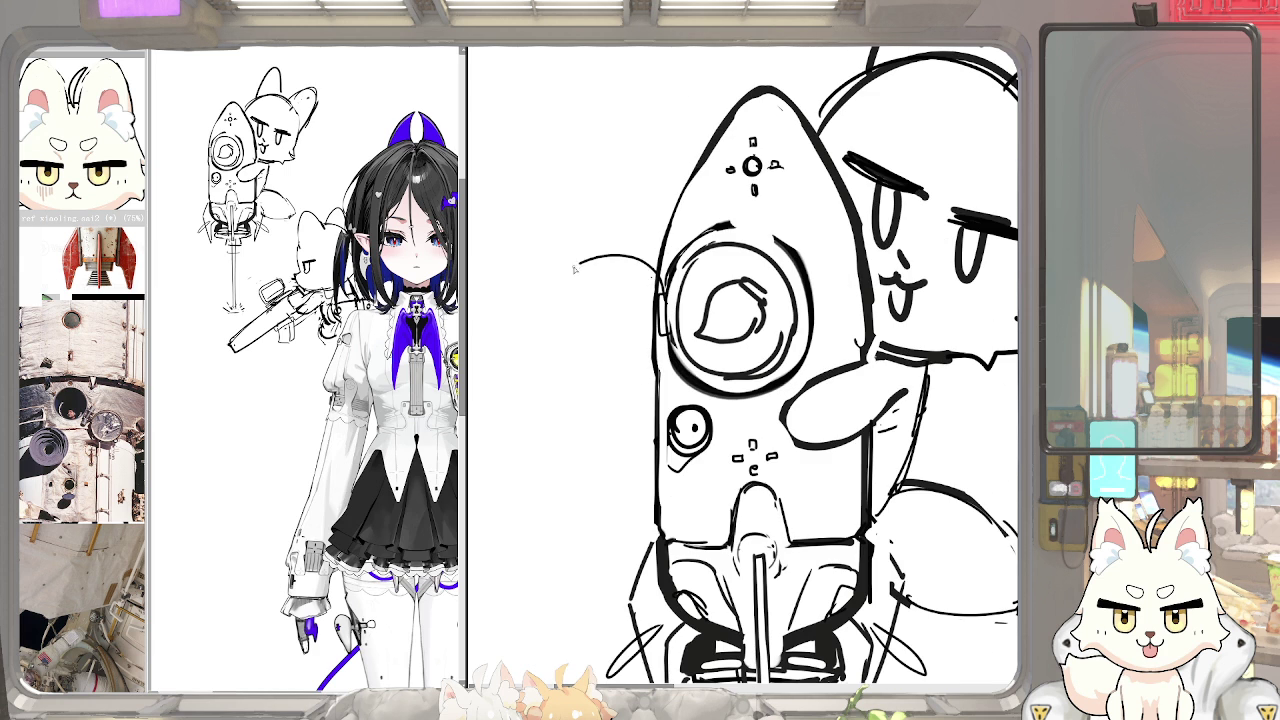
{"action": "key", "text": "ctrl+z"}
{"action": "left_click_drag", "start_coordinate": [656, 272], "coordinate": [652, 388]}
{"action": "mouse_move", "coordinate": [668, 328]}
{"action": "left_mouse_down"}
{"action": "mouse_move", "coordinate": [556, 320]}
{"action": "mouse_move", "coordinate": [630, 402]}
{"action": "left_mouse_up"}
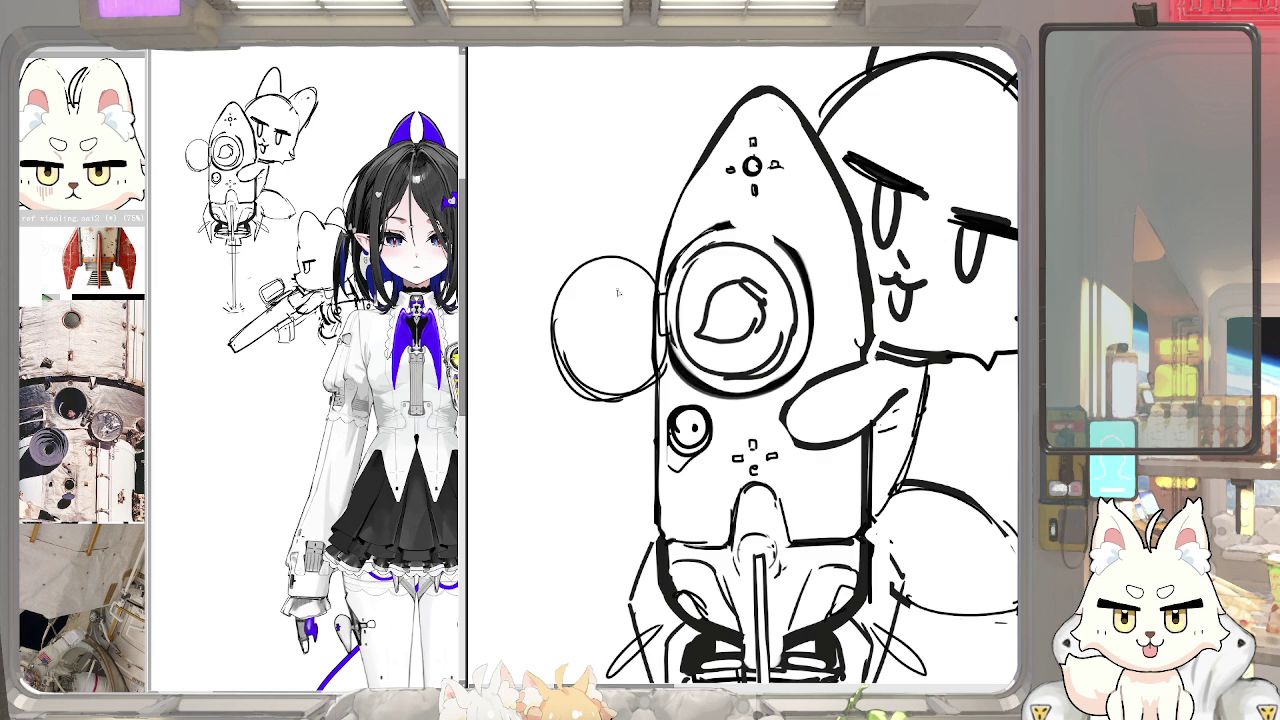
{"action": "mouse_move", "coordinate": [566, 300]}
{"action": "left_mouse_down"}
{"action": "mouse_move", "coordinate": [656, 322]}
{"action": "mouse_move", "coordinate": [626, 380]}
{"action": "mouse_move", "coordinate": [568, 346]}
{"action": "mouse_move", "coordinate": [624, 372]}
{"action": "left_mouse_up"}
{"action": "left_click_drag", "start_coordinate": [674, 290], "coordinate": [662, 338]}
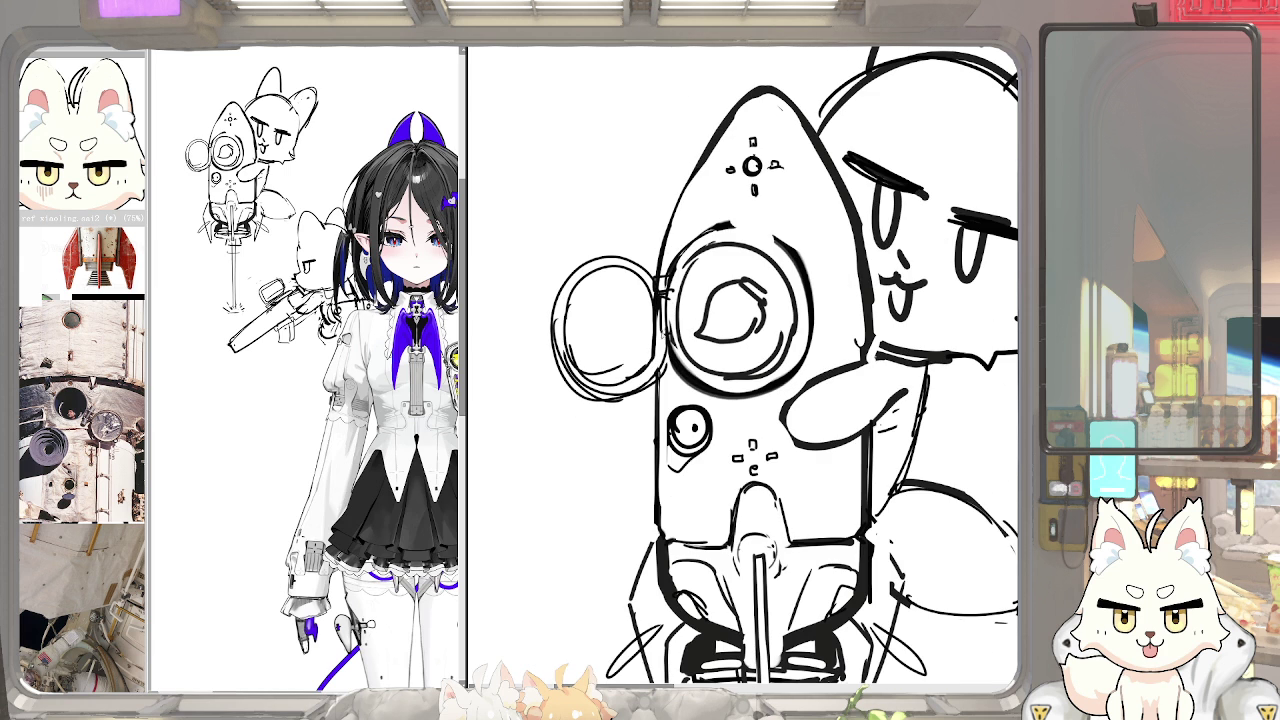
{"action": "left_click_drag", "start_coordinate": [620, 250], "coordinate": [600, 380]}
{"action": "key", "text": "ctrl+z"}
{"action": "key", "text": "ctrl+z"}
{"action": "key", "text": "ctrl+z"}
{"action": "key", "text": "ctrl+z"}
{"action": "key", "text": "ctrl+z"}
{"action": "key", "text": "ctrl+z"}
{"action": "key", "text": "ctrl+z"}
{"action": "key", "text": "ctrl+z"}
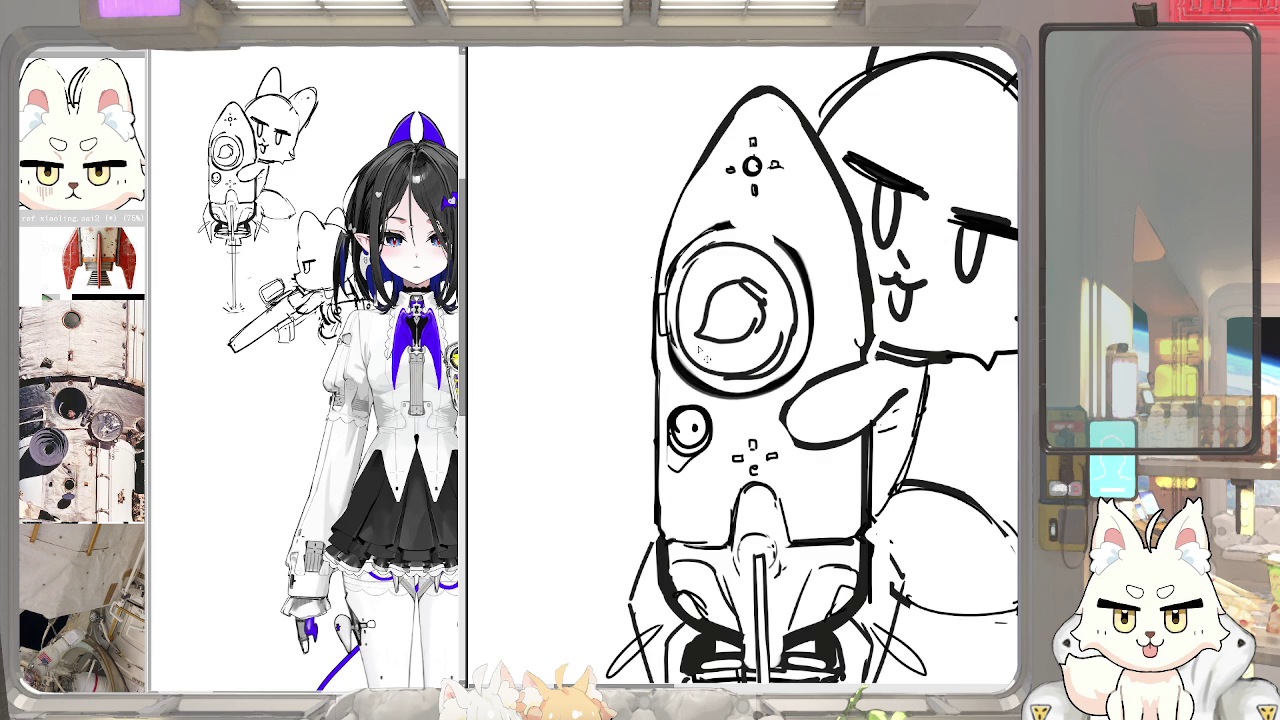
{"action": "scroll", "coordinate": [296, 338], "scroll_direction": "up", "scroll_amount": 3}
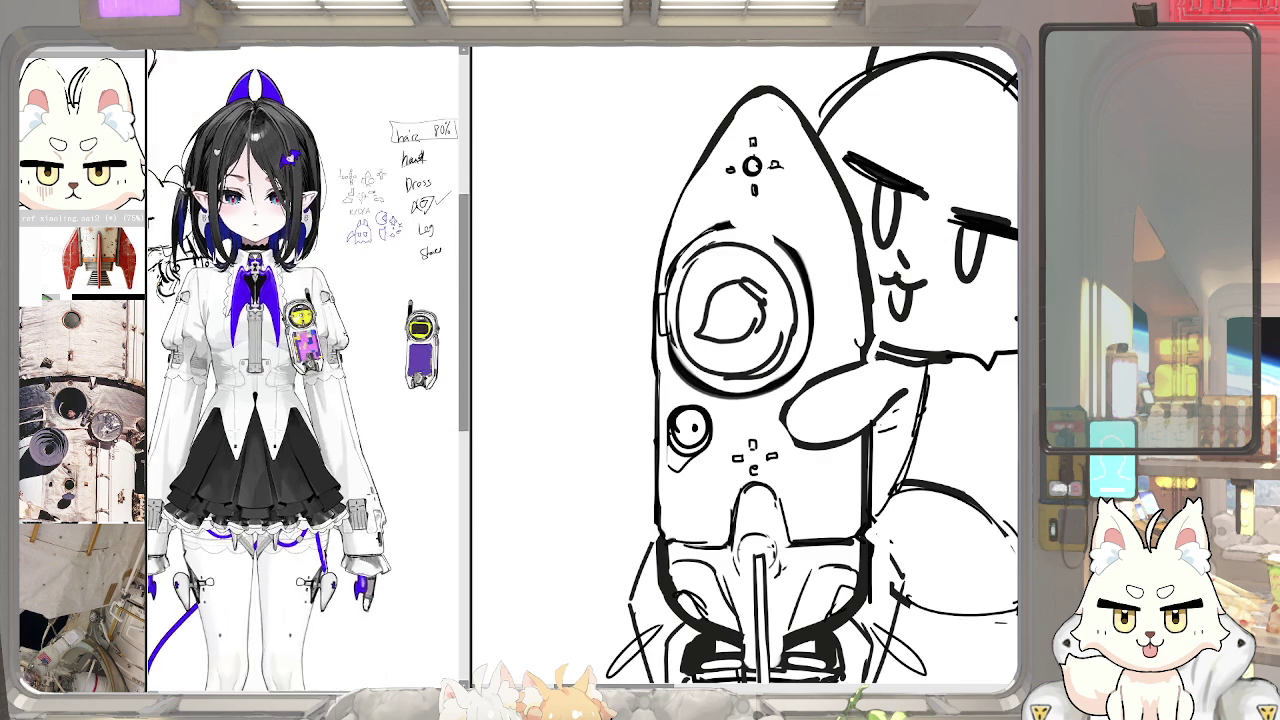
Zoom in and out repeatedly to frame the rocket base below the cat
{"action": "scroll", "coordinate": [296, 338], "scroll_direction": "up", "scroll_amount": 5}
{"action": "scroll", "coordinate": [296, 338], "scroll_direction": "down", "scroll_amount": 2}
{"action": "scroll", "coordinate": [296, 338], "scroll_direction": "down", "scroll_amount": 2}
{"action": "scroll", "coordinate": [672, 380], "scroll_direction": "up", "scroll_amount": 2}
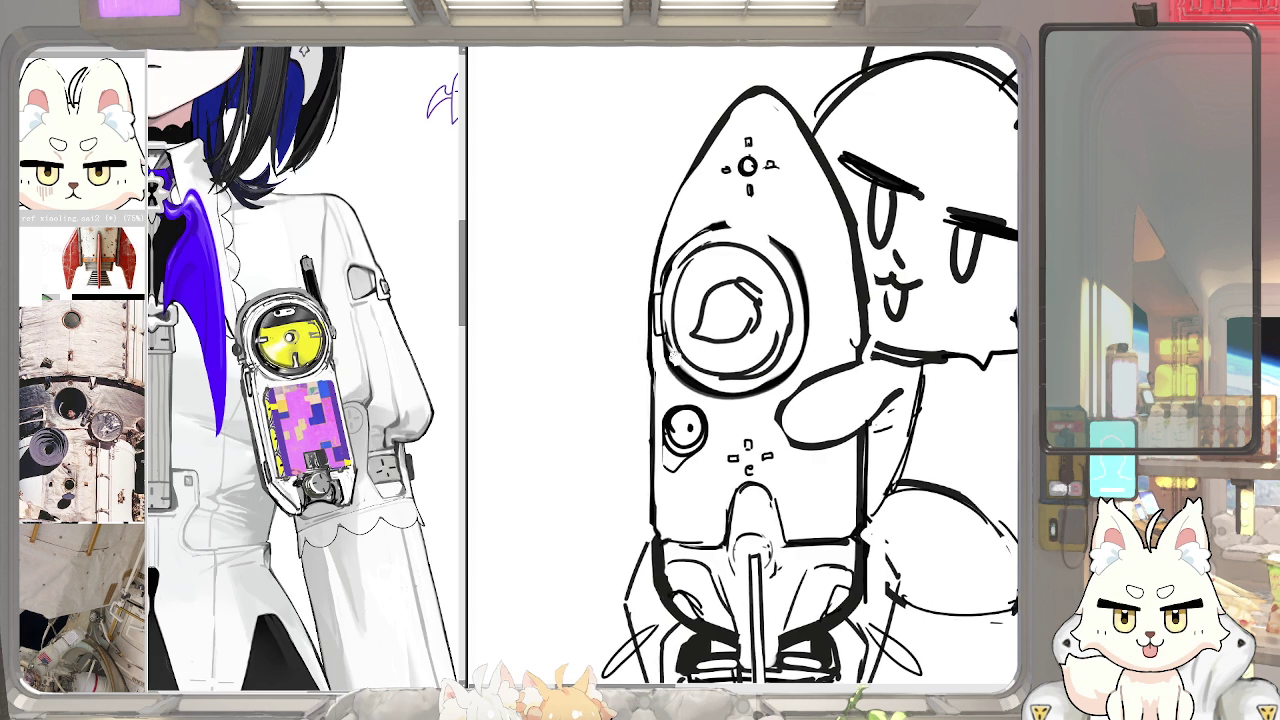
{"action": "scroll", "coordinate": [672, 380], "scroll_direction": "up", "scroll_amount": 2}
{"action": "scroll", "coordinate": [672, 380], "scroll_direction": "down", "scroll_amount": 2}
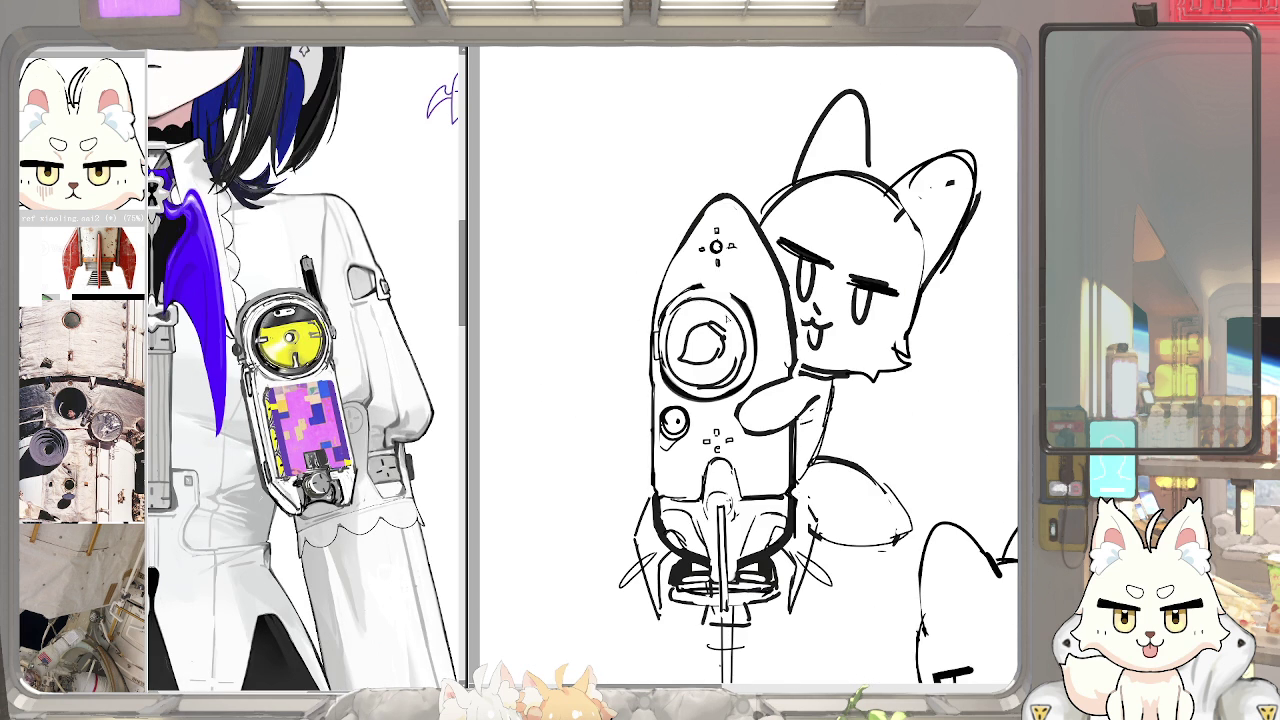
{"action": "scroll", "coordinate": [673, 524], "scroll_direction": "up", "scroll_amount": 1}
{"action": "scroll", "coordinate": [673, 524], "scroll_direction": "up", "scroll_amount": 3}
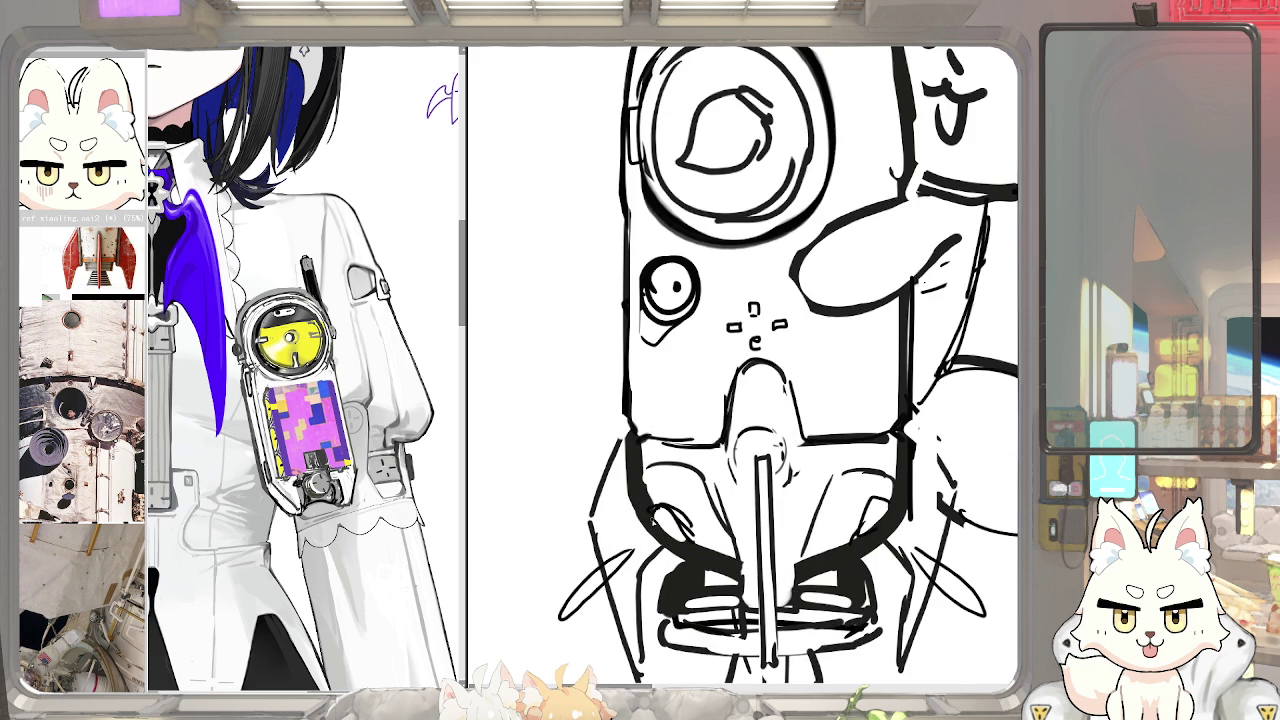
{"action": "scroll", "coordinate": [673, 520], "scroll_direction": "down", "scroll_amount": 1}
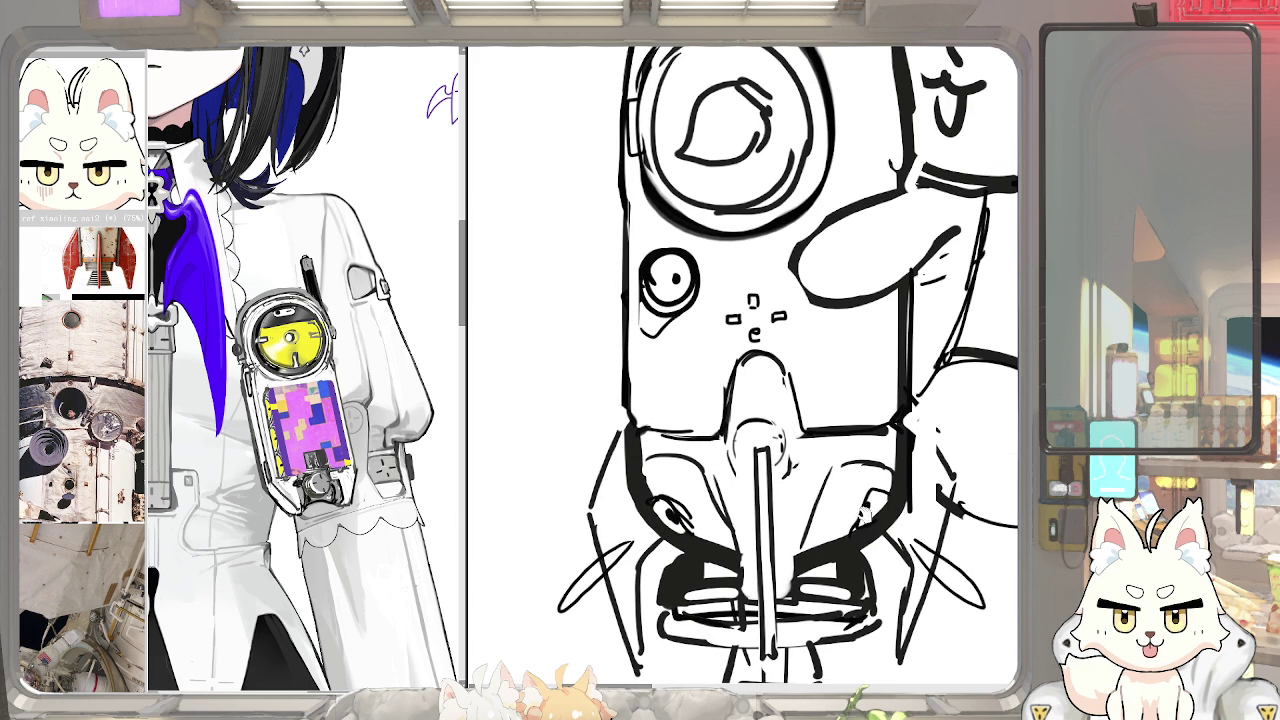
{"action": "scroll", "coordinate": [866, 510], "scroll_direction": "down", "scroll_amount": 2}
{"action": "scroll", "coordinate": [818, 468], "scroll_direction": "down", "scroll_amount": 1}
{"action": "scroll", "coordinate": [818, 470], "scroll_direction": "down", "scroll_amount": 1}
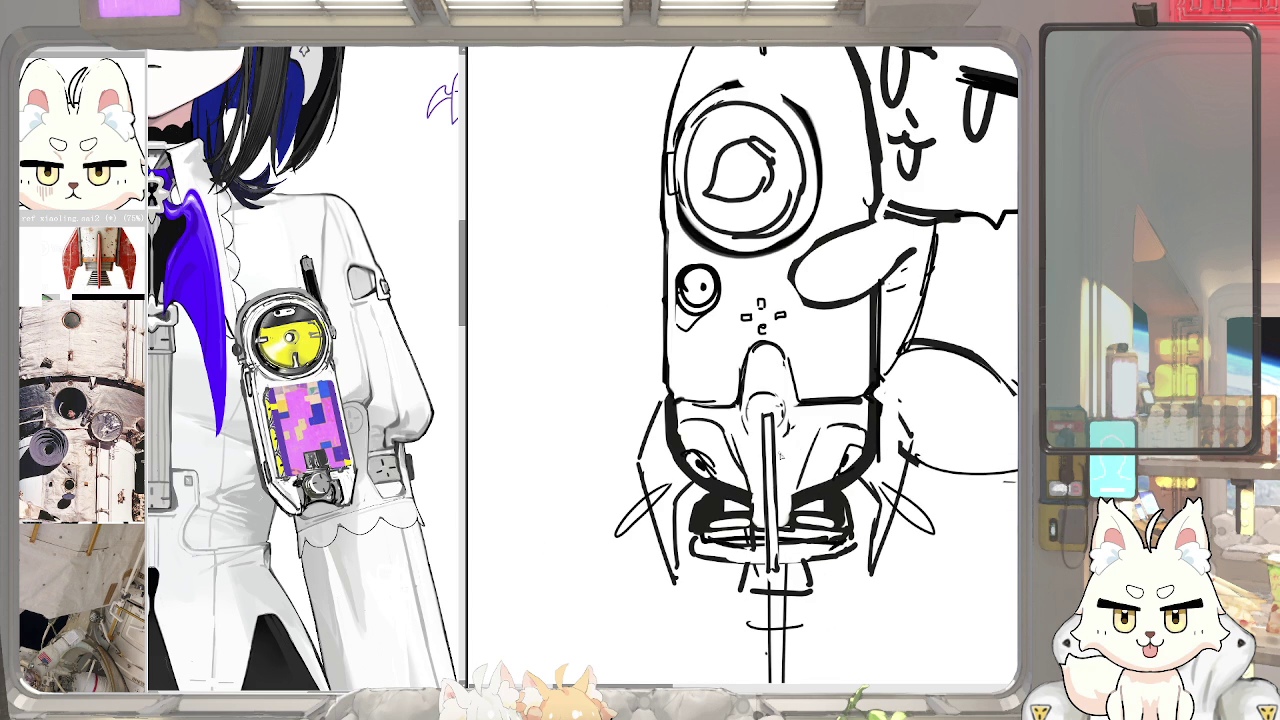
{"action": "scroll", "coordinate": [629, 434], "scroll_direction": "down", "scroll_amount": 1}
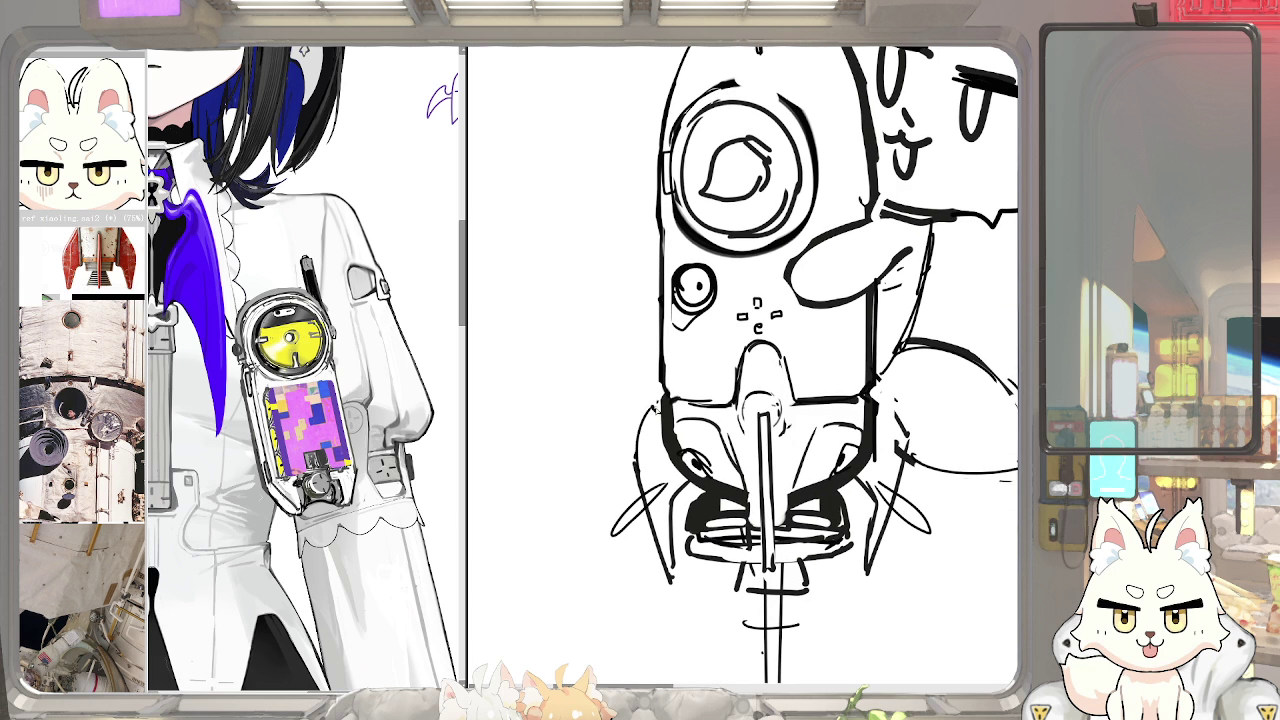
{"action": "scroll", "coordinate": [650, 417], "scroll_direction": "down", "scroll_amount": 1}
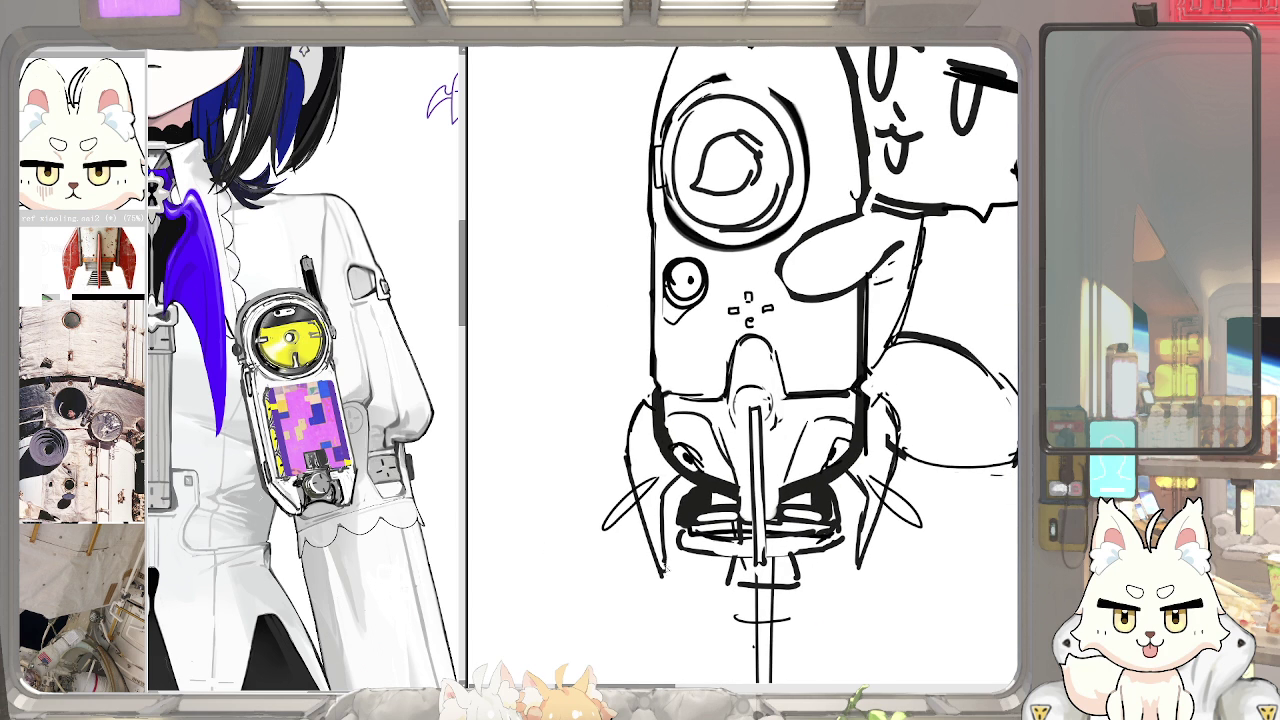
{"action": "scroll", "coordinate": [667, 566], "scroll_direction": "down", "scroll_amount": 2}
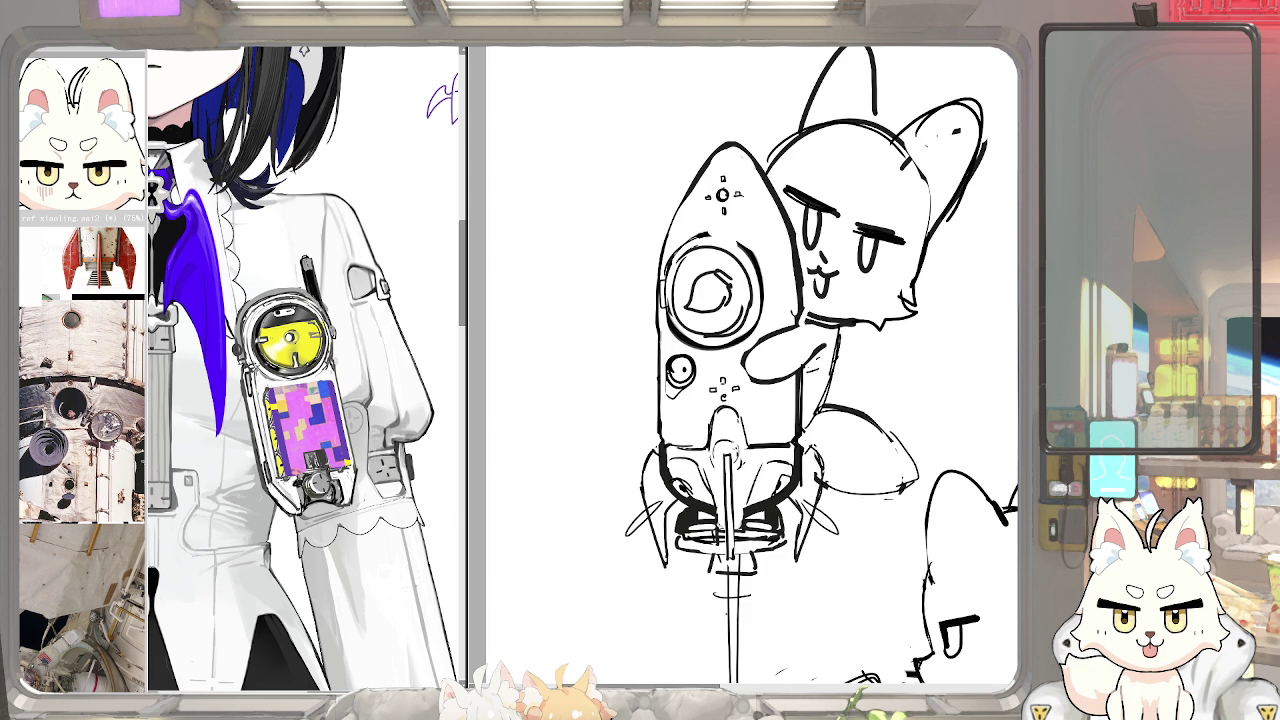
{"action": "scroll", "coordinate": [750, 370], "scroll_direction": "down", "scroll_amount": 3}
{"action": "scroll", "coordinate": [750, 370], "scroll_direction": "up", "scroll_amount": 3}
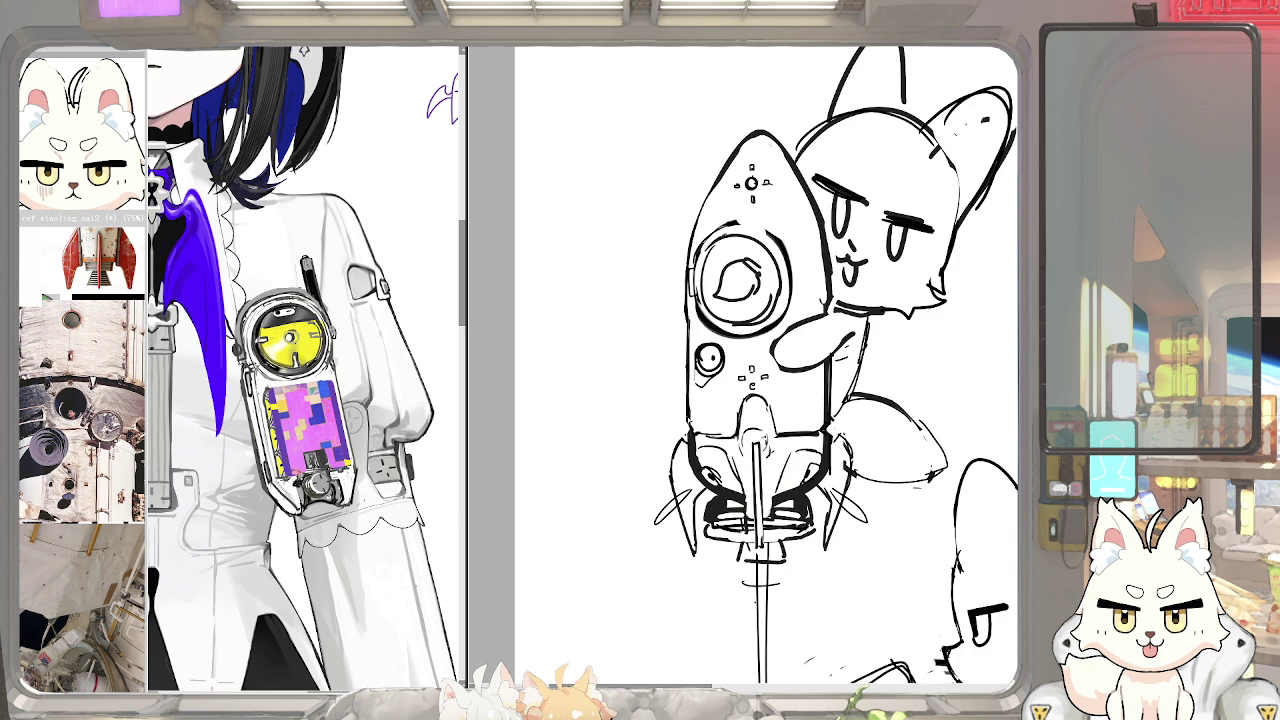
Draw a line along the exhaust cone's right side; try and undo a porthole colour patch
{"action": "left_click_drag", "start_coordinate": [435, 457], "coordinate": [482, 433]}
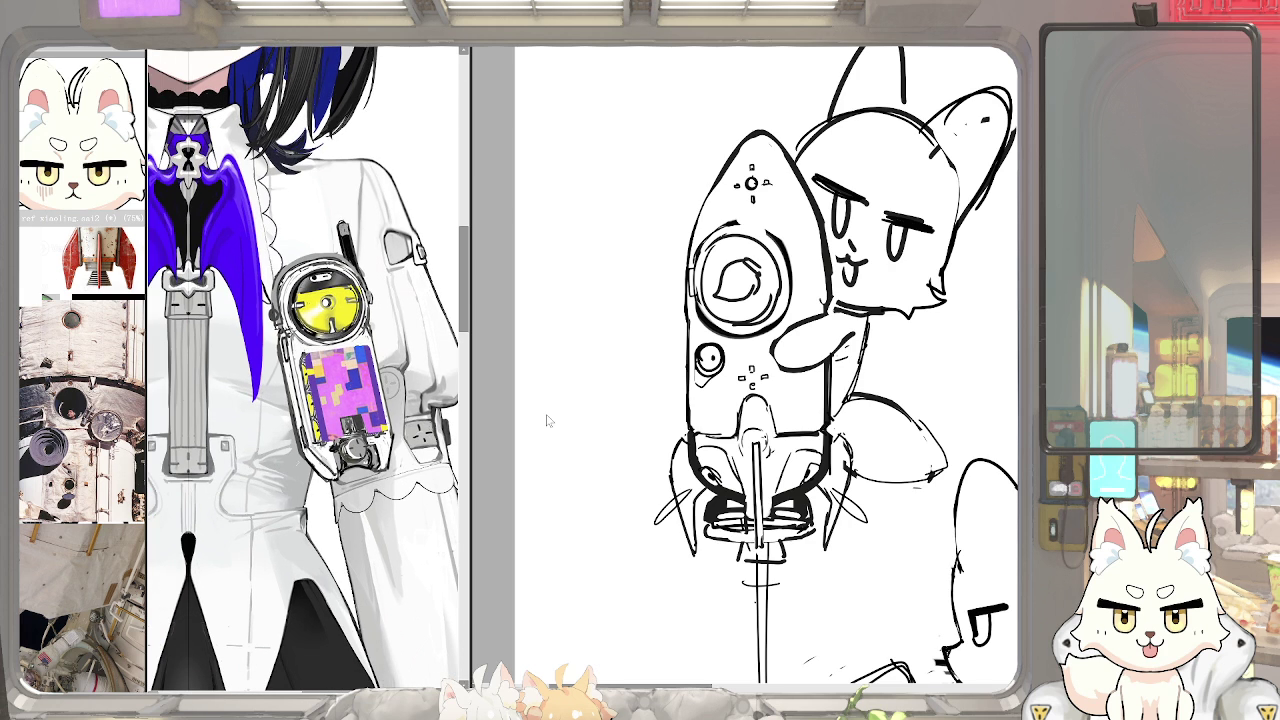
{"action": "scroll", "coordinate": [760, 420], "scroll_direction": "up", "scroll_amount": 2}
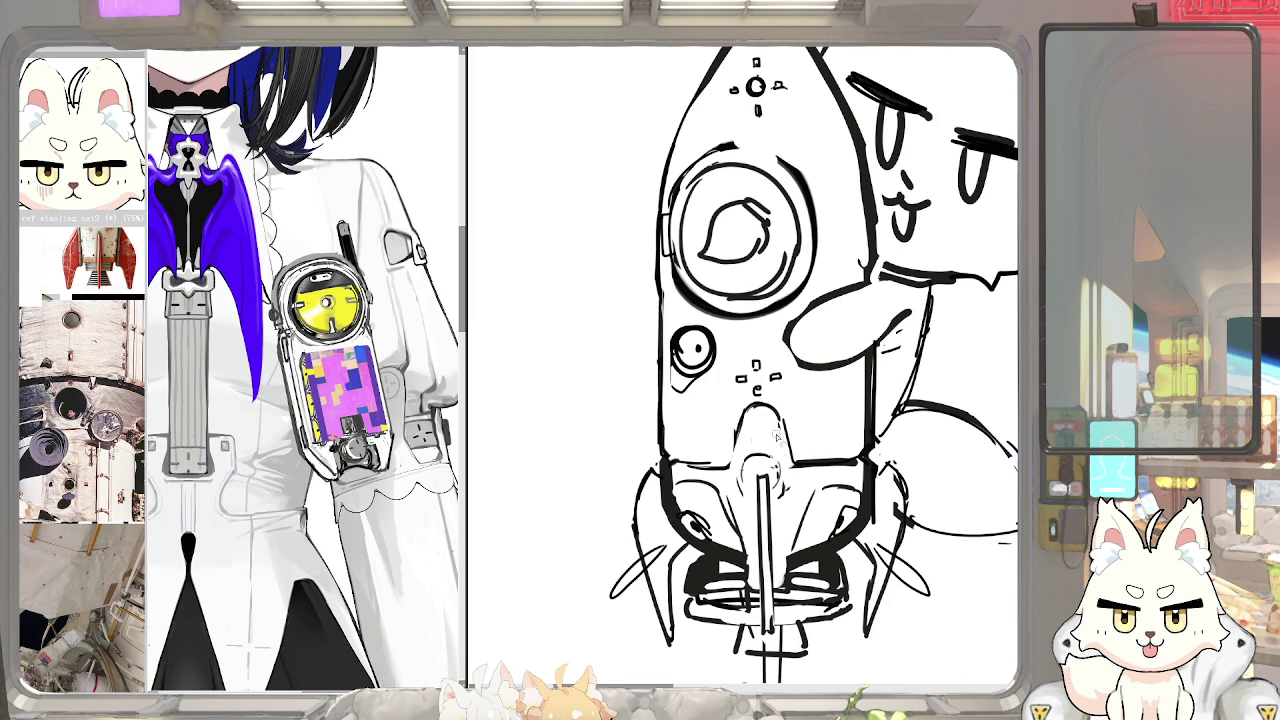
{"action": "left_click_drag", "start_coordinate": [777, 412], "coordinate": [799, 464]}
{"action": "scroll", "coordinate": [745, 440], "scroll_direction": "down", "scroll_amount": 3}
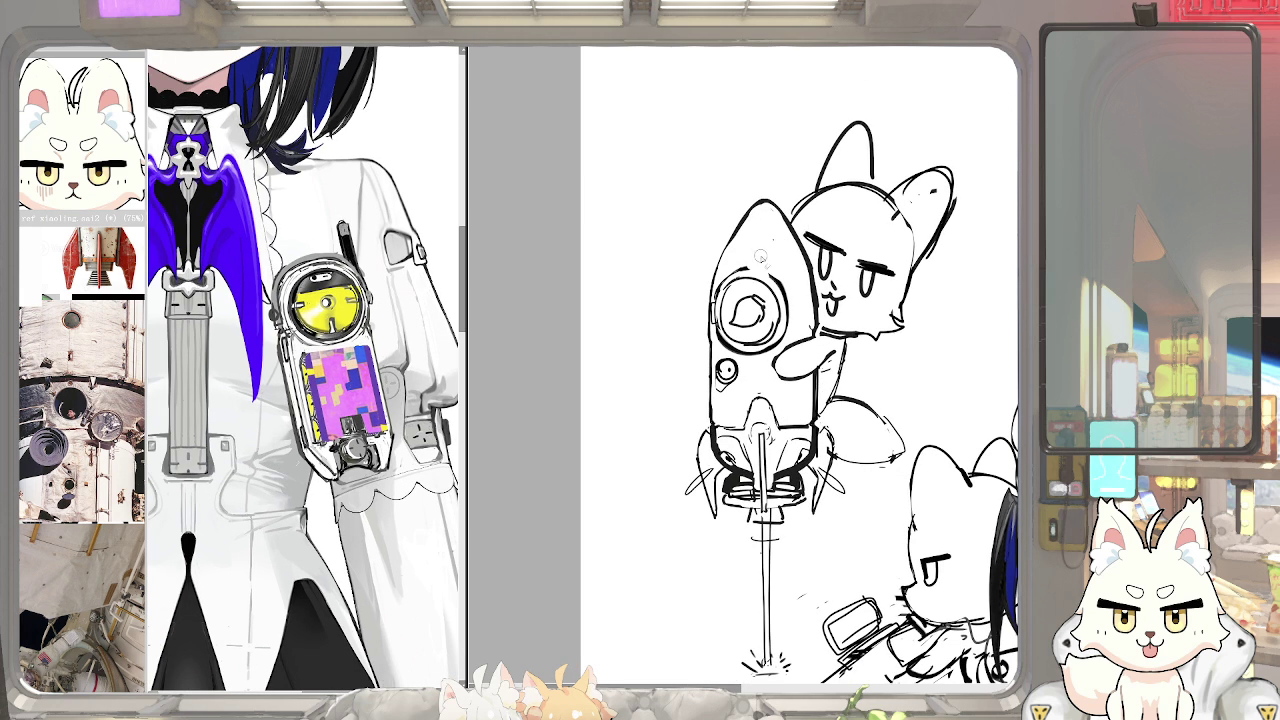
{"action": "mouse_move", "coordinate": [752, 232]}
{"action": "left_mouse_down"}
{"action": "mouse_move", "coordinate": [797, 261]}
{"action": "mouse_move", "coordinate": [782, 246]}
{"action": "left_mouse_up"}
{"action": "key", "text": "ctrl+z"}
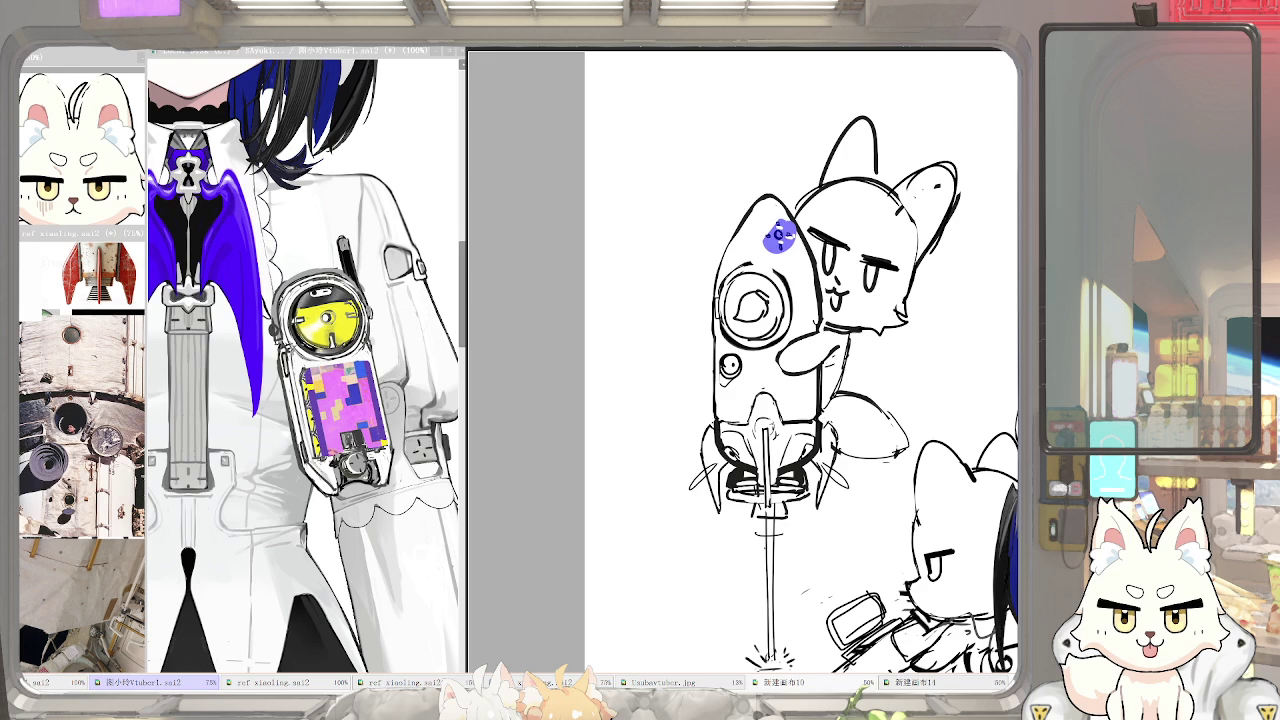
Remove the purple porthole patch and add a curved stroke under the small circle
{"action": "key", "text": "ctrl+z"}
{"action": "key", "text": "Delete"}
{"action": "key", "text": "Delete"}
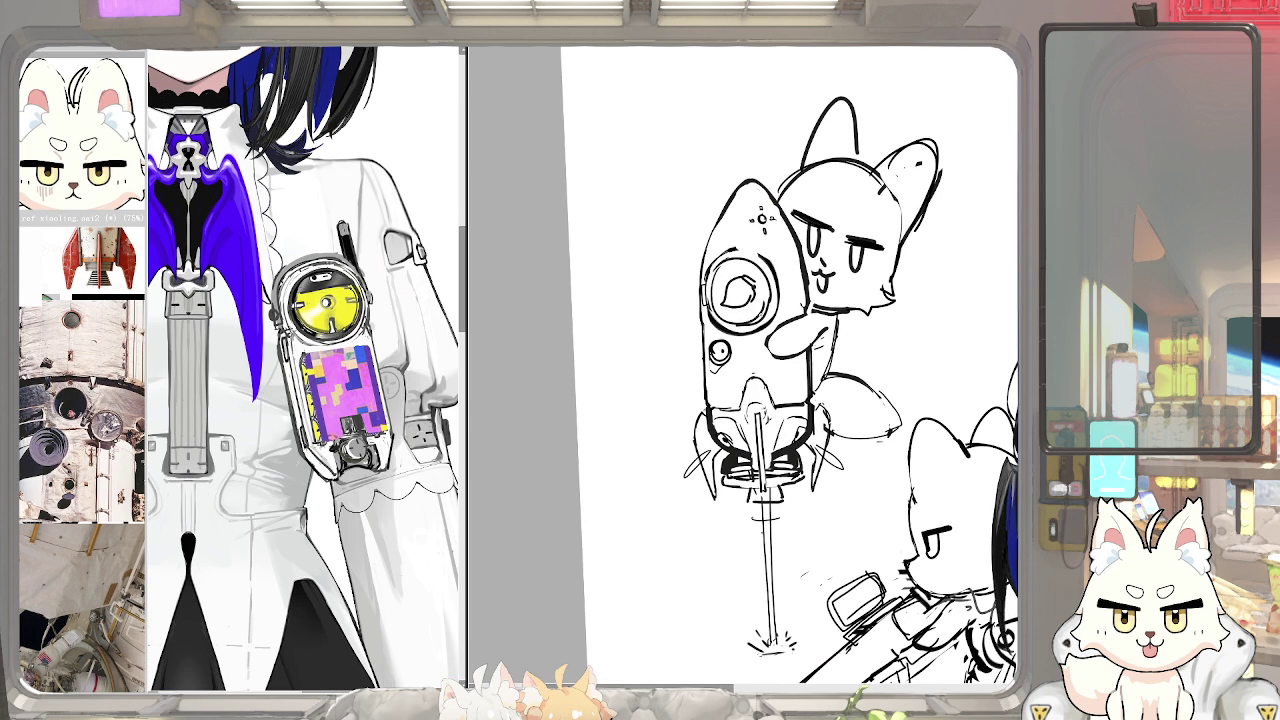
{"action": "scroll", "coordinate": [760, 330], "scroll_direction": "up", "scroll_amount": 3}
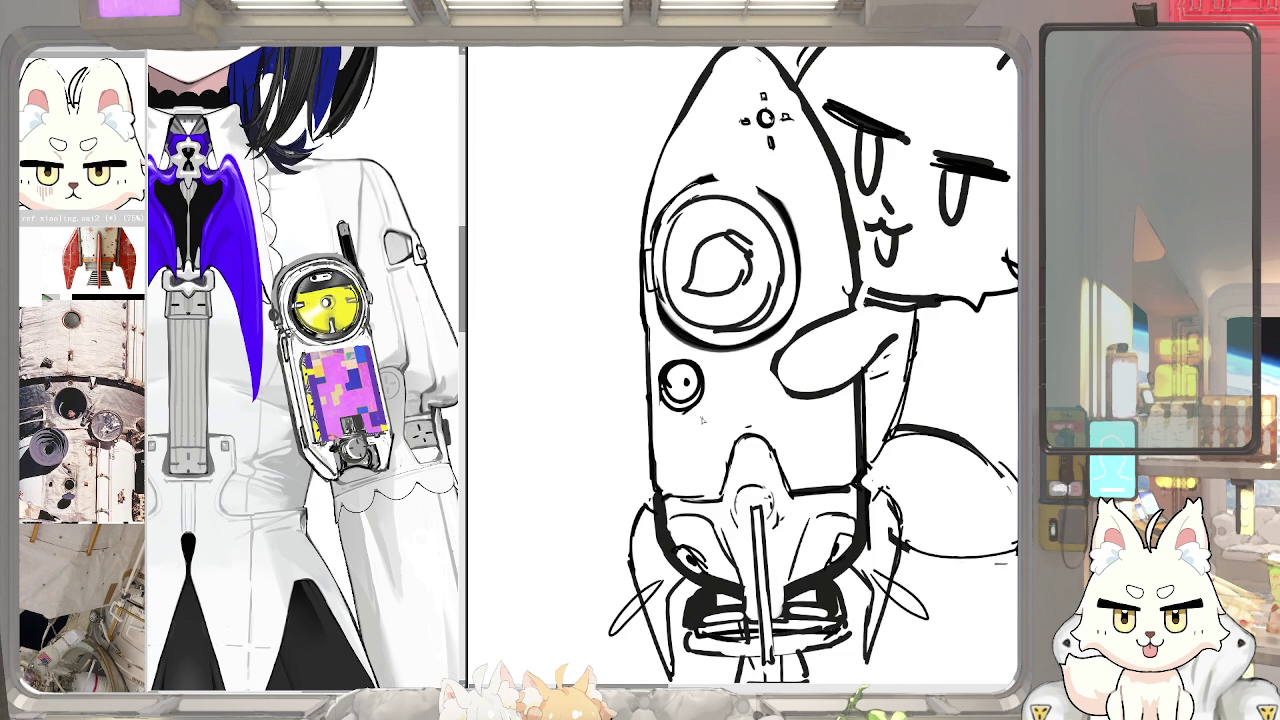
{"action": "mouse_move", "coordinate": [664, 372]}
{"action": "left_mouse_down"}
{"action": "mouse_move", "coordinate": [670, 404]}
{"action": "mouse_move", "coordinate": [702, 400]}
{"action": "left_mouse_up"}
Draw a rounded knob on the rocket's right edge, redoing the first attempt
{"action": "scroll", "coordinate": [730, 350], "scroll_direction": "up", "scroll_amount": 2}
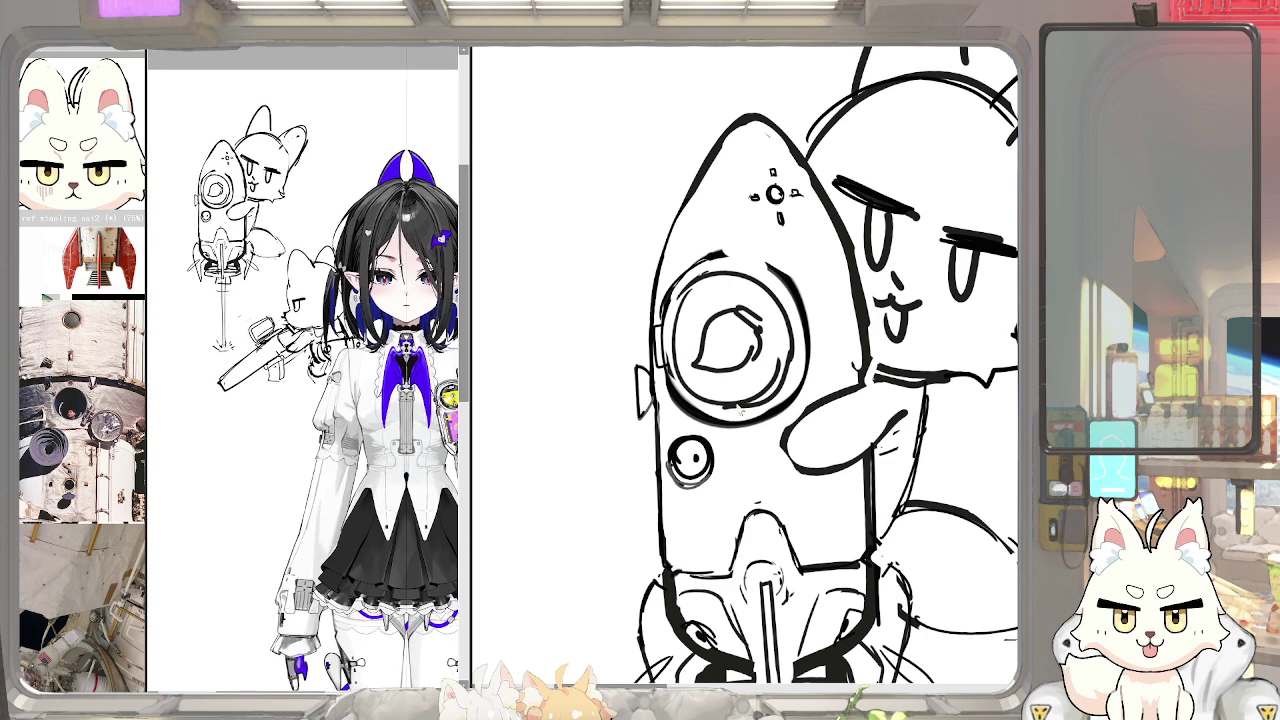
{"action": "scroll", "coordinate": [860, 420], "scroll_direction": "down", "scroll_amount": 2}
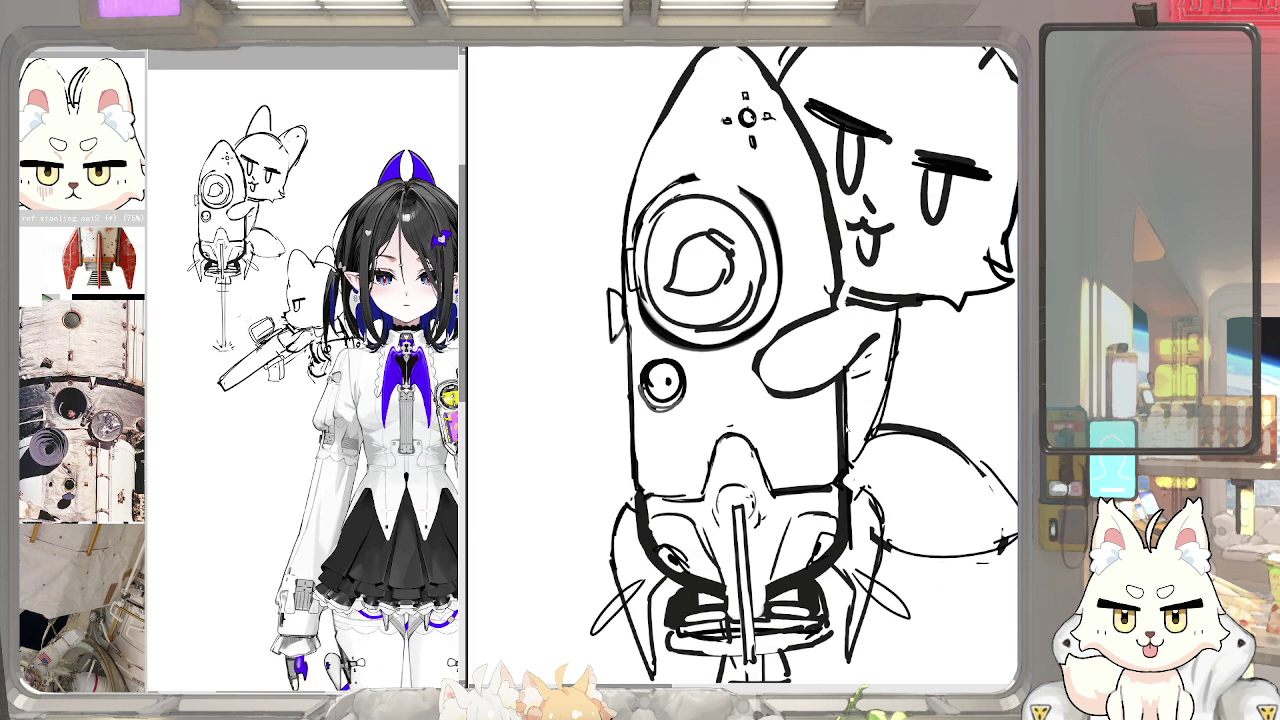
{"action": "mouse_move", "coordinate": [844, 425]}
{"action": "left_mouse_down"}
{"action": "mouse_move", "coordinate": [850, 410]}
{"action": "mouse_move", "coordinate": [862, 460]}
{"action": "left_mouse_up"}
{"action": "key", "text": "ctrl+z"}
{"action": "key", "text": "ctrl+z"}
{"action": "key", "text": "ctrl+z"}
{"action": "left_click_drag", "start_coordinate": [864, 408], "coordinate": [858, 462]}
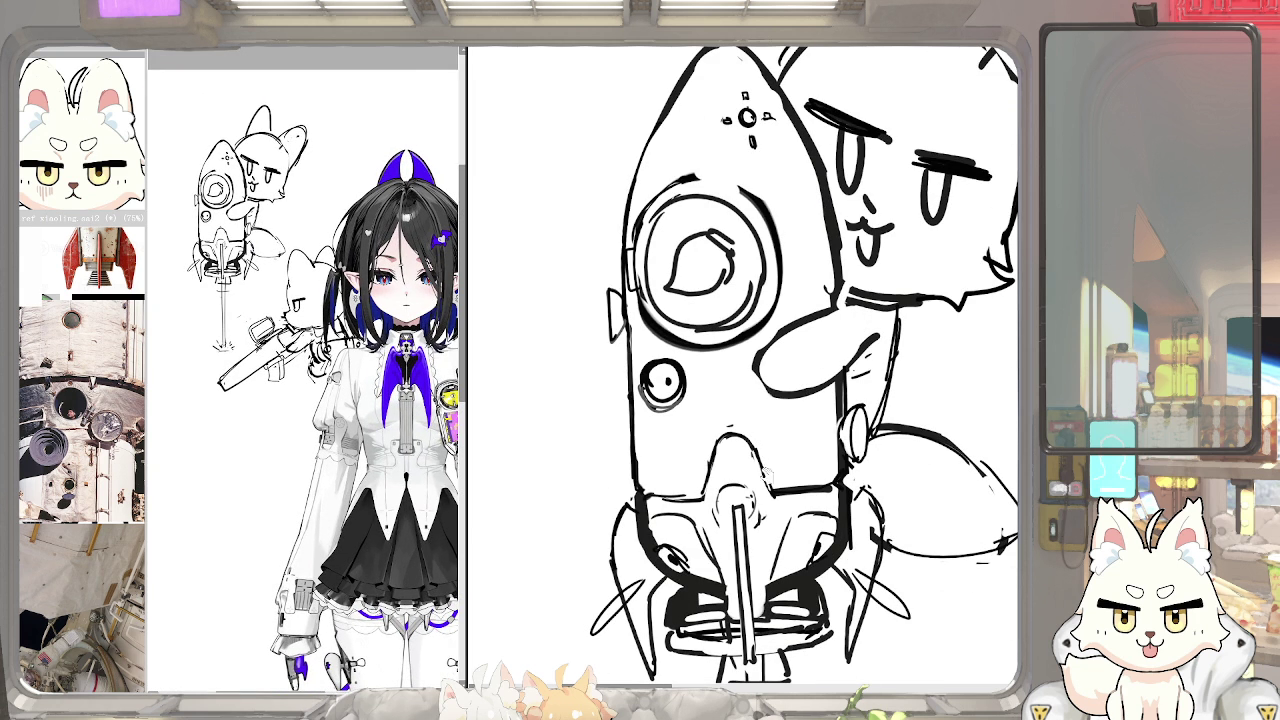
Redraw the small fin on the rocket's left side with an inner line
{"action": "scroll", "coordinate": [393, 450], "scroll_direction": "up", "scroll_amount": 1}
{"action": "scroll", "coordinate": [393, 450], "scroll_direction": "up", "scroll_amount": 3}
{"action": "scroll", "coordinate": [393, 450], "scroll_direction": "up", "scroll_amount": 2}
{"action": "scroll", "coordinate": [393, 450], "scroll_direction": "up", "scroll_amount": 1}
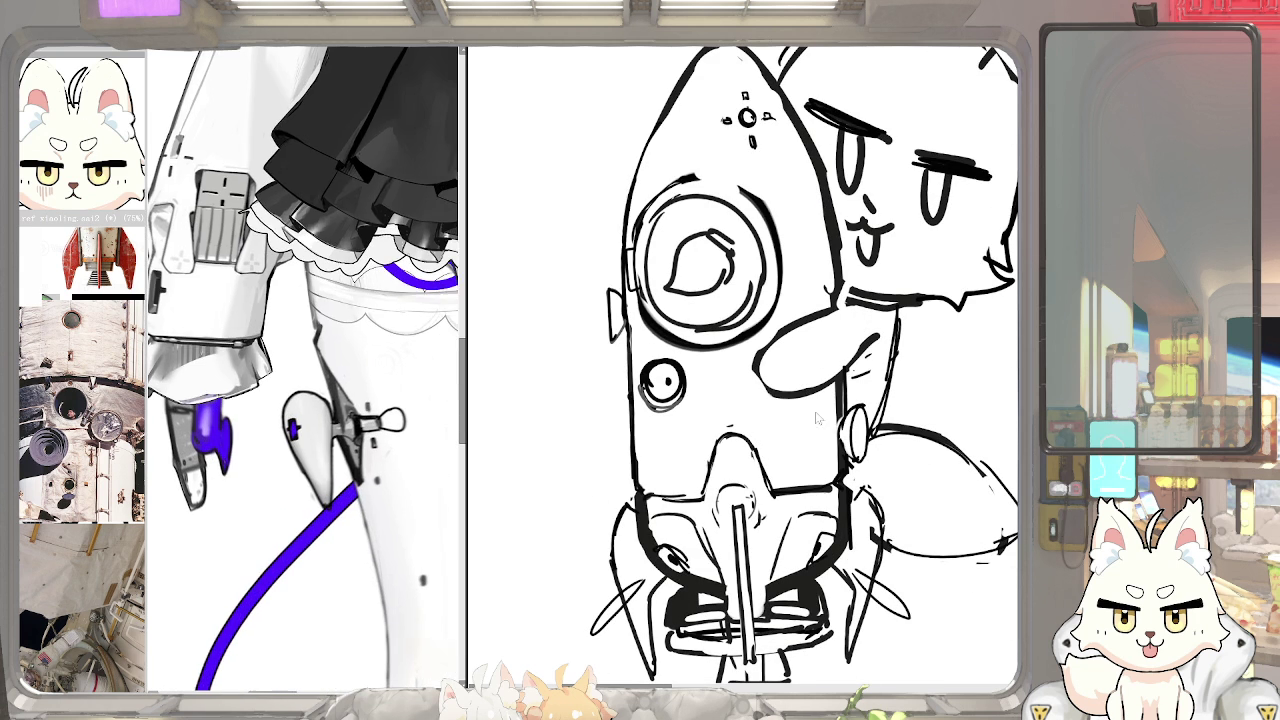
{"action": "scroll", "coordinate": [835, 430], "scroll_direction": "up", "scroll_amount": 2}
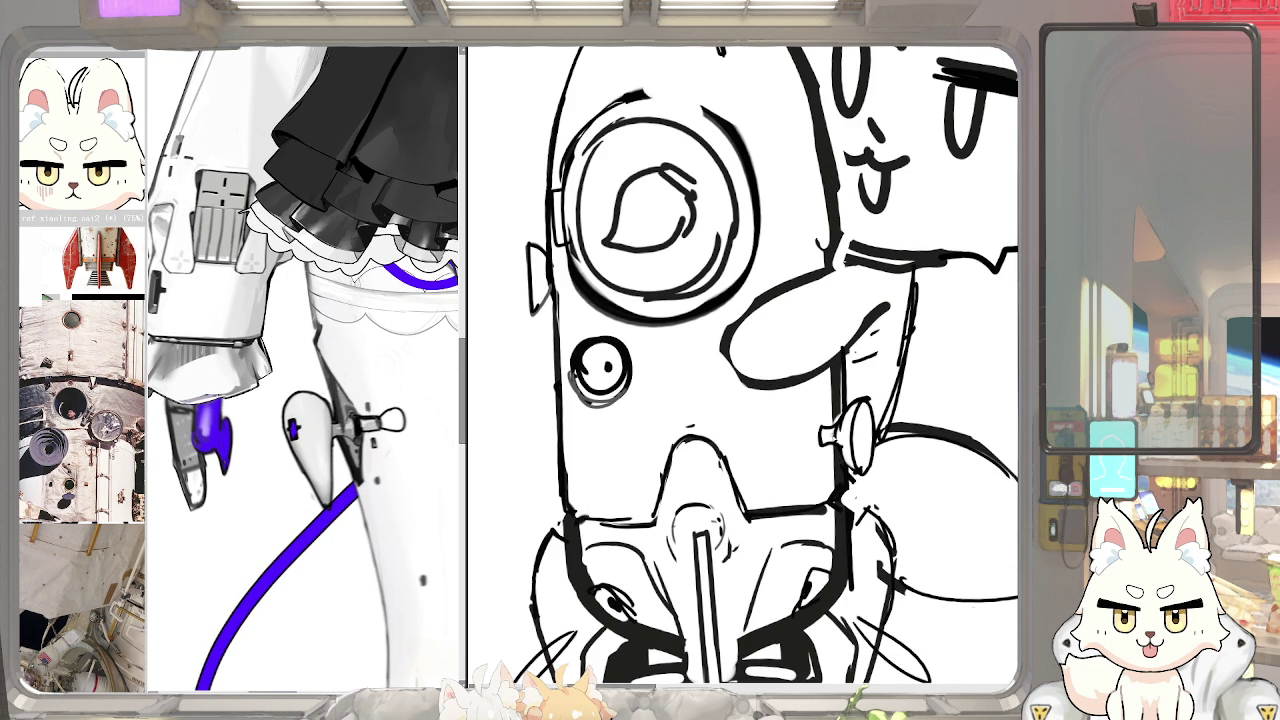
{"action": "left_click_drag", "start_coordinate": [825, 440], "coordinate": [861, 496]}
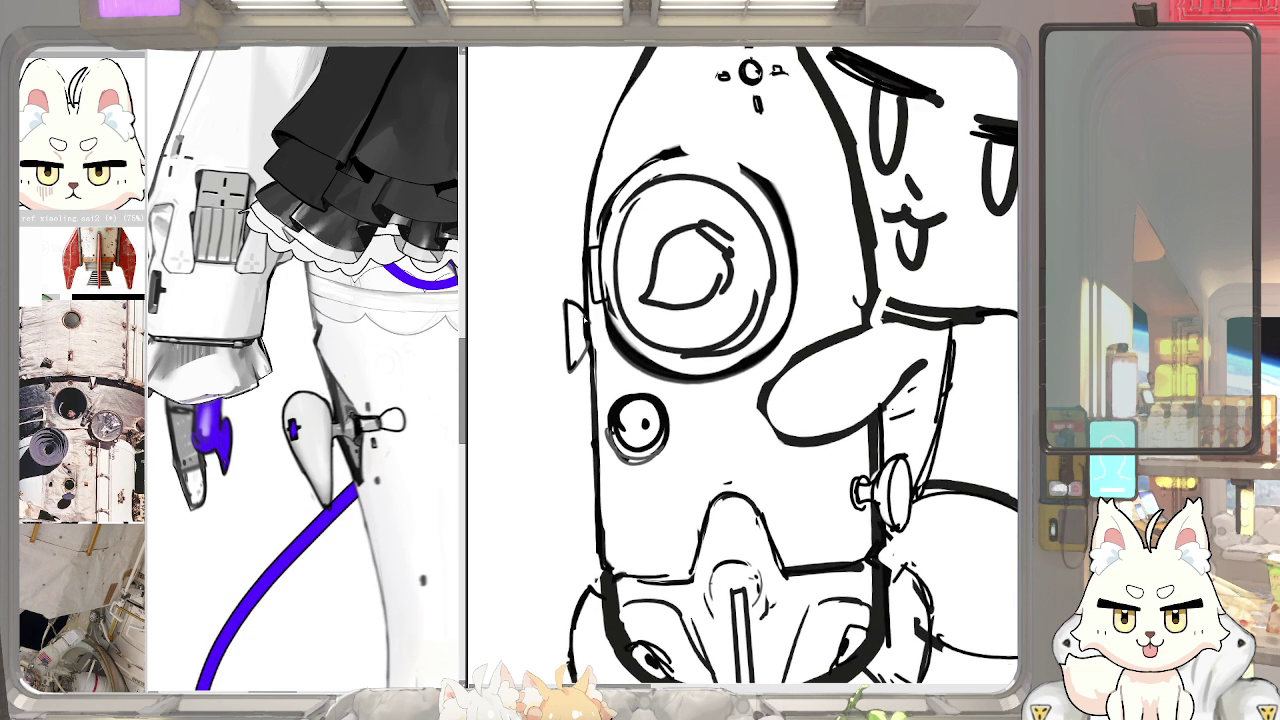
{"action": "key", "text": "ctrl+z"}
{"action": "left_click_drag", "start_coordinate": [584, 302], "coordinate": [569, 370]}
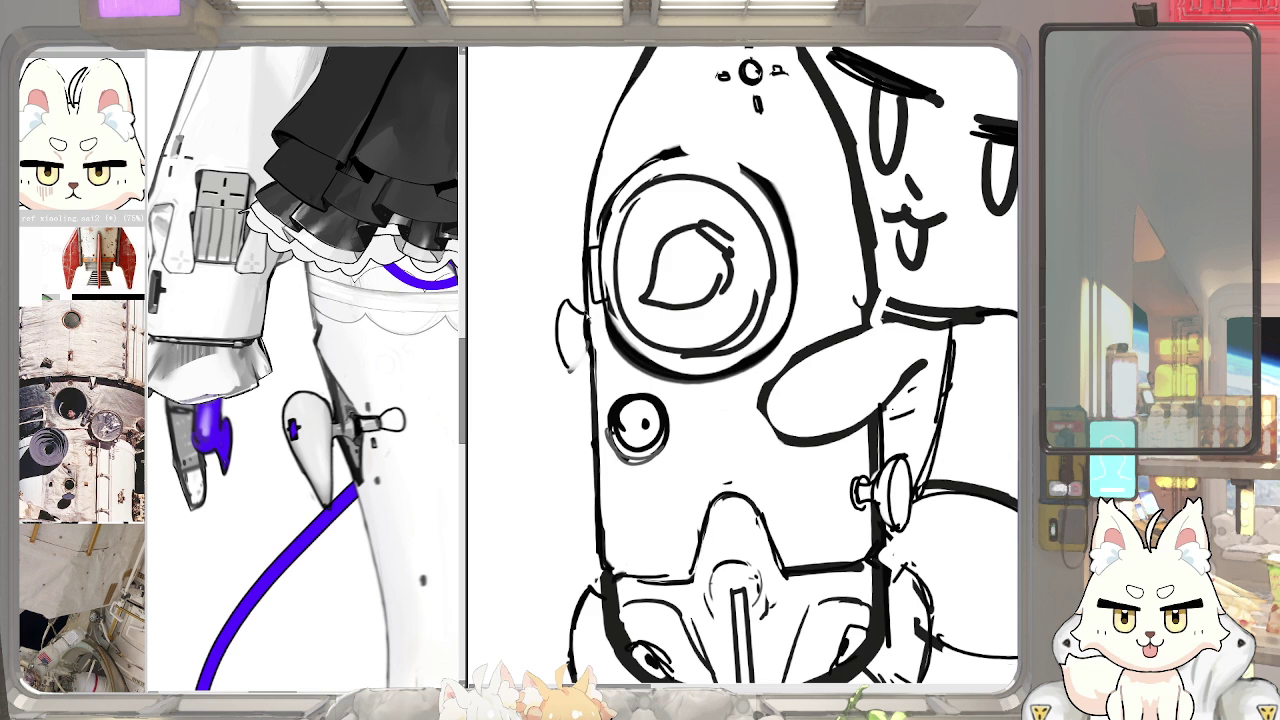
{"action": "left_click_drag", "start_coordinate": [570, 370], "coordinate": [580, 346]}
{"action": "left_click_drag", "start_coordinate": [562, 300], "coordinate": [573, 366]}
{"action": "key", "text": "ctrl+z"}
{"action": "scroll", "coordinate": [413, 329], "scroll_direction": "down", "scroll_amount": 1}
Bring the rocket's lower body into view and turn the small porthole into a crescent
{"action": "scroll", "coordinate": [413, 329], "scroll_direction": "down", "scroll_amount": 2}
{"action": "scroll", "coordinate": [413, 329], "scroll_direction": "down", "scroll_amount": 2}
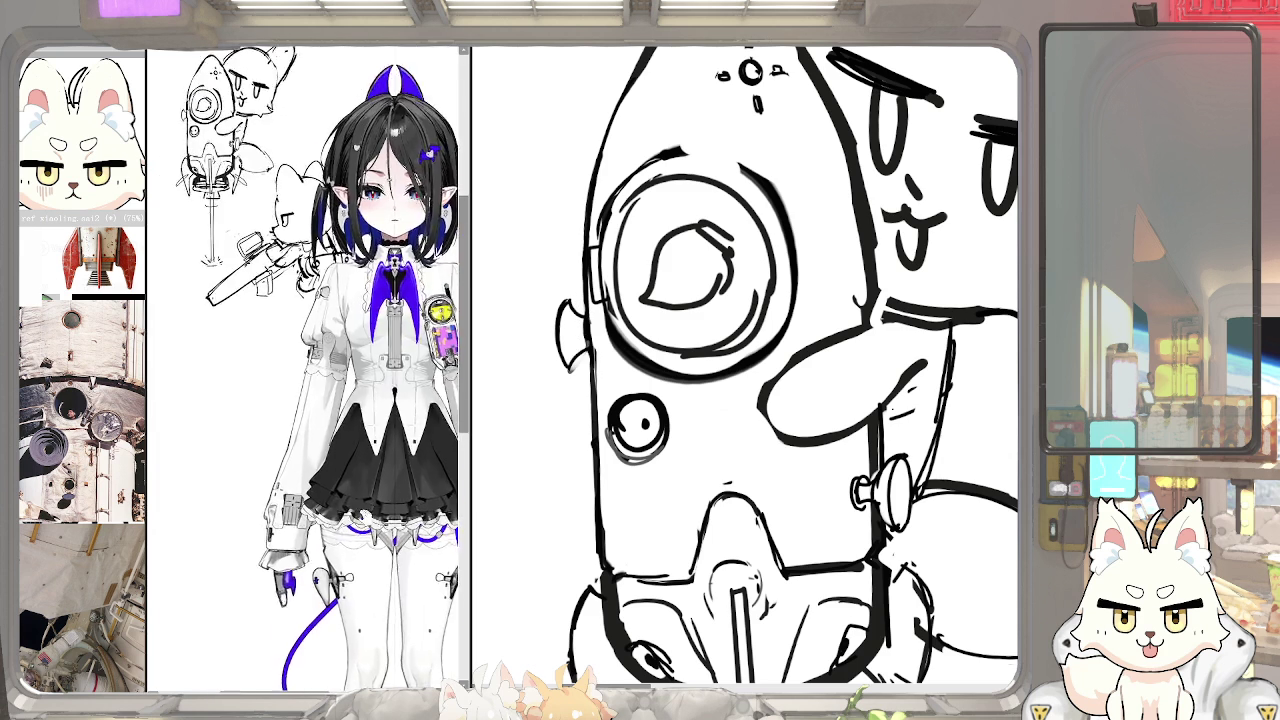
{"action": "left_click_drag", "start_coordinate": [653, 498], "coordinate": [651, 373]}
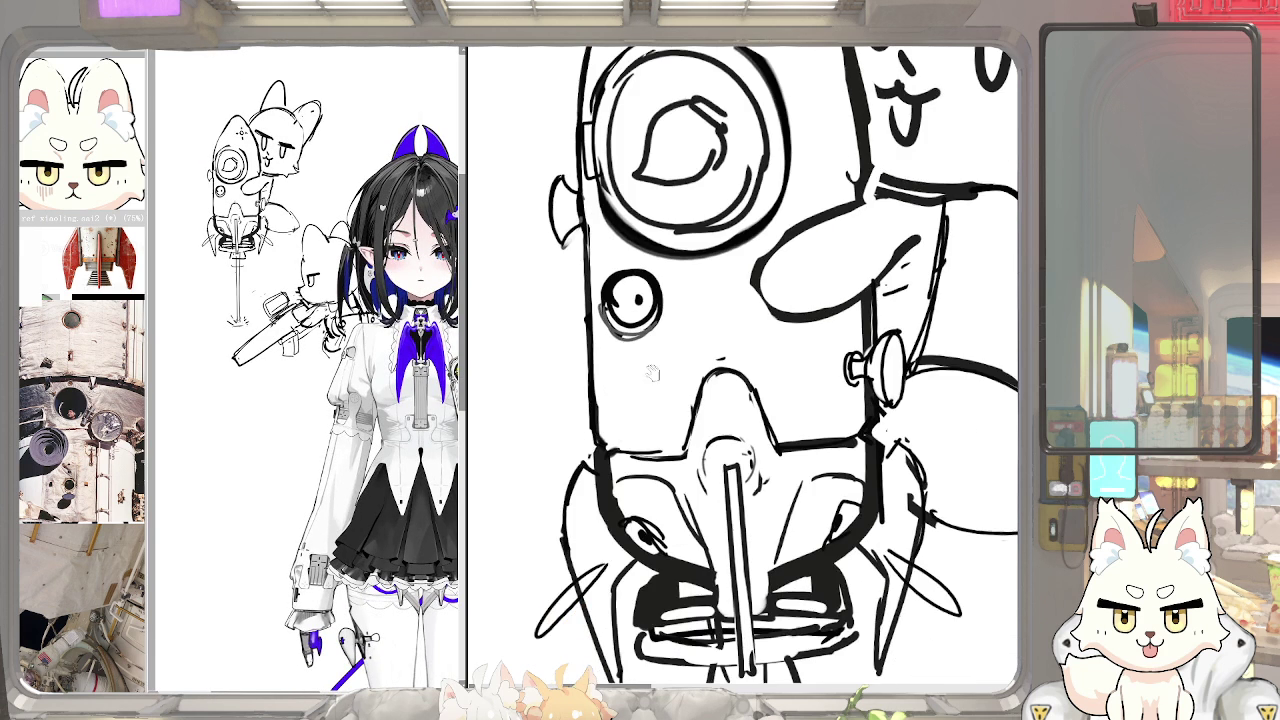
{"action": "mouse_move", "coordinate": [648, 284]}
{"action": "left_mouse_down"}
{"action": "mouse_move", "coordinate": [640, 322]}
{"action": "mouse_move", "coordinate": [638, 300]}
{"action": "mouse_move", "coordinate": [650, 332]}
{"action": "mouse_move", "coordinate": [620, 352]}
{"action": "left_mouse_up"}
Try blue shading over both portholes, then undo it
{"action": "scroll", "coordinate": [625, 330], "scroll_direction": "down", "scroll_amount": 3}
{"action": "scroll", "coordinate": [630, 290], "scroll_direction": "up", "scroll_amount": 3}
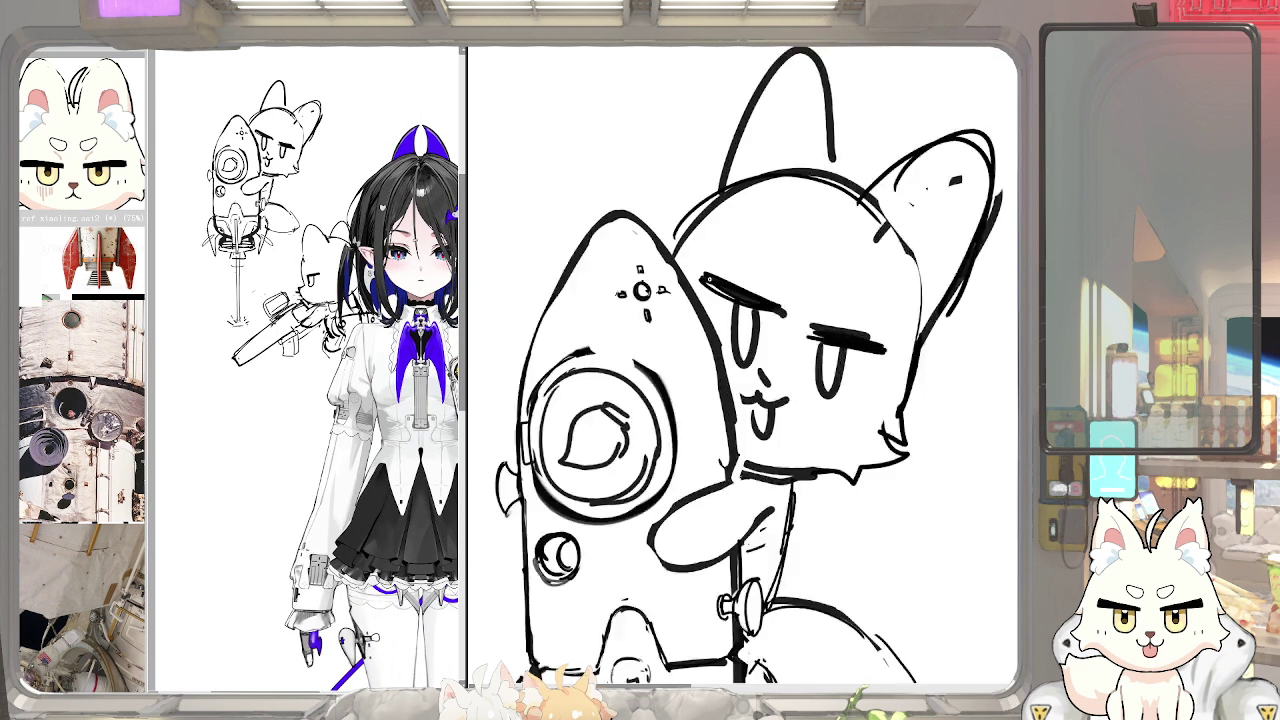
{"action": "scroll", "coordinate": [622, 292], "scroll_direction": "up", "scroll_amount": 1}
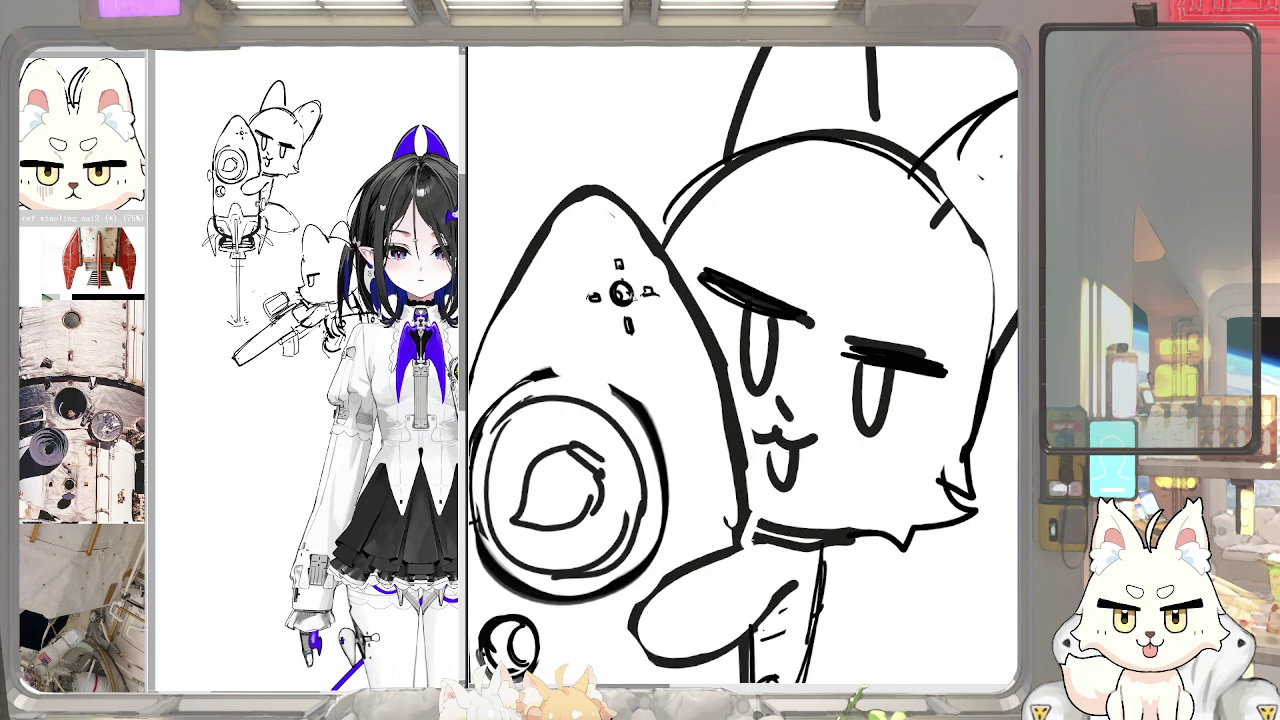
{"action": "scroll", "coordinate": [621, 292], "scroll_direction": "down", "scroll_amount": 1}
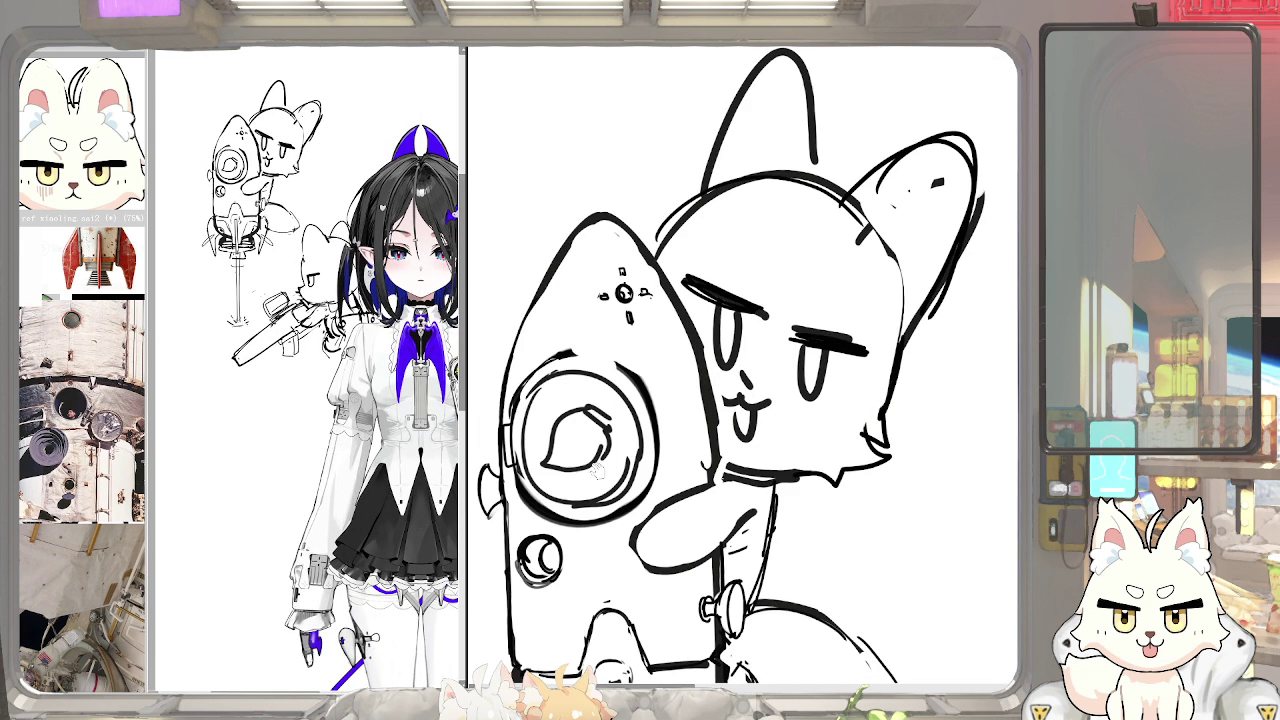
{"action": "left_click_drag", "start_coordinate": [595, 471], "coordinate": [620, 381]}
{"action": "left_click_drag", "start_coordinate": [595, 252], "coordinate": [555, 390]}
{"action": "left_click_drag", "start_coordinate": [565, 285], "coordinate": [545, 405]}
{"action": "mouse_move", "coordinate": [550, 330]}
{"action": "left_mouse_down"}
{"action": "mouse_move", "coordinate": [562, 505]}
{"action": "mouse_move", "coordinate": [635, 330]}
{"action": "mouse_move", "coordinate": [615, 465]}
{"action": "left_mouse_up"}
{"action": "mouse_move", "coordinate": [690, 300]}
{"action": "left_mouse_down"}
{"action": "mouse_move", "coordinate": [658, 395]}
{"action": "mouse_move", "coordinate": [664, 294]}
{"action": "mouse_move", "coordinate": [634, 302]}
{"action": "left_mouse_up"}
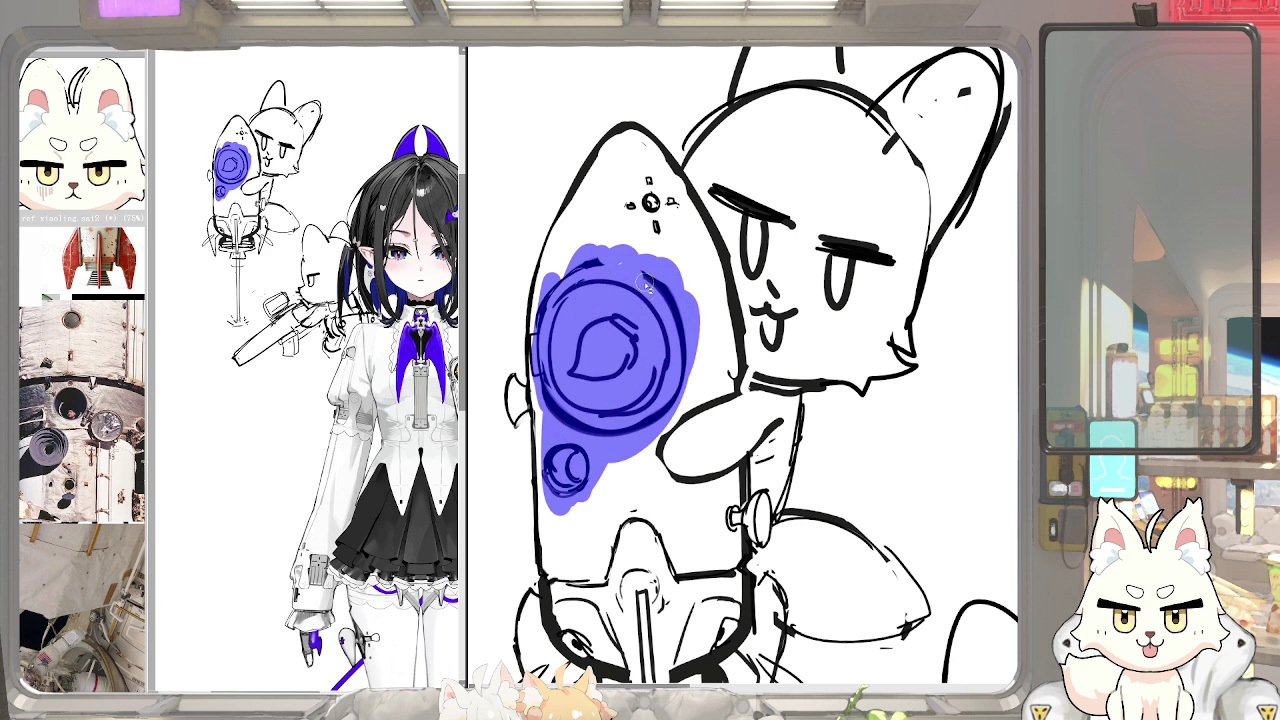
{"action": "key", "text": "ctrl+z"}
{"action": "key", "text": "ctrl+z"}
{"action": "key", "text": "ctrl+z"}
{"action": "key", "text": "ctrl+z"}
{"action": "key", "text": "ctrl+z"}
{"action": "key", "text": "ctrl+z"}
{"action": "key", "text": "ctrl+z"}
{"action": "key", "text": "ctrl+z"}
{"action": "key", "text": "ctrl+z"}
{"action": "key", "text": "ctrl+z"}
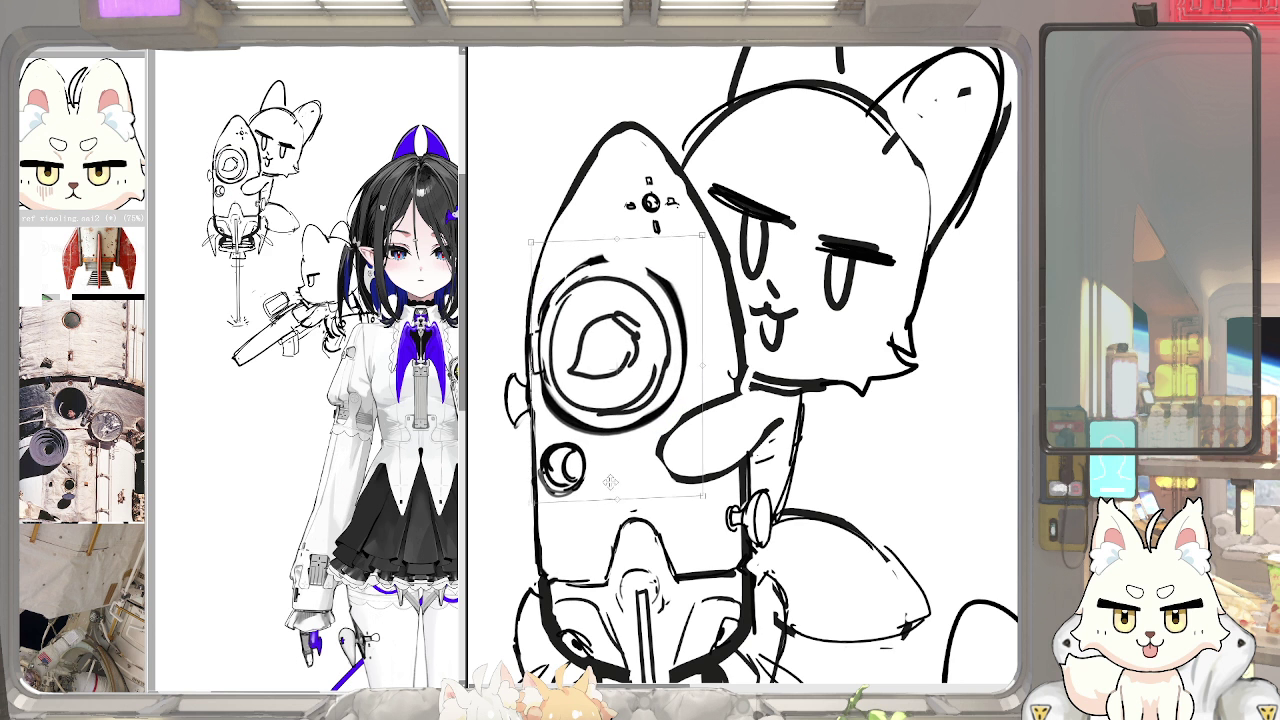
{"action": "key", "text": "ctrl+y"}
{"action": "key", "text": "ctrl+z"}
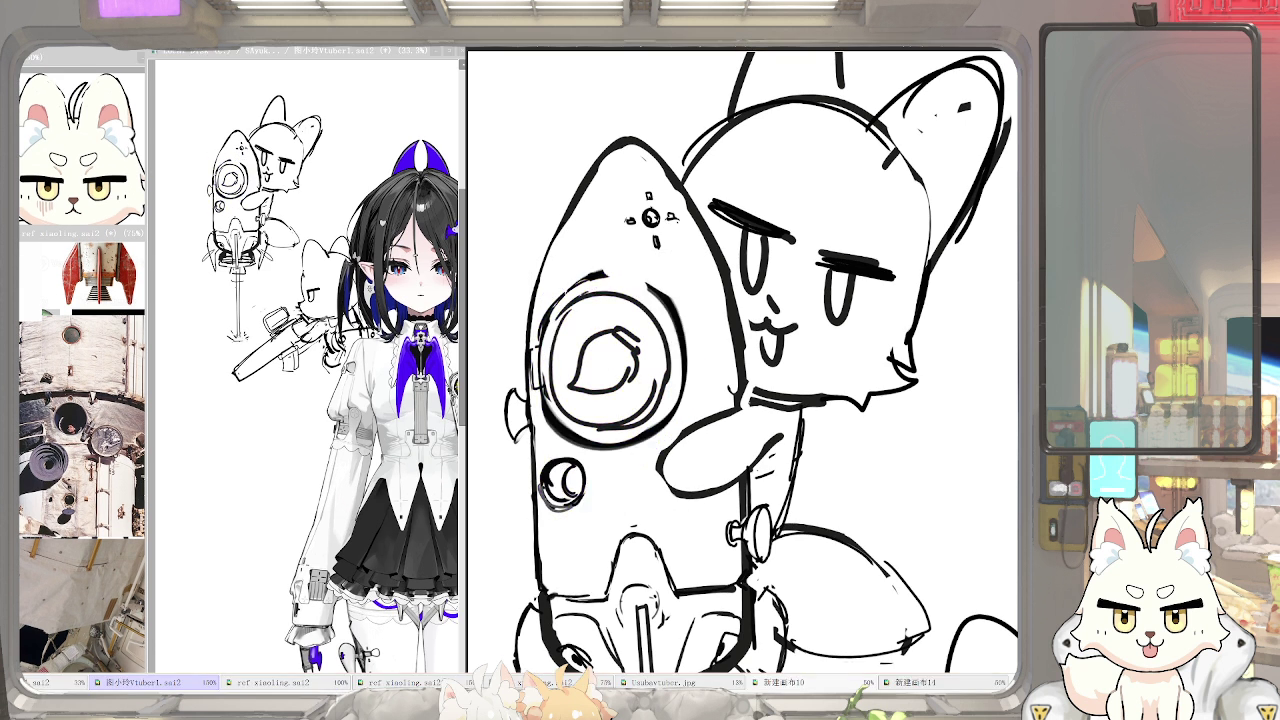
Try blue paint on the rocket's side knob, then clear it off
{"action": "scroll", "coordinate": [684, 415], "scroll_direction": "down", "scroll_amount": 2}
{"action": "scroll", "coordinate": [684, 415], "scroll_direction": "down", "scroll_amount": 2}
{"action": "scroll", "coordinate": [684, 415], "scroll_direction": "down", "scroll_amount": 2}
{"action": "scroll", "coordinate": [684, 415], "scroll_direction": "down", "scroll_amount": 1}
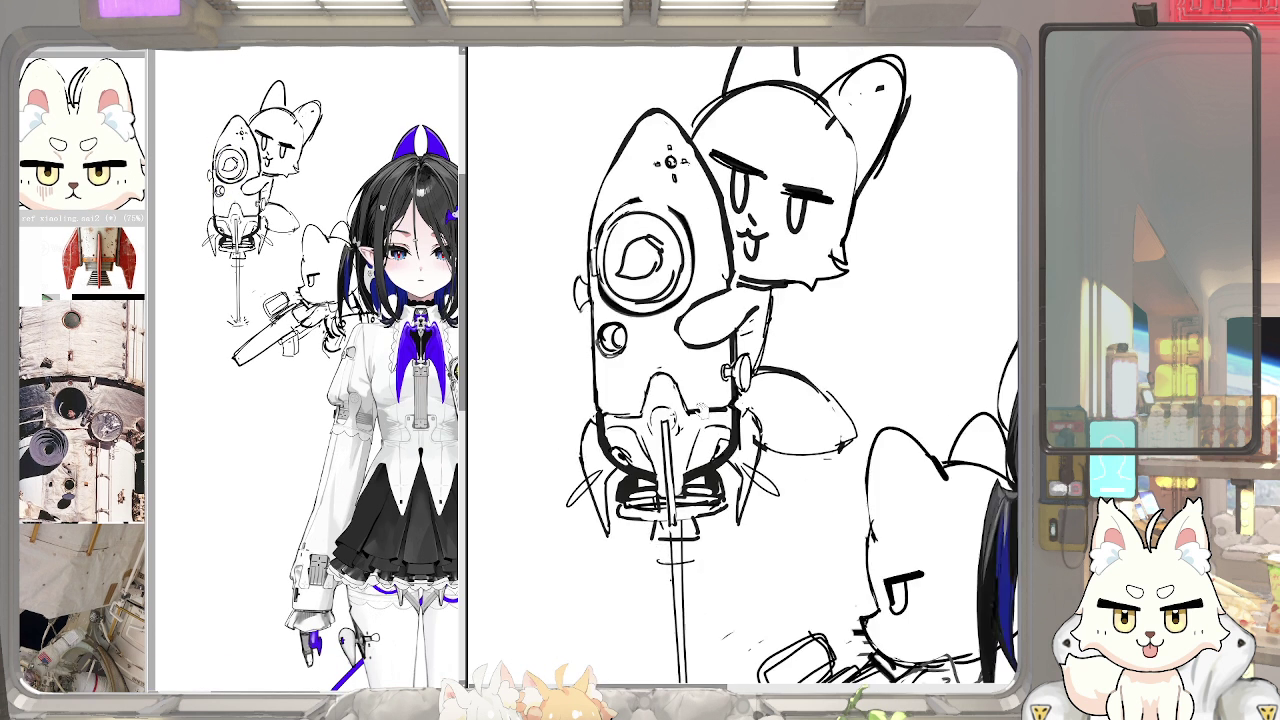
{"action": "scroll", "coordinate": [722, 360], "scroll_direction": "up", "scroll_amount": 3}
{"action": "left_click_drag", "start_coordinate": [712, 355], "coordinate": [730, 385]}
{"action": "mouse_move", "coordinate": [750, 340]}
{"action": "left_mouse_down"}
{"action": "mouse_move", "coordinate": [735, 385]}
{"action": "mouse_move", "coordinate": [755, 420]}
{"action": "mouse_move", "coordinate": [738, 402]}
{"action": "mouse_move", "coordinate": [757, 386]}
{"action": "left_mouse_up"}
{"action": "key", "text": "ctrl+z"}
{"action": "key", "text": "ctrl+z"}
{"action": "mouse_move", "coordinate": [483, 203]}
{"action": "left_mouse_down"}
{"action": "mouse_move", "coordinate": [583, 297]}
{"action": "mouse_move", "coordinate": [608, 383]}
{"action": "left_mouse_up"}
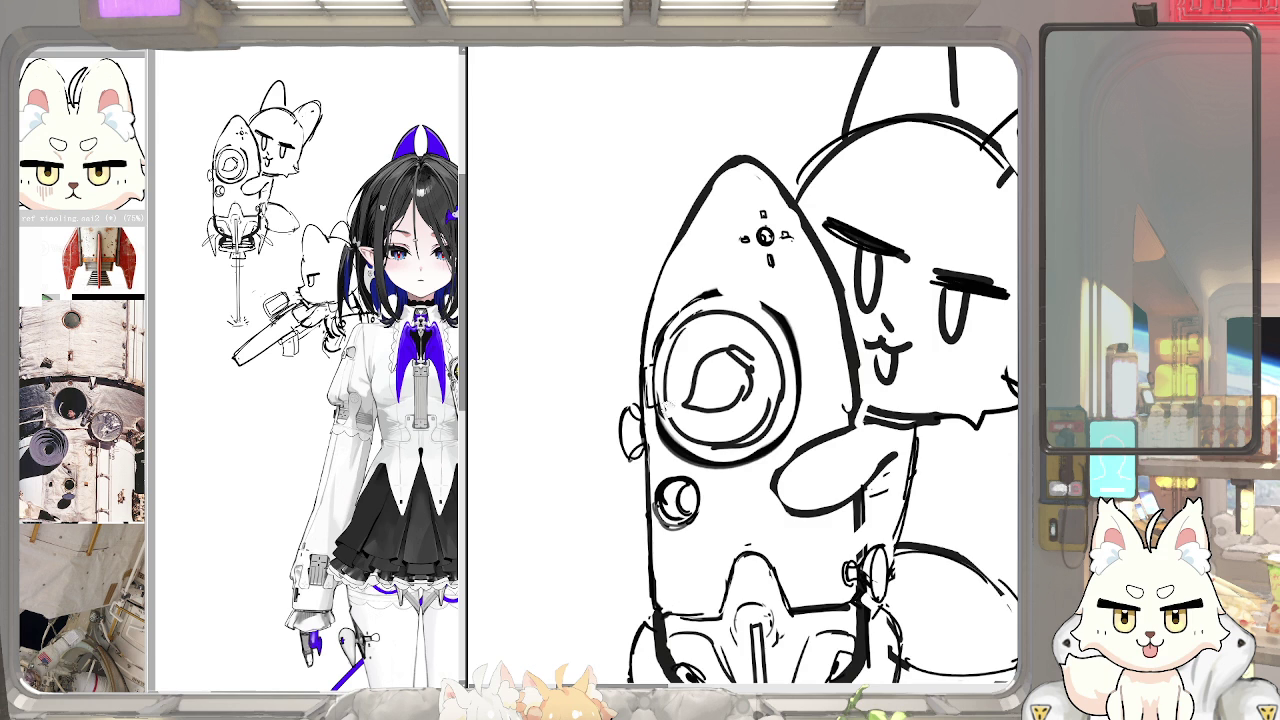
Reshape the short line beside the rocket nozzle
{"action": "scroll", "coordinate": [683, 275], "scroll_direction": "down", "scroll_amount": 2}
{"action": "scroll", "coordinate": [683, 275], "scroll_direction": "down", "scroll_amount": 2}
{"action": "scroll", "coordinate": [683, 275], "scroll_direction": "up", "scroll_amount": 1}
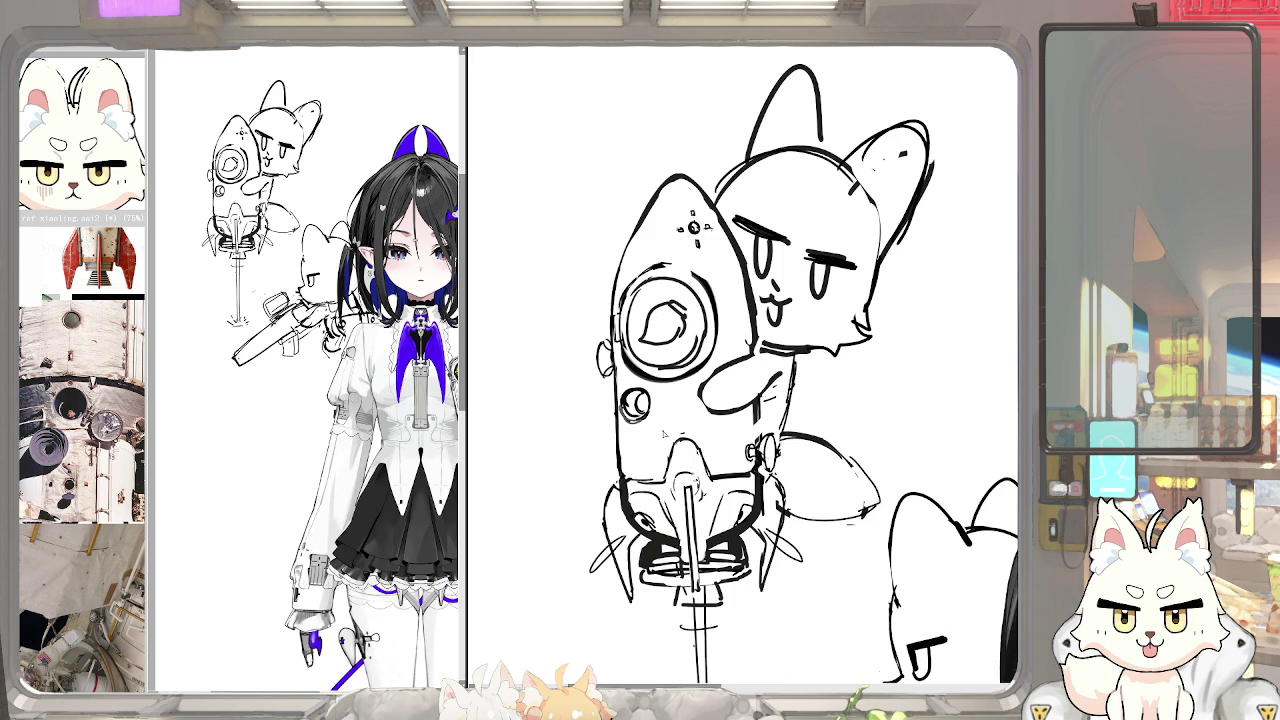
{"action": "left_click_drag", "start_coordinate": [675, 470], "coordinate": [684, 490]}
{"action": "scroll", "coordinate": [305, 370], "scroll_direction": "up", "scroll_amount": 3}
Add a small hook under the porthole and tick marks on its left and right
{"action": "scroll", "coordinate": [305, 370], "scroll_direction": "up", "scroll_amount": 2}
{"action": "scroll", "coordinate": [352, 386], "scroll_direction": "up", "scroll_amount": 3}
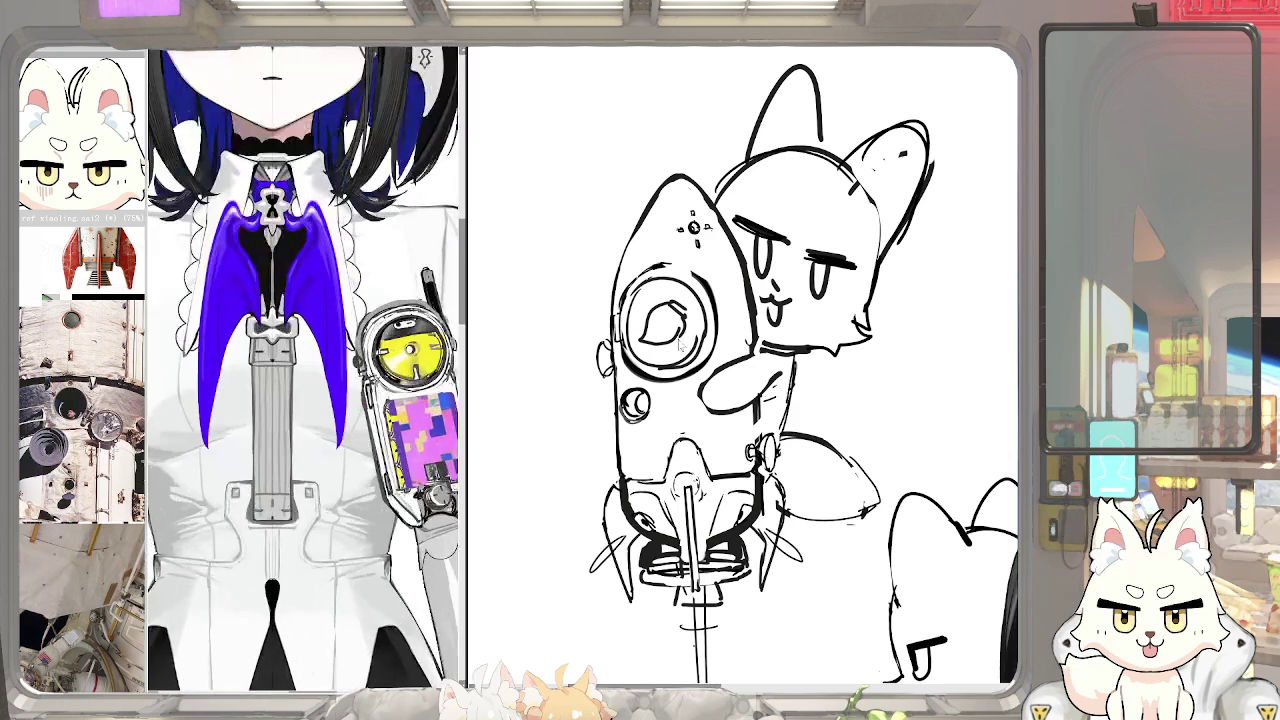
{"action": "scroll", "coordinate": [665, 365], "scroll_direction": "up", "scroll_amount": 2}
{"action": "left_click_drag", "start_coordinate": [657, 368], "coordinate": [667, 355]}
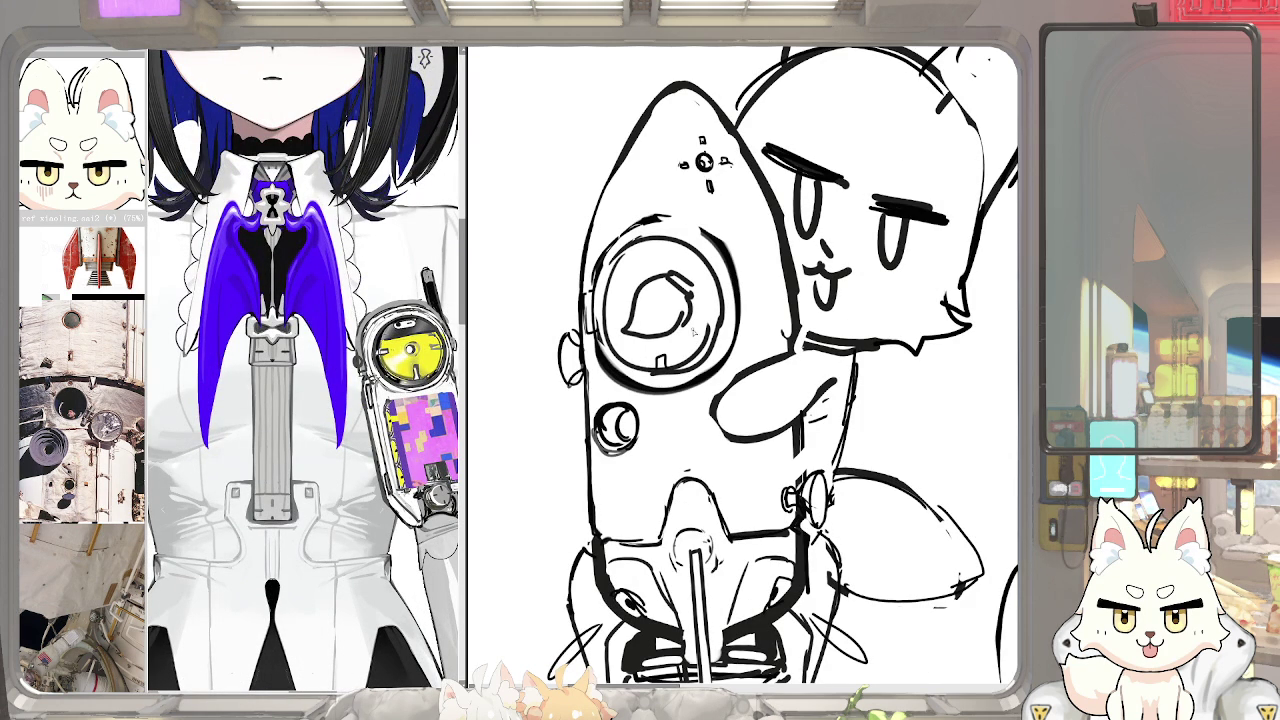
{"action": "left_click_drag", "start_coordinate": [708, 306], "coordinate": [720, 305]}
{"action": "left_click_drag", "start_coordinate": [604, 314], "coordinate": [620, 316]}
Reposition the reference view and paint a blue-violet dot on the rocket's nose
{"action": "scroll", "coordinate": [407, 398], "scroll_direction": "down", "scroll_amount": 5}
{"action": "left_click_drag", "start_coordinate": [330, 330], "coordinate": [398, 360]}
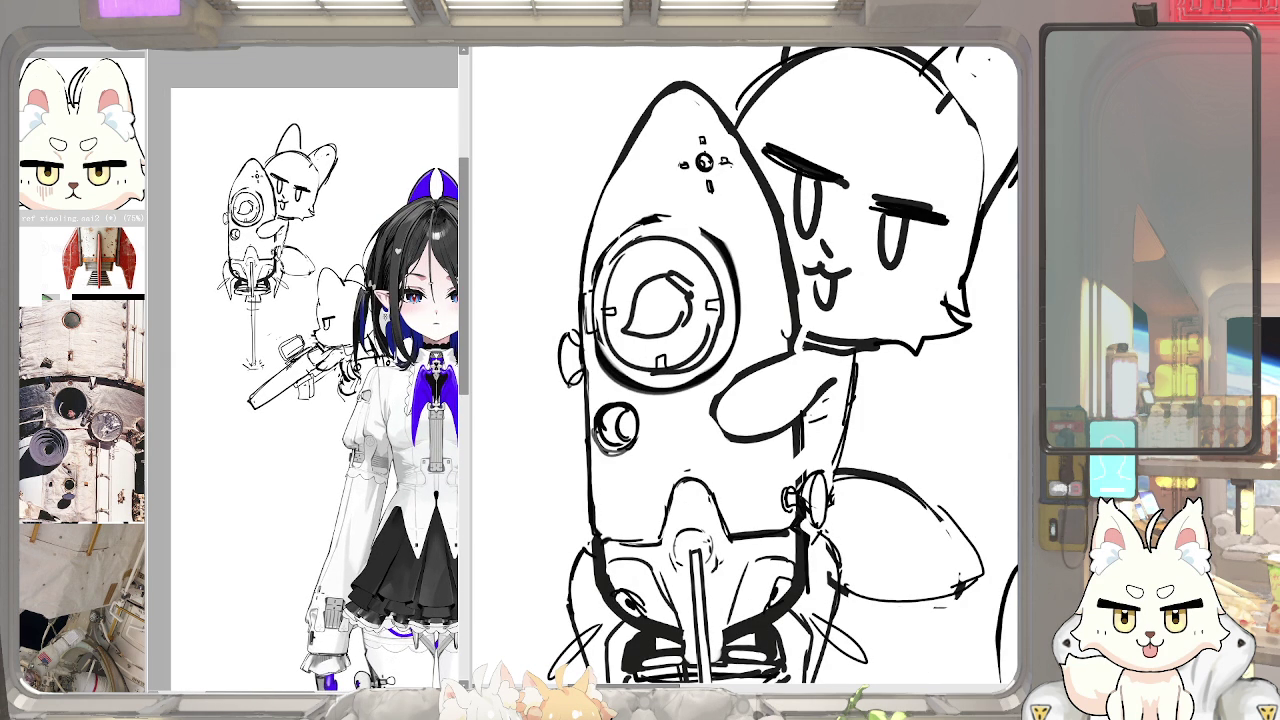
{"action": "scroll", "coordinate": [744, 367], "scroll_direction": "up", "scroll_amount": 3}
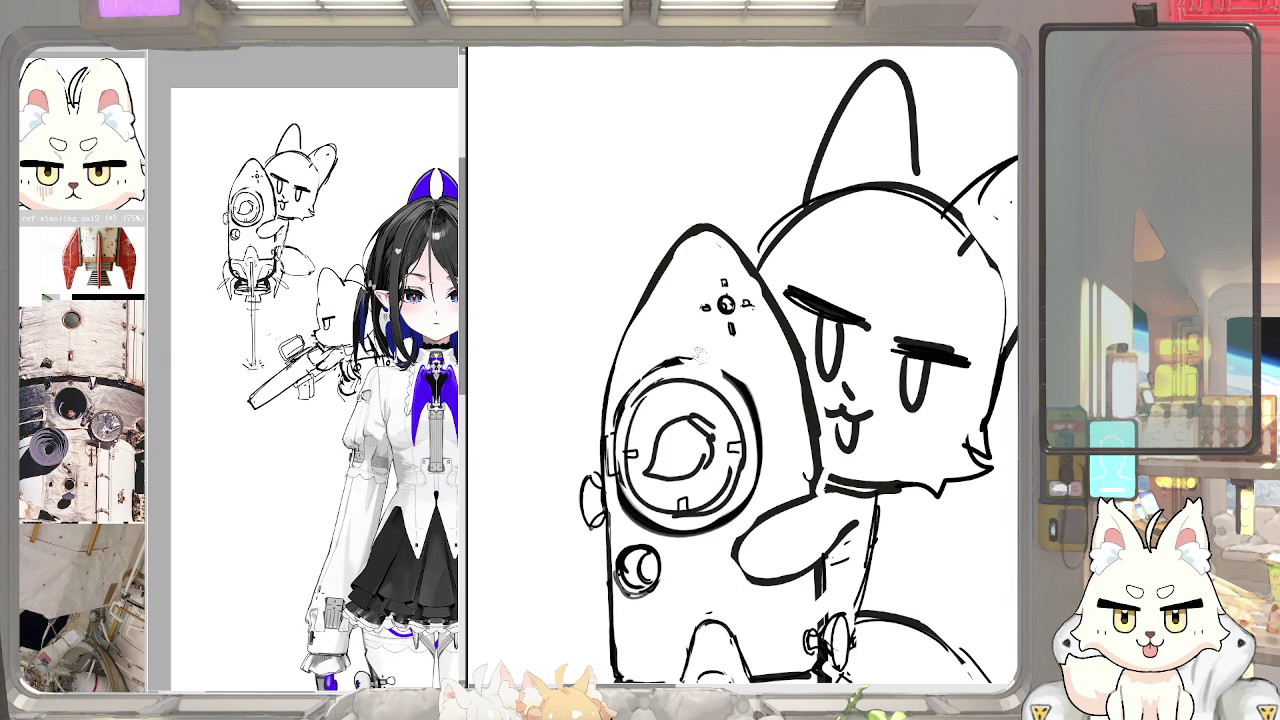
{"action": "mouse_move", "coordinate": [650, 289]}
{"action": "left_mouse_down"}
{"action": "mouse_move", "coordinate": [700, 296]}
{"action": "mouse_move", "coordinate": [682, 294]}
{"action": "left_mouse_up"}
{"action": "key", "text": "ctrl+z"}
{"action": "key", "text": "ctrl+z"}
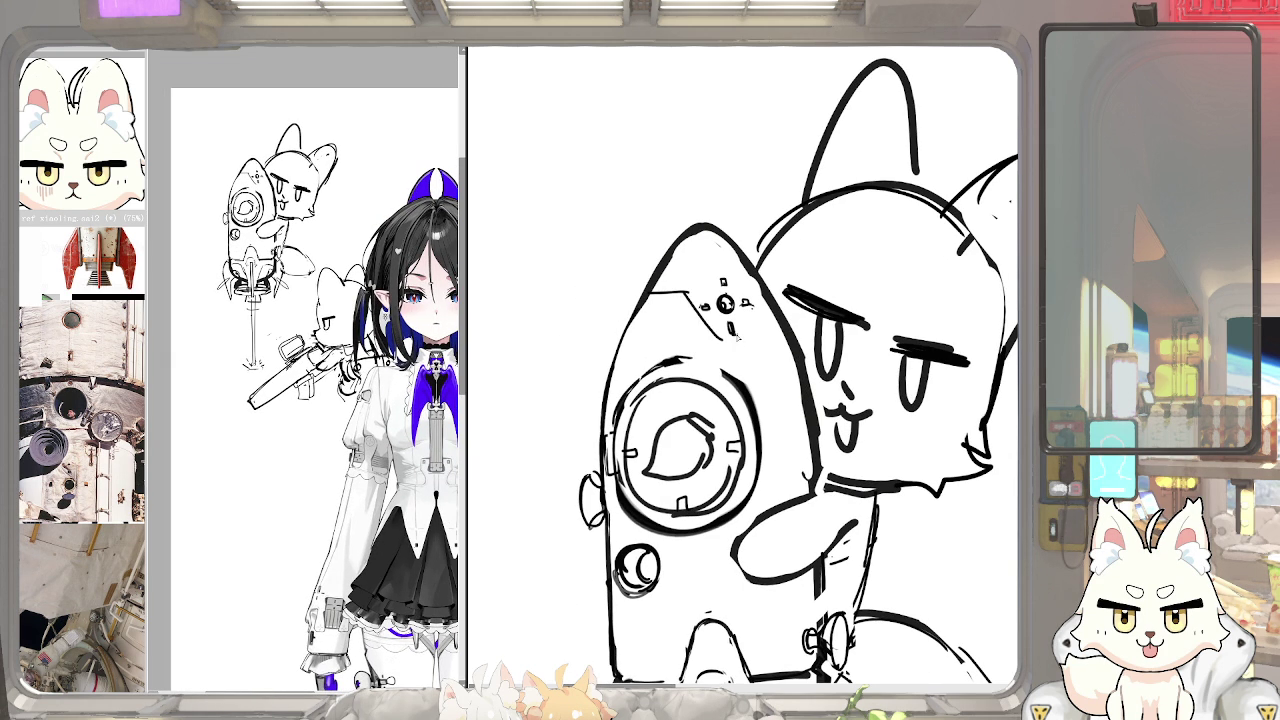
{"action": "mouse_move", "coordinate": [726, 304]}
{"action": "left_mouse_down"}
{"action": "mouse_move", "coordinate": [708, 318]}
{"action": "mouse_move", "coordinate": [740, 300]}
{"action": "mouse_move", "coordinate": [712, 306]}
{"action": "left_mouse_up"}
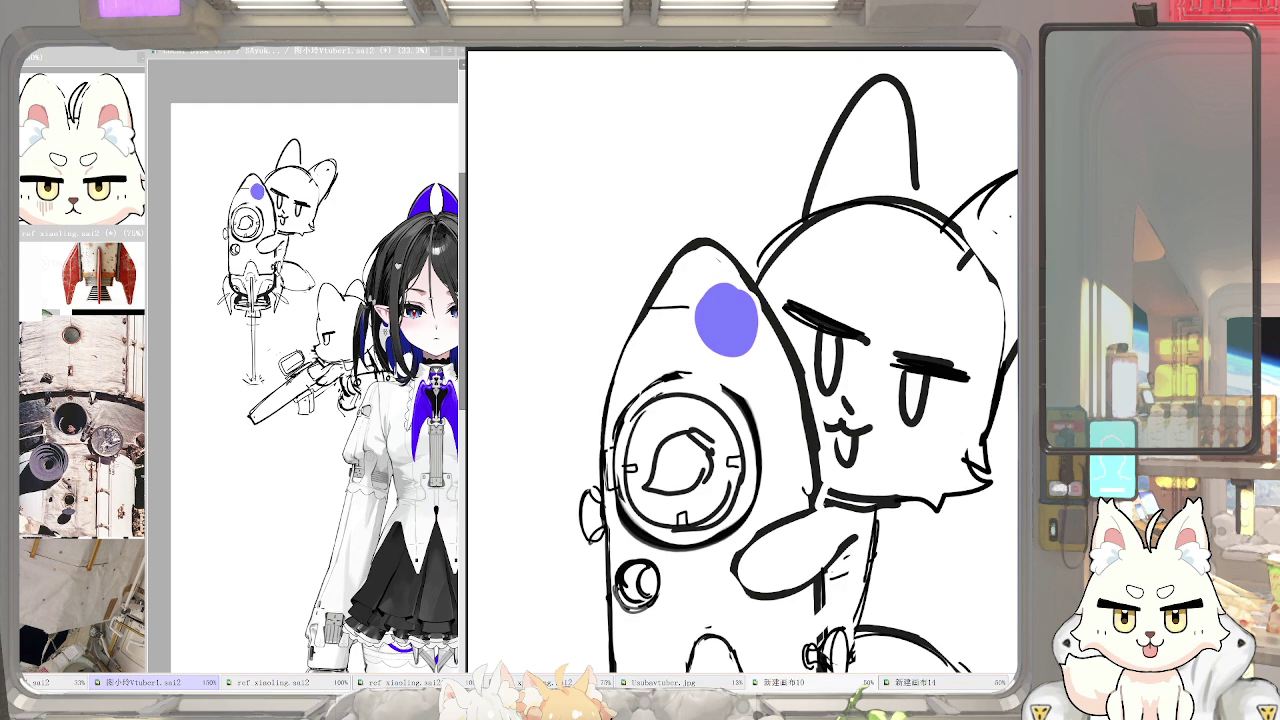
Remove the blue dot and try, then undo, panel lines across the rocket nose
{"action": "key", "text": "ctrl+z"}
{"action": "scroll", "coordinate": [670, 300], "scroll_direction": "up", "scroll_amount": 2}
{"action": "mouse_move", "coordinate": [625, 286]}
{"action": "left_mouse_down"}
{"action": "mouse_move", "coordinate": [714, 283]}
{"action": "mouse_move", "coordinate": [643, 282]}
{"action": "mouse_move", "coordinate": [762, 316]}
{"action": "left_mouse_up"}
{"action": "key", "text": "ctrl+z"}
{"action": "key", "text": "ctrl+z"}
{"action": "mouse_move", "coordinate": [710, 283]}
{"action": "left_mouse_down"}
{"action": "mouse_move", "coordinate": [740, 334]}
{"action": "mouse_move", "coordinate": [786, 330]}
{"action": "mouse_move", "coordinate": [786, 272]}
{"action": "left_mouse_up"}
{"action": "key", "text": "ctrl+z"}
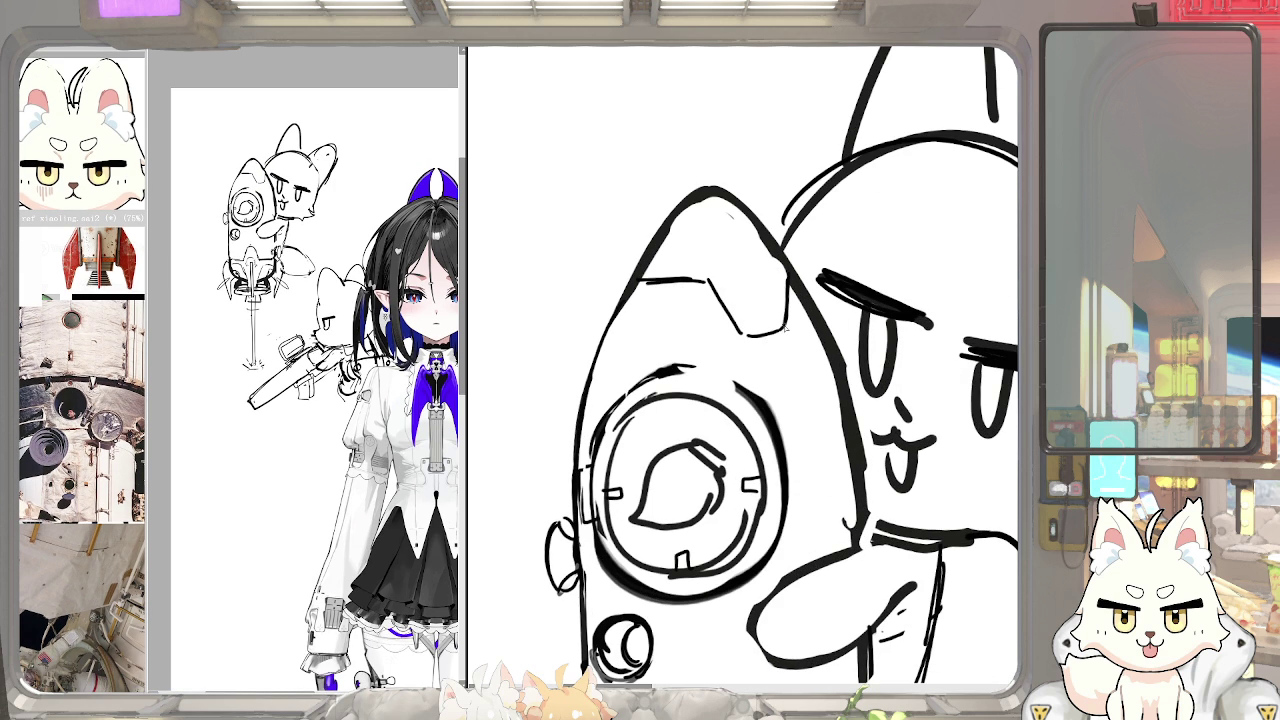
Shrink the nose markings, shift them right, and draw the nose panel's diagonal edge
{"action": "key", "text": "ctrl+t"}
{"action": "left_click_drag", "start_coordinate": [700, 246], "coordinate": [720, 258]}
{"action": "key", "text": "Return"}
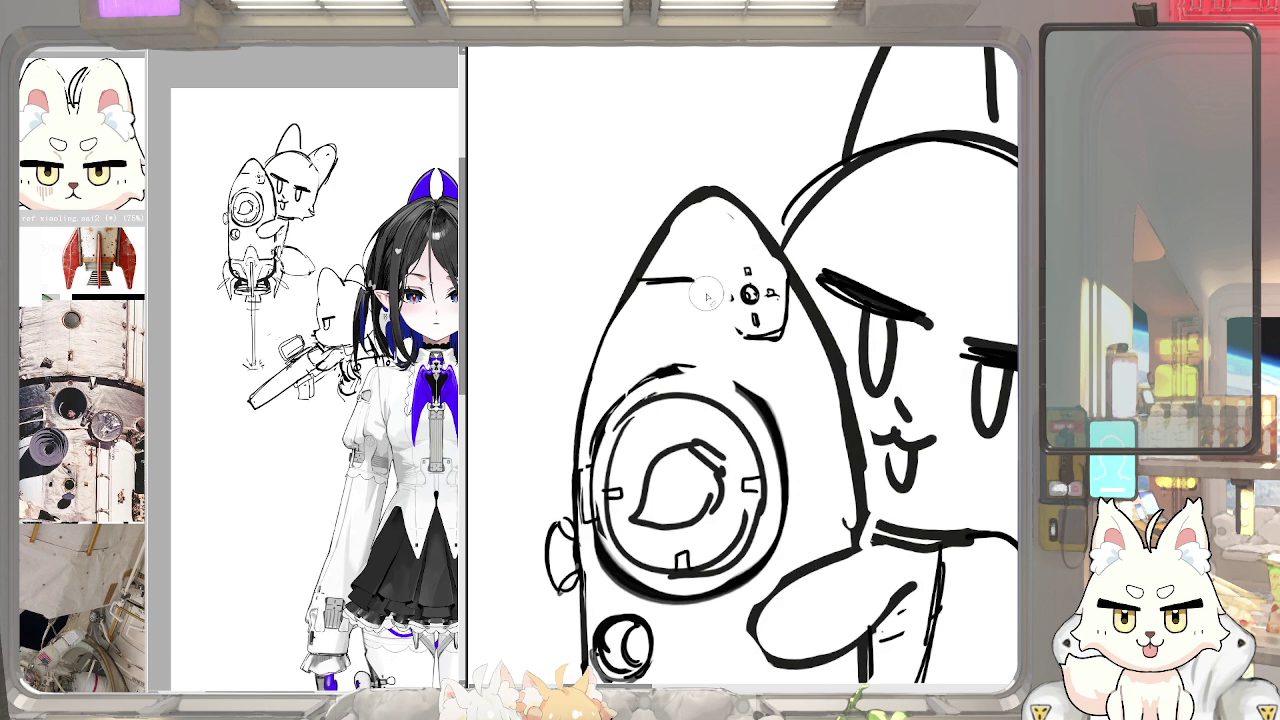
{"action": "left_click_drag", "start_coordinate": [700, 280], "coordinate": [730, 325]}
{"action": "mouse_move", "coordinate": [698, 282]}
{"action": "left_mouse_down"}
{"action": "mouse_move", "coordinate": [727, 328]}
{"action": "mouse_move", "coordinate": [731, 297]}
{"action": "left_mouse_up"}
Draw upper and lower horizontal seams across the rocket body
{"action": "left_click_drag", "start_coordinate": [654, 291], "coordinate": [825, 287]}
{"action": "key", "text": "ctrl+z"}
{"action": "left_click_drag", "start_coordinate": [650, 287], "coordinate": [829, 284]}
{"action": "mouse_move", "coordinate": [643, 475]}
{"action": "left_mouse_down"}
{"action": "mouse_move", "coordinate": [783, 466]}
{"action": "mouse_move", "coordinate": [776, 481]}
{"action": "left_mouse_up"}
{"action": "key", "text": "ctrl+z"}
{"action": "key", "text": "ctrl+z"}
{"action": "left_click_drag", "start_coordinate": [648, 483], "coordinate": [788, 481]}
{"action": "key", "text": "End"}
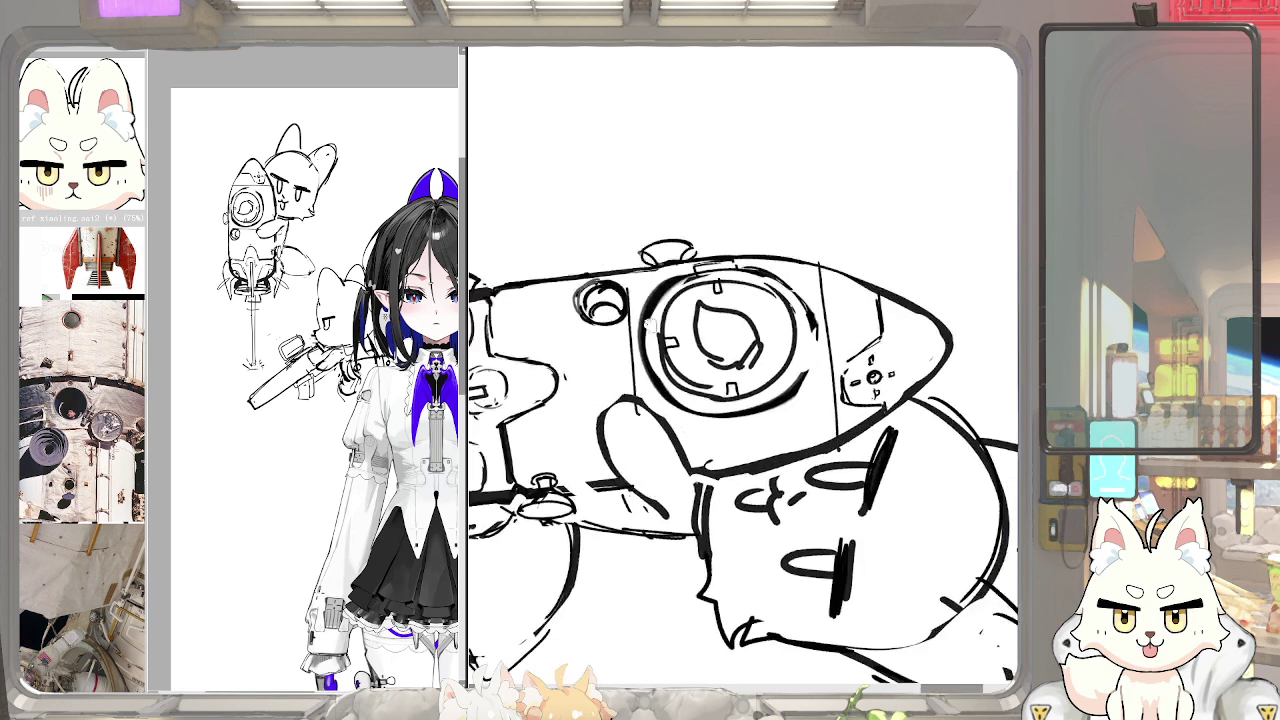
{"action": "key", "text": "Home"}
{"action": "scroll", "coordinate": [636, 300], "scroll_direction": "down", "scroll_amount": 3}
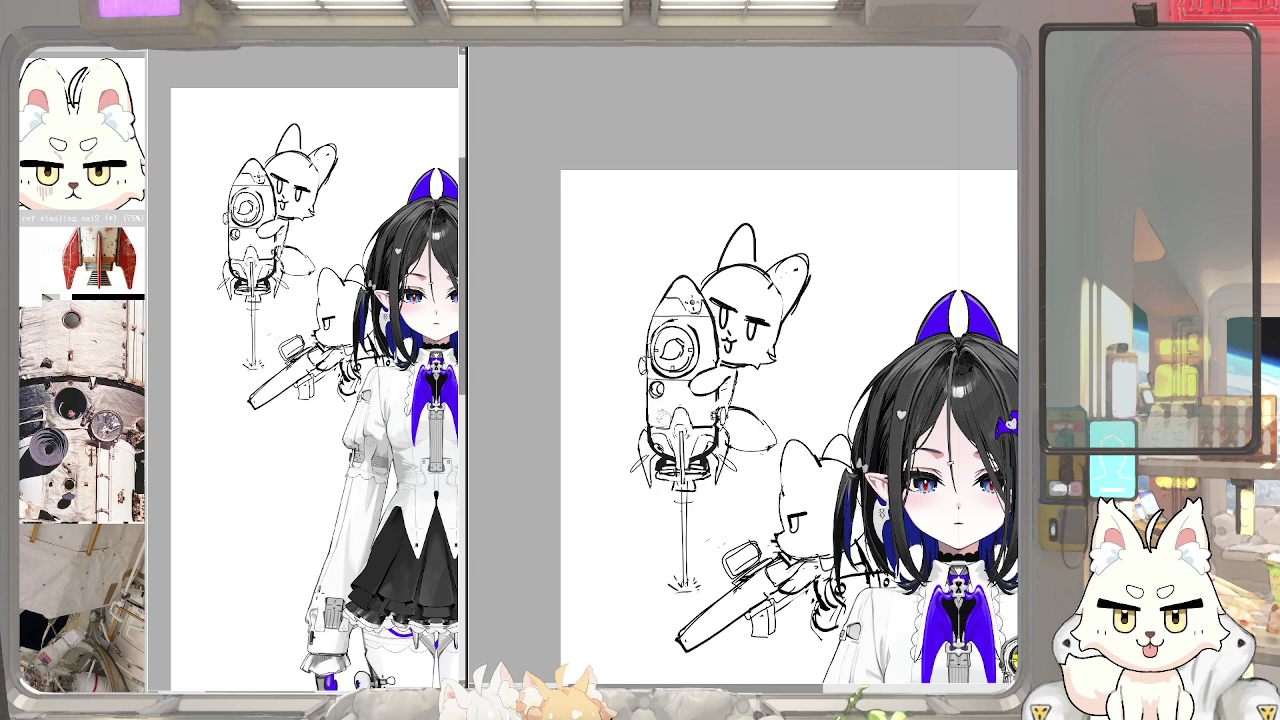
Thicken the left outline of the rocket nozzle with a heavier stroke
{"action": "scroll", "coordinate": [680, 310], "scroll_direction": "up", "scroll_amount": 3}
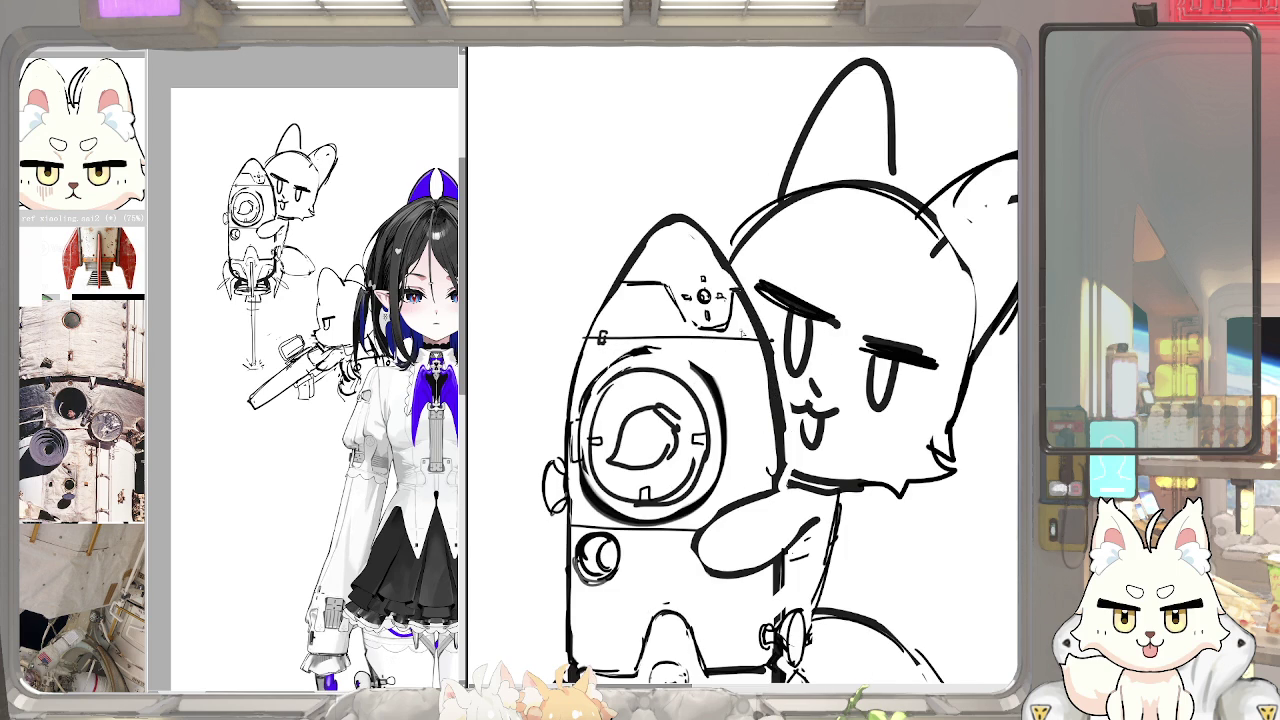
{"action": "scroll", "coordinate": [735, 330], "scroll_direction": "down", "scroll_amount": 2}
{"action": "scroll", "coordinate": [724, 318], "scroll_direction": "up", "scroll_amount": 2}
{"action": "scroll", "coordinate": [680, 312], "scroll_direction": "up", "scroll_amount": 1}
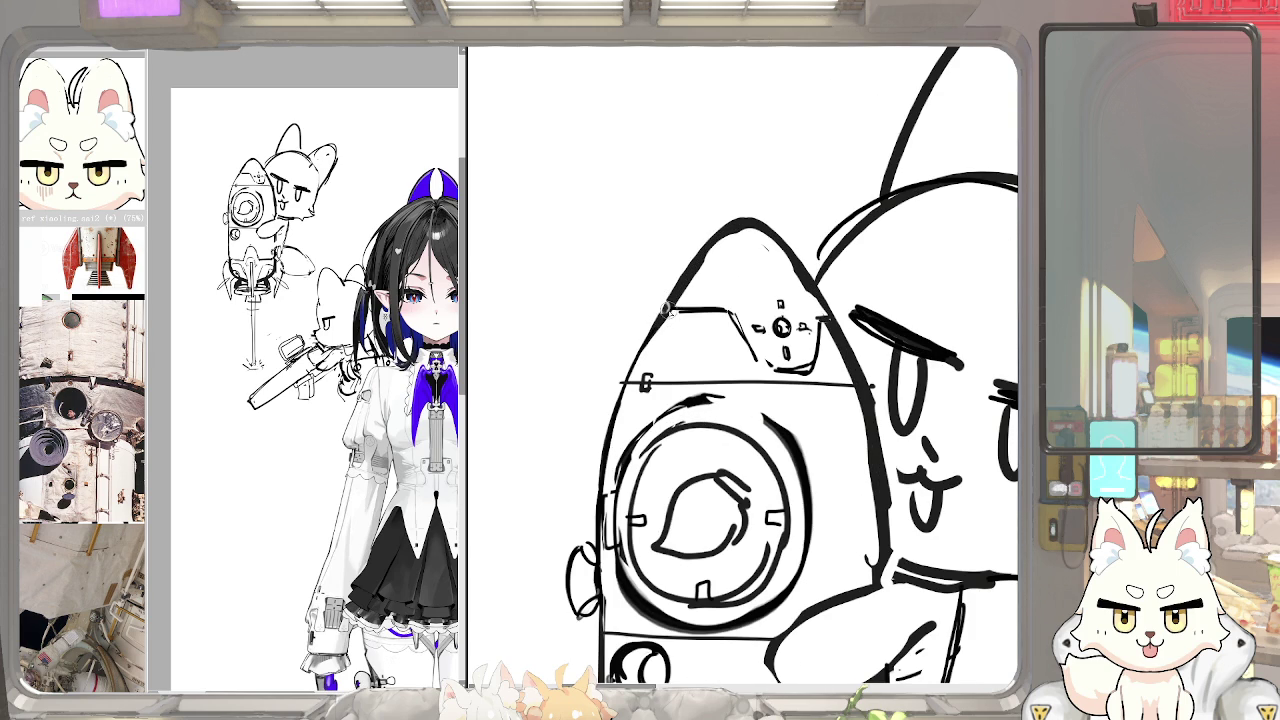
{"action": "scroll", "coordinate": [670, 312], "scroll_direction": "down", "scroll_amount": 2}
{"action": "scroll", "coordinate": [735, 370], "scroll_direction": "down", "scroll_amount": 3}
{"action": "scroll", "coordinate": [734, 367], "scroll_direction": "up", "scroll_amount": 3}
{"action": "scroll", "coordinate": [725, 450], "scroll_direction": "down", "scroll_amount": 3}
{"action": "scroll", "coordinate": [718, 534], "scroll_direction": "down", "scroll_amount": 3}
{"action": "scroll", "coordinate": [640, 400], "scroll_direction": "down", "scroll_amount": 2}
{"action": "scroll", "coordinate": [560, 350], "scroll_direction": "up", "scroll_amount": 1}
{"action": "left_click_drag", "start_coordinate": [527, 262], "coordinate": [585, 385]}
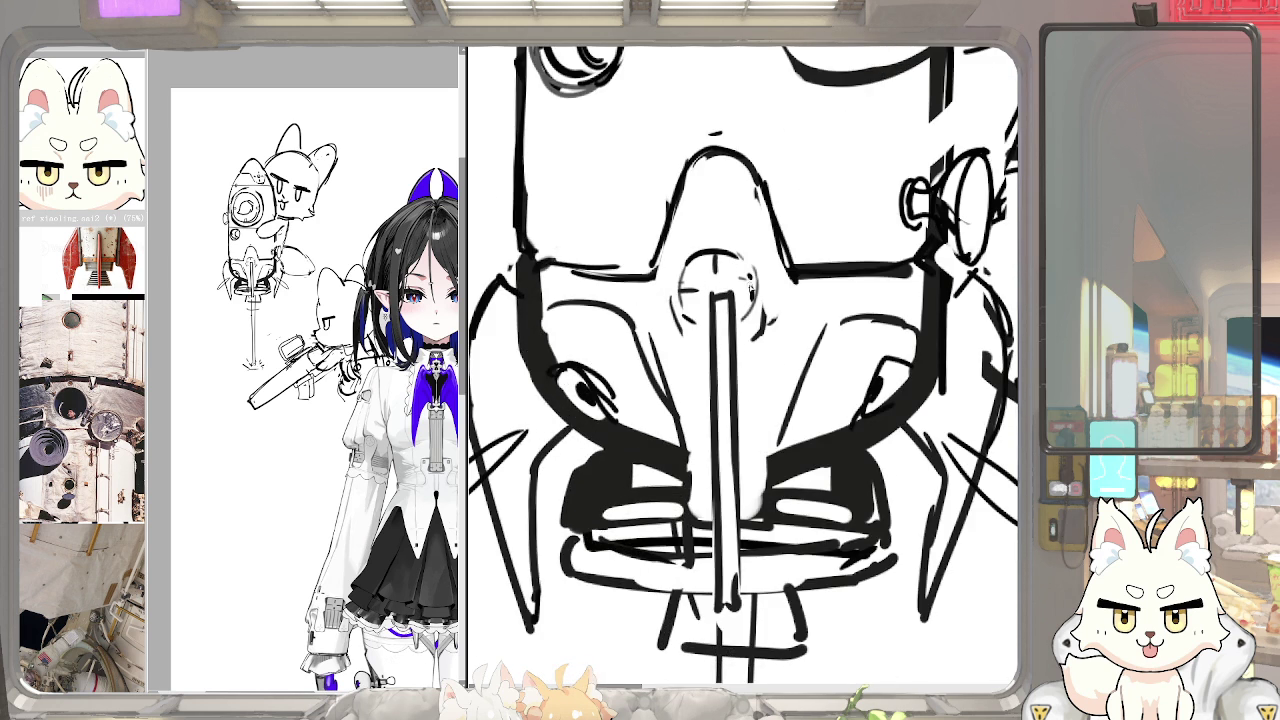
Stretch the rocket-and-cat sketch upward to make it taller
{"action": "scroll", "coordinate": [746, 295], "scroll_direction": "down", "scroll_amount": 1}
{"action": "scroll", "coordinate": [760, 298], "scroll_direction": "down", "scroll_amount": 1}
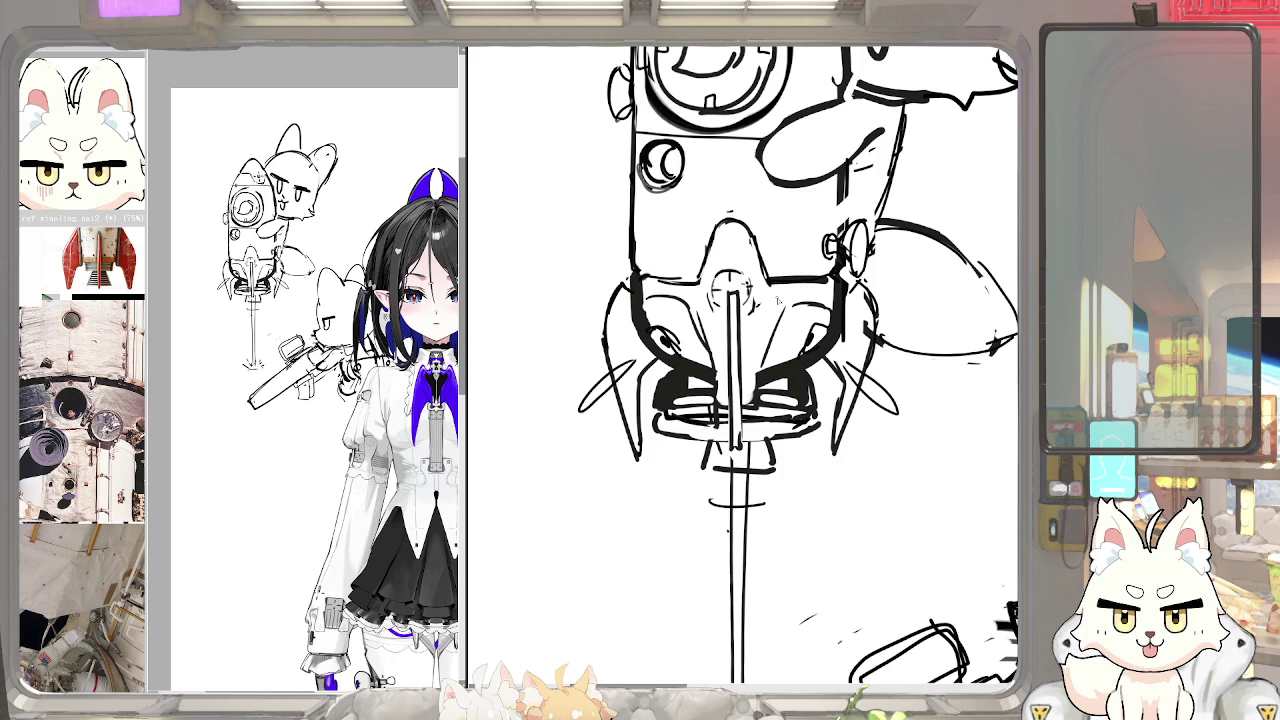
{"action": "scroll", "coordinate": [720, 417], "scroll_direction": "down", "scroll_amount": 2}
{"action": "scroll", "coordinate": [720, 417], "scroll_direction": "down", "scroll_amount": 1}
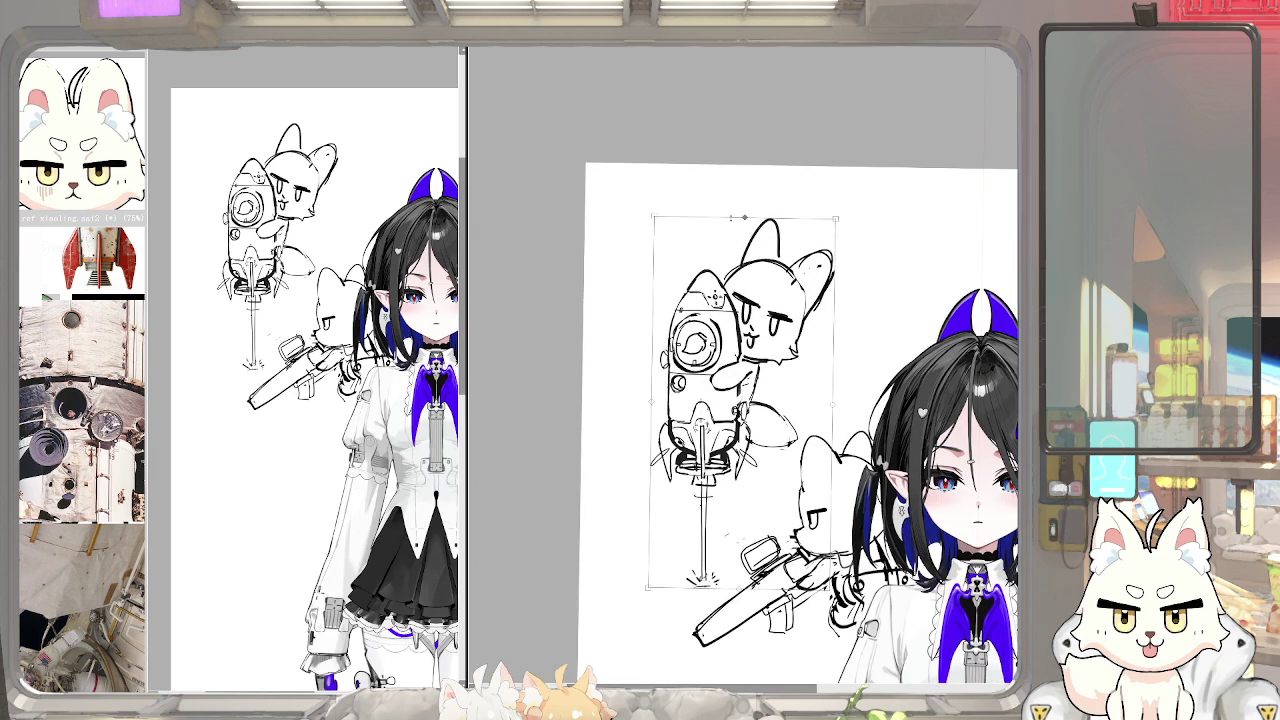
{"action": "left_click_drag", "start_coordinate": [740, 217], "coordinate": [740, 190]}
{"action": "key", "text": "Return"}
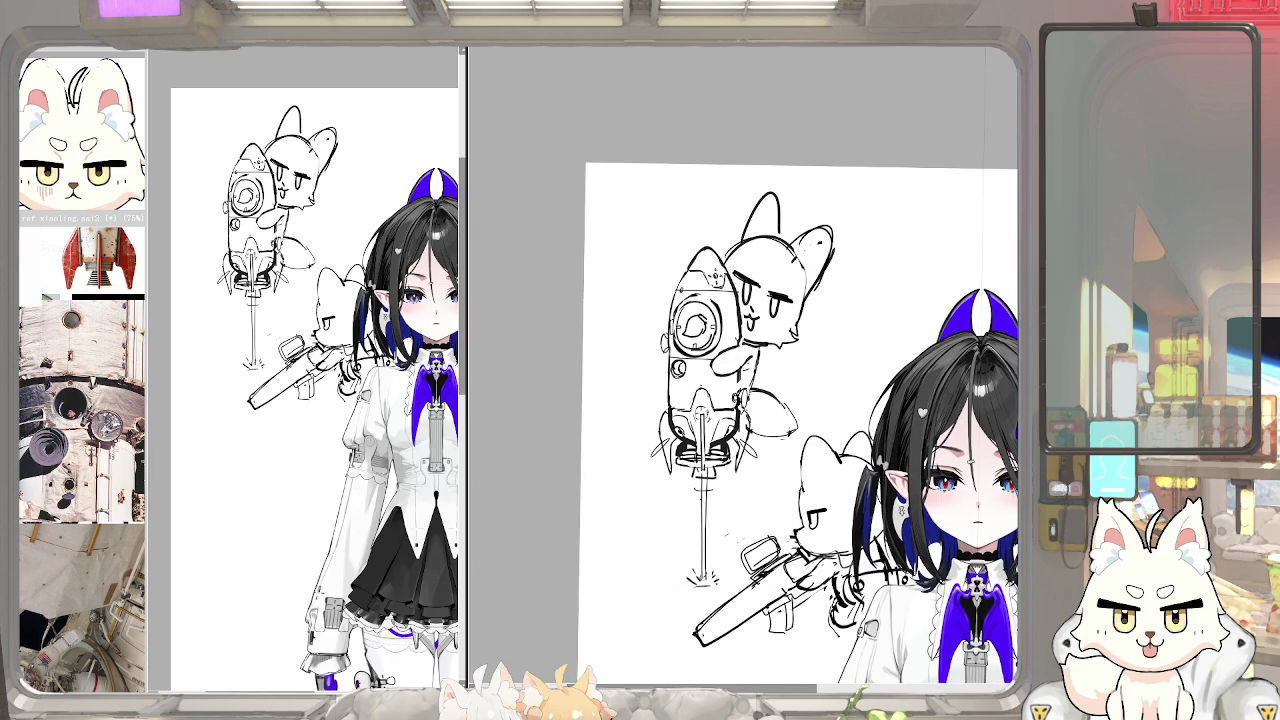
Lasso the cat's head, shift it down slightly and tilt it clockwise
{"action": "left_click_drag", "start_coordinate": [866, 218], "coordinate": [720, 258]}
{"action": "left_click_drag", "start_coordinate": [745, 348], "coordinate": [850, 278]}
{"action": "key", "text": "ctrl+t"}
{"action": "left_click_drag", "start_coordinate": [804, 222], "coordinate": [809, 237]}
{"action": "left_click_drag", "start_coordinate": [792, 192], "coordinate": [796, 186]}
{"action": "key", "text": "Return"}
Briefly show then hide the title line and document tabs, reviewing the sketch
{"action": "key", "text": "Tab"}
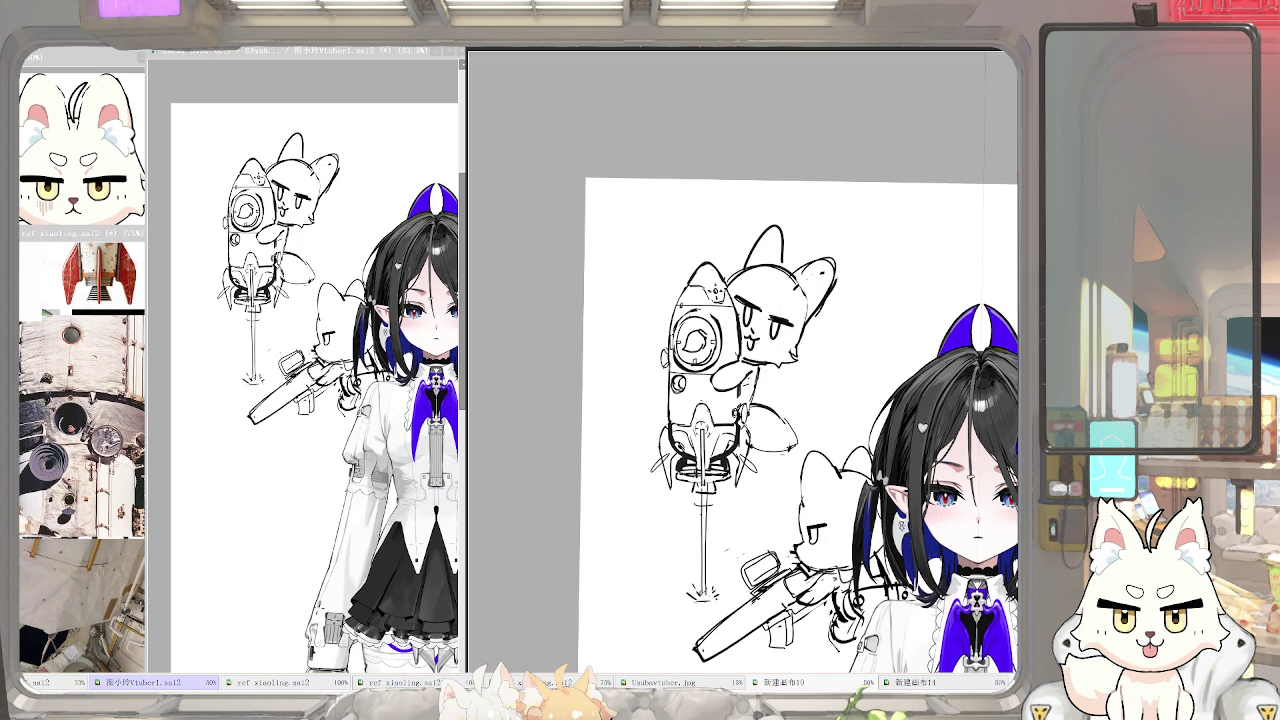
{"action": "key", "text": "Tab"}
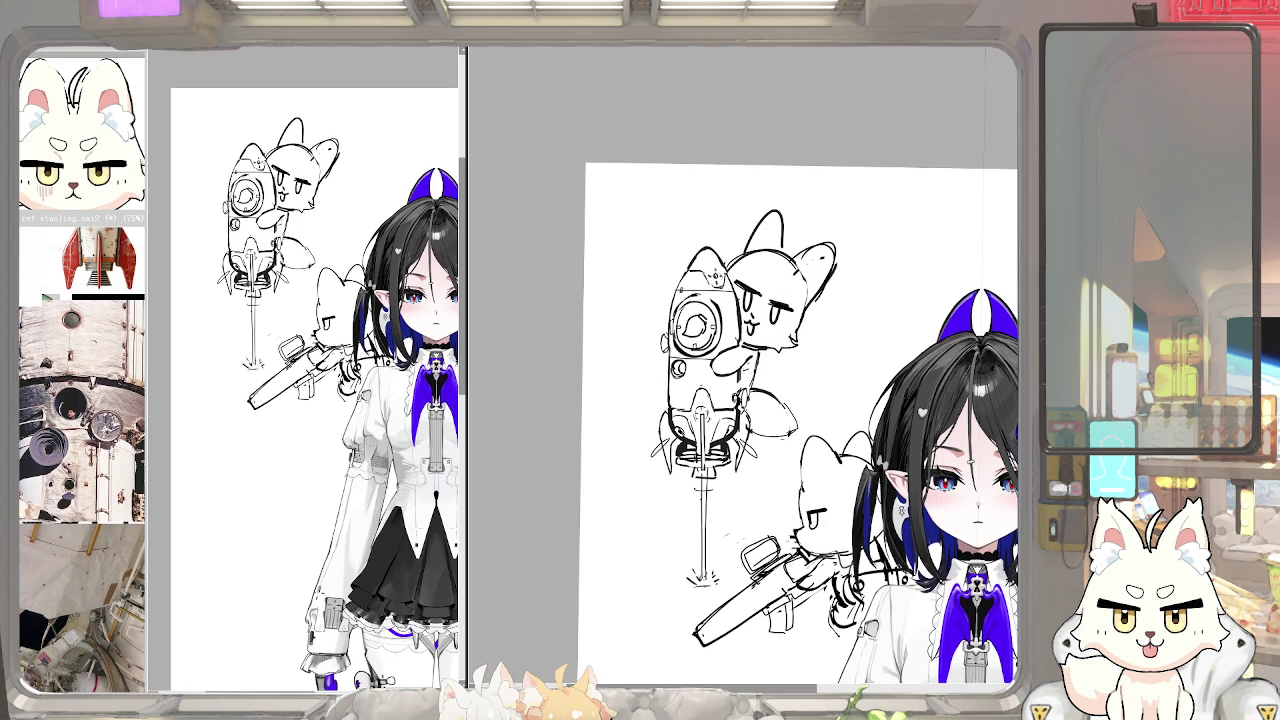
{"action": "scroll", "coordinate": [614, 441], "scroll_direction": "down", "scroll_amount": 1}
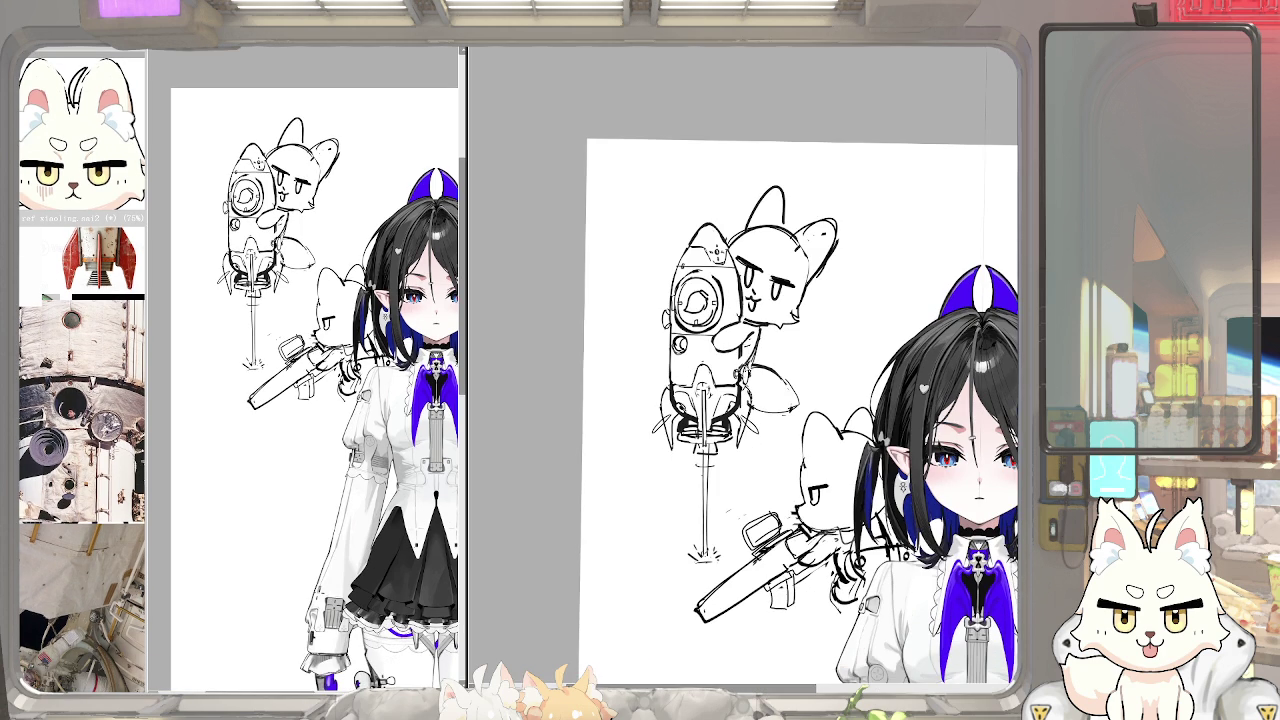
{"action": "scroll", "coordinate": [747, 372], "scroll_direction": "up", "scroll_amount": 1}
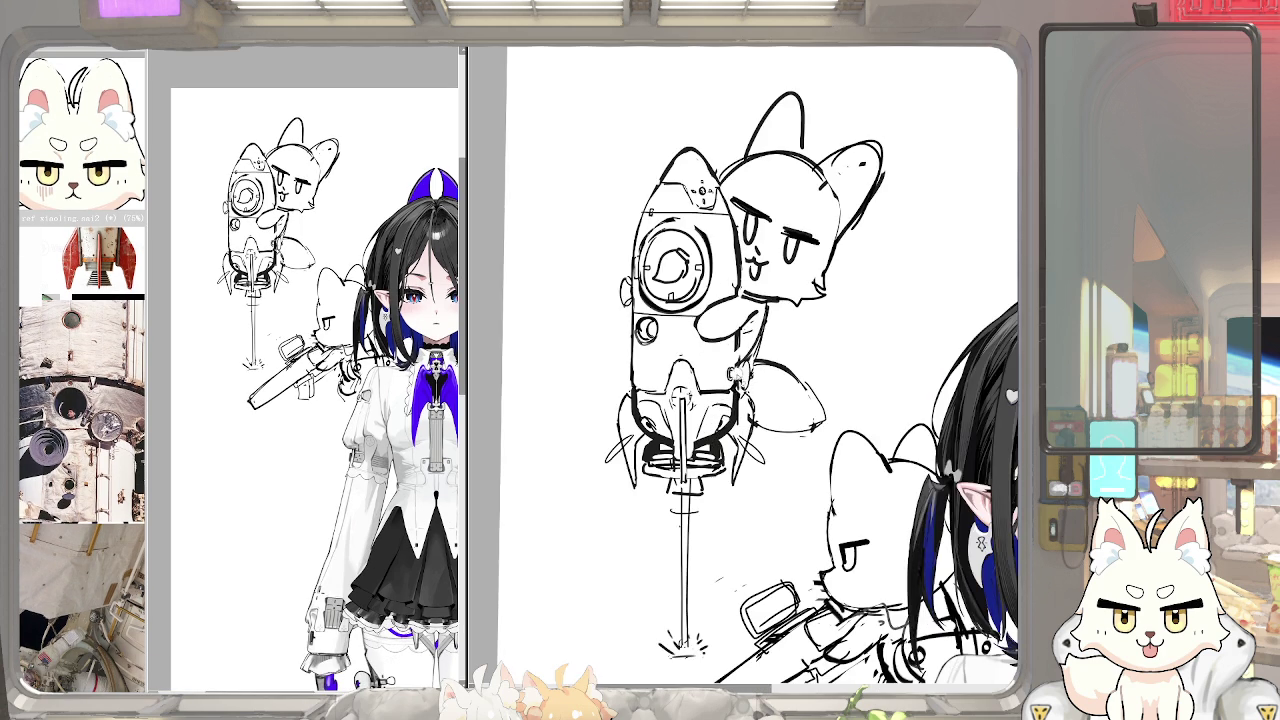